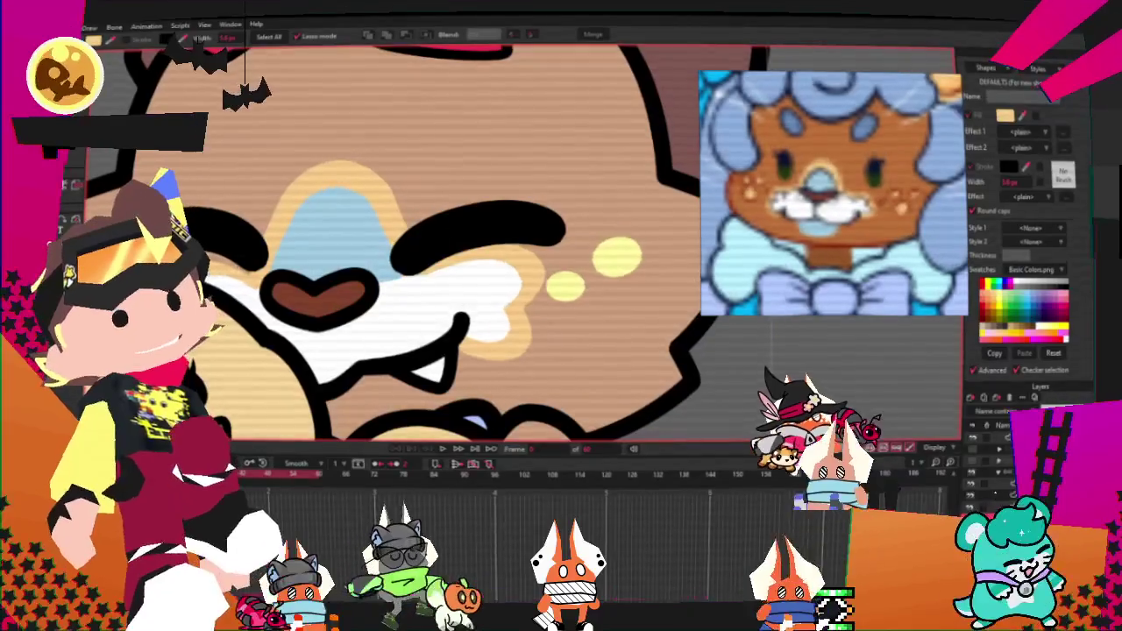
# Step: Reselect the white muzzle shape with Transform Points and start the animation playing
pyautogui.scroll(2, 491, 281)
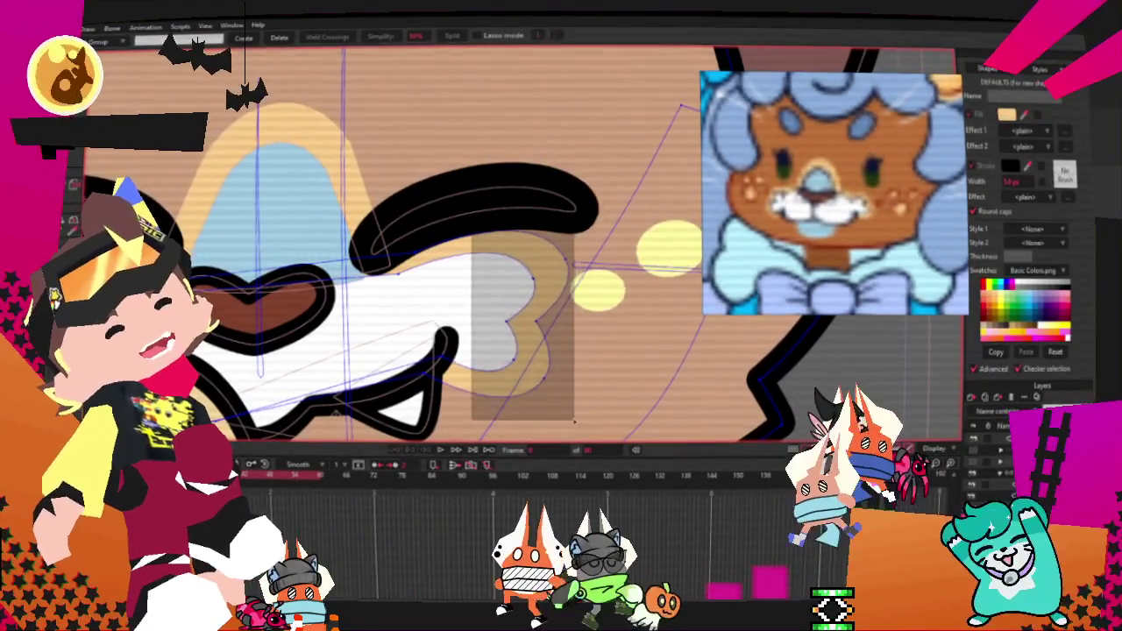
pyautogui.scroll(2, 442, 352)
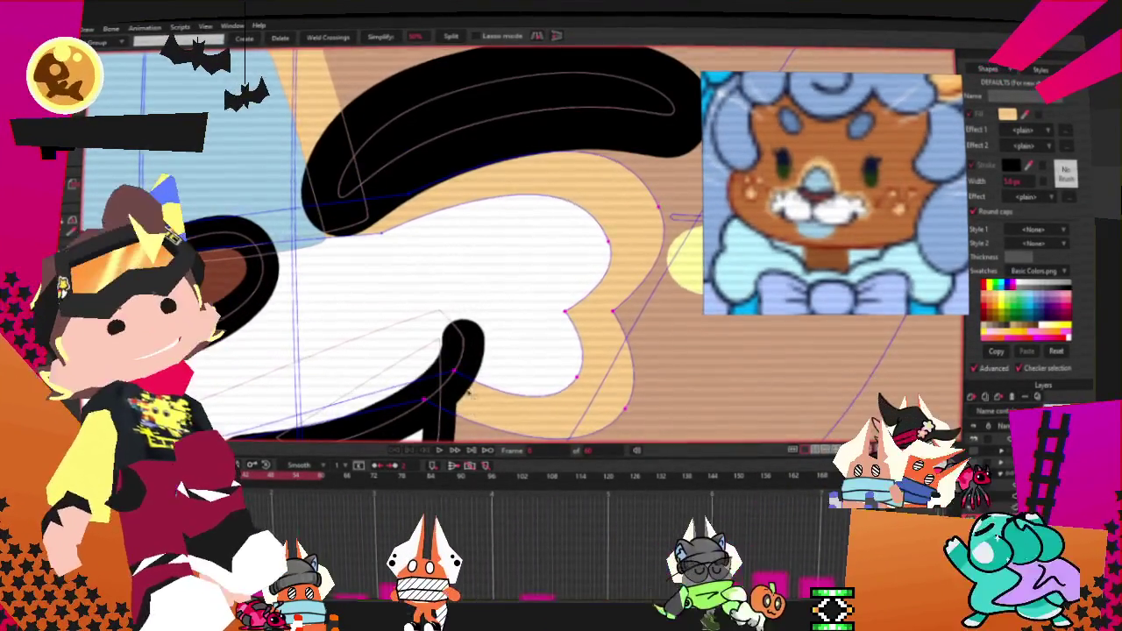
pyautogui.scroll(-2, 408, 289)
pyautogui.press('t')
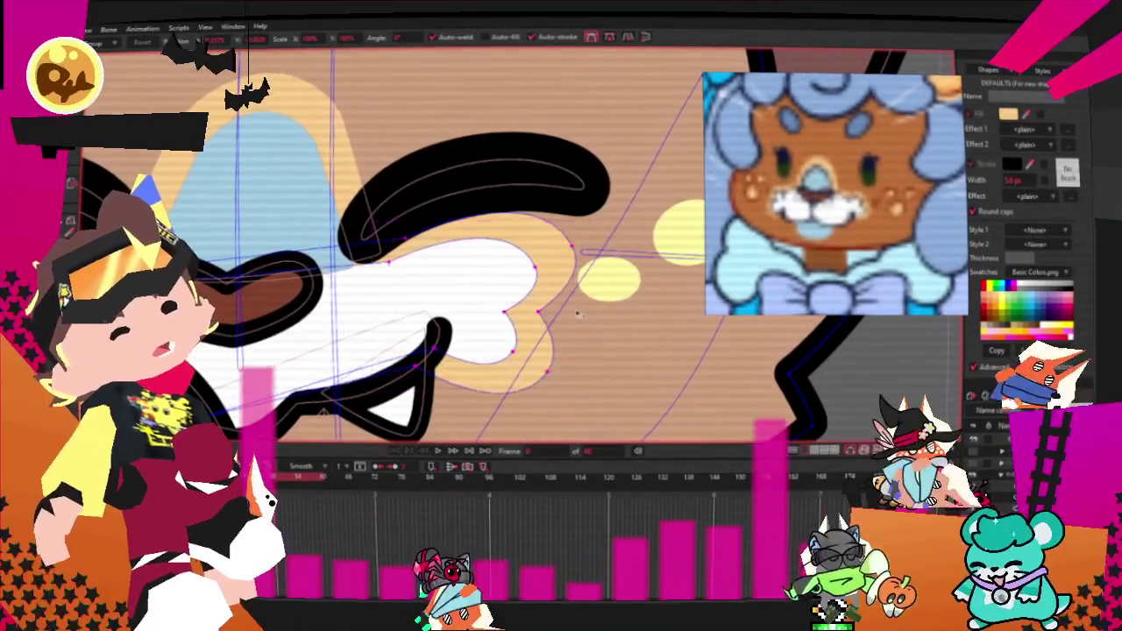
pyautogui.click(561, 285)
pyautogui.click(495, 289)
pyautogui.click(440, 453)
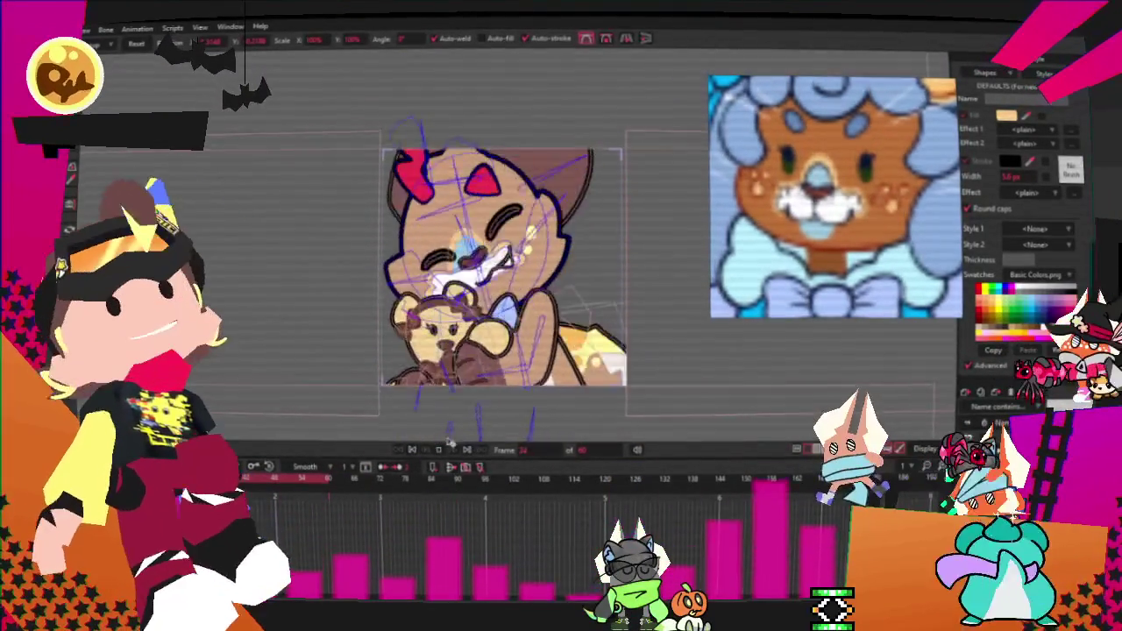
# Step: Select the muzzle shape again, replay the animation, then stop playback
pyautogui.scroll(5, 486, 241)
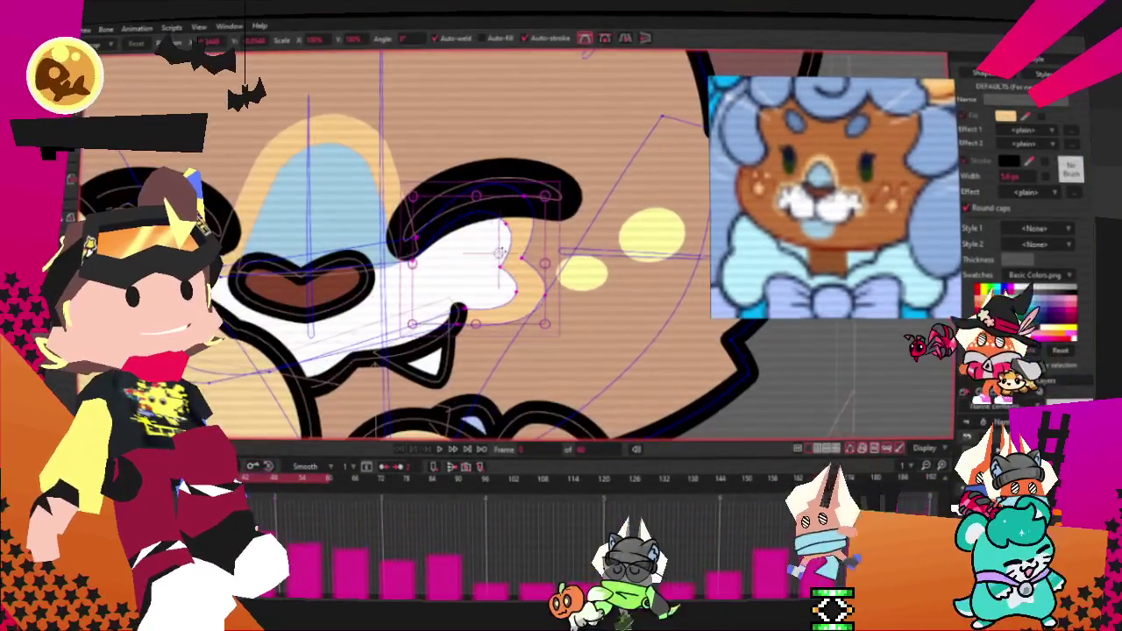
pyautogui.click(486, 241)
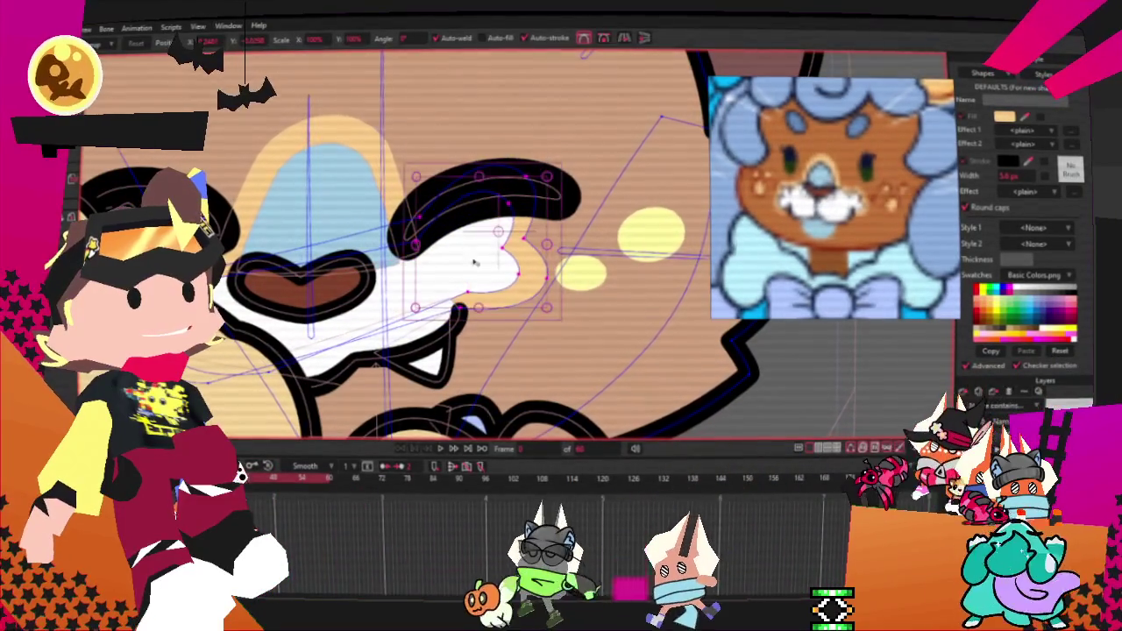
pyautogui.click(442, 449)
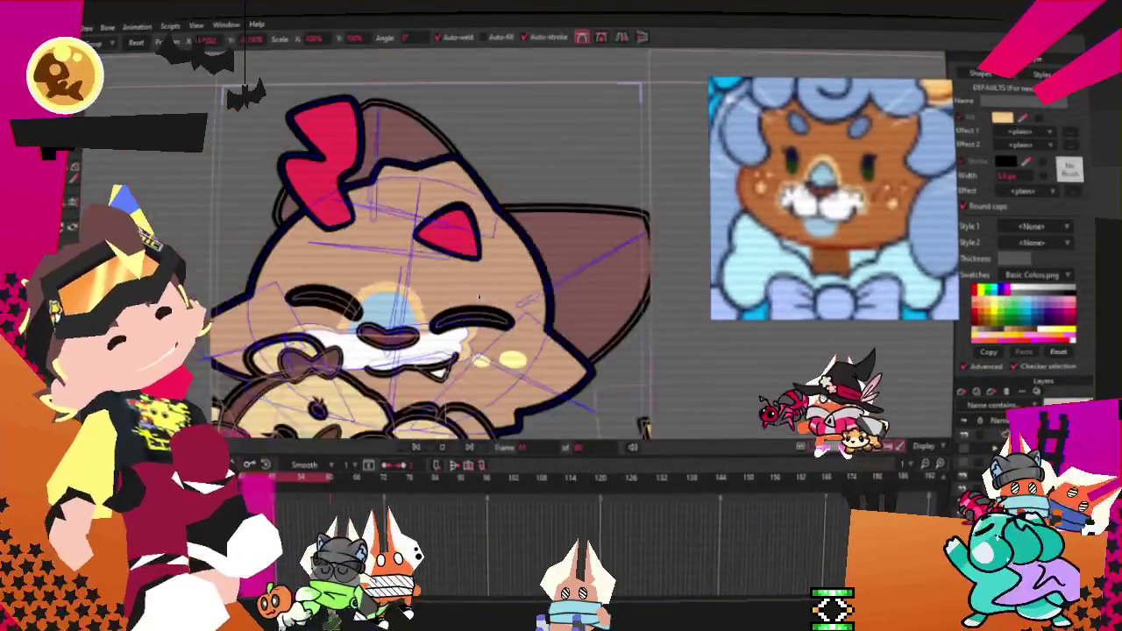
pyautogui.scroll(-3, 474, 298)
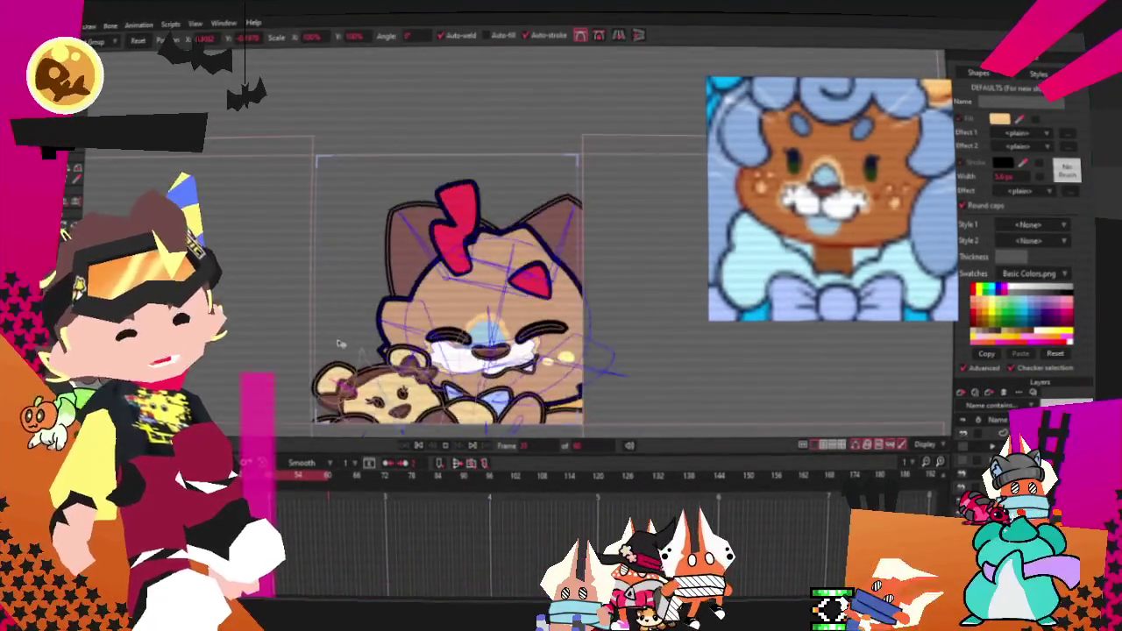
pyautogui.click(418, 447)
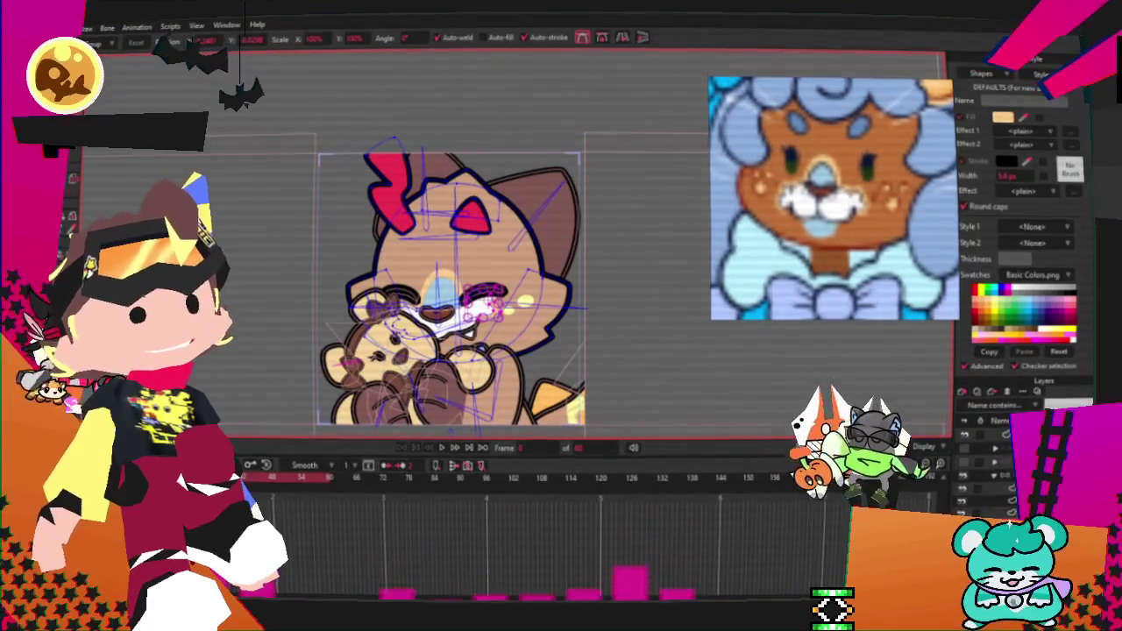
# Step: Zoom in on the face, leave eye point editing and undo back to face points
pyautogui.scroll(-2, 449, 289)
pyautogui.scroll(3, 449, 290)
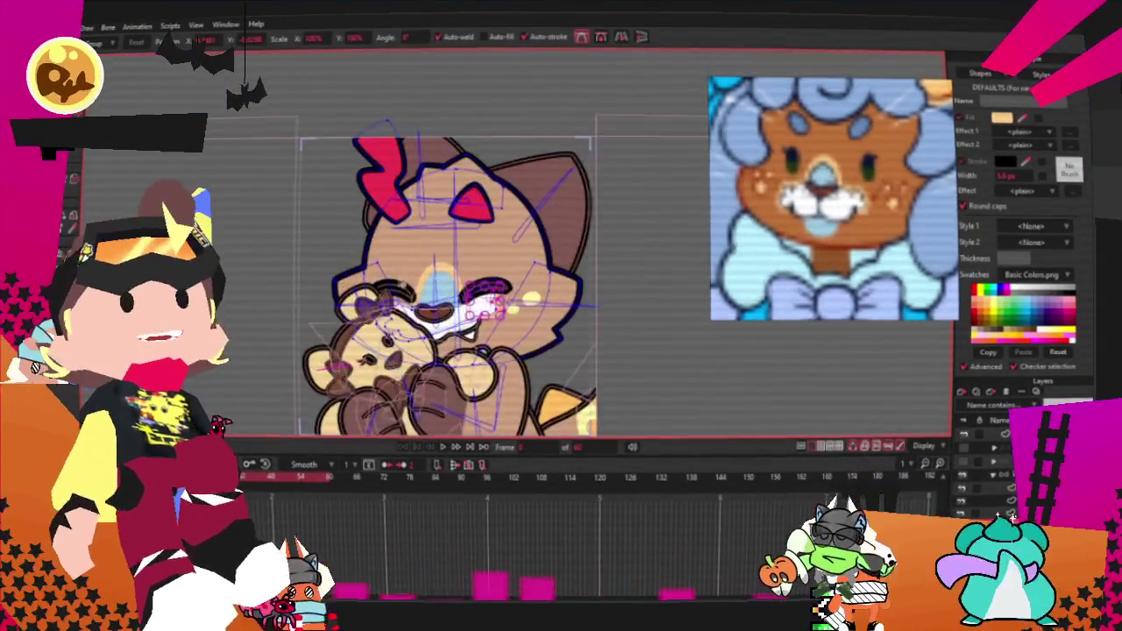
pyautogui.scroll(2, 449, 289)
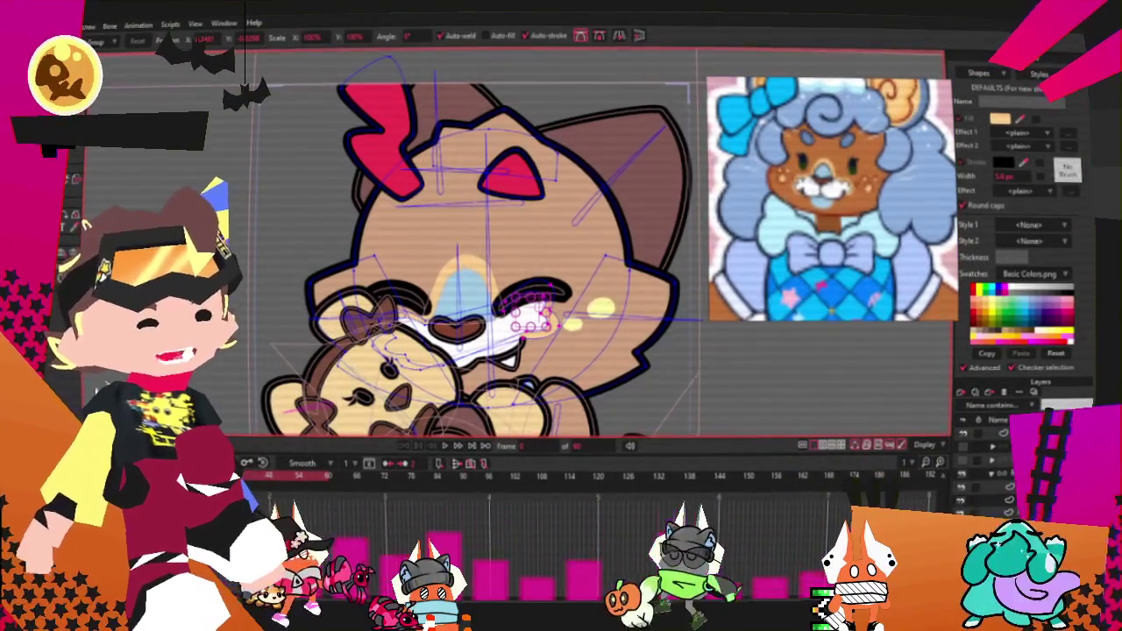
pyautogui.press('Escape')
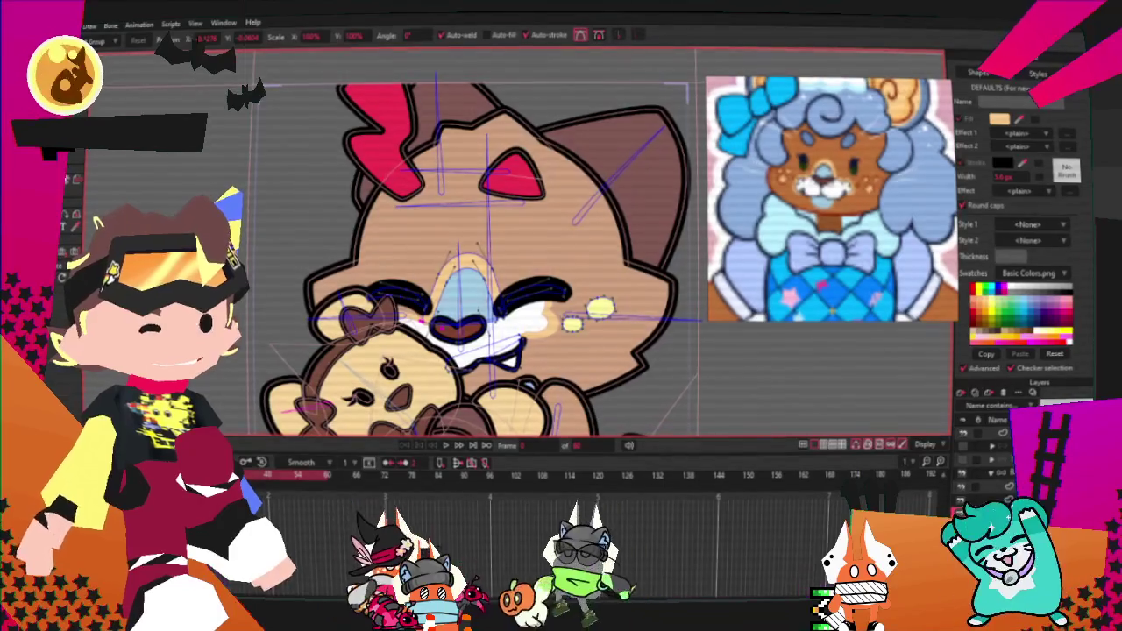
pyautogui.hotkey('ctrl', 'z')
pyautogui.scroll(2, 473, 241)
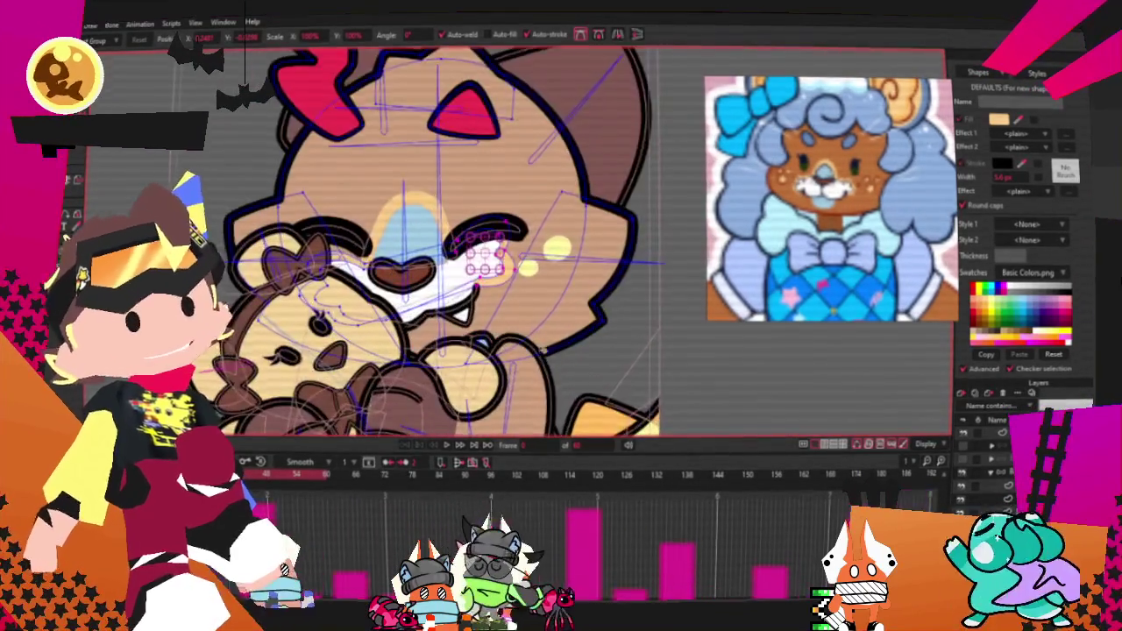
pyautogui.scroll(2, 473, 241)
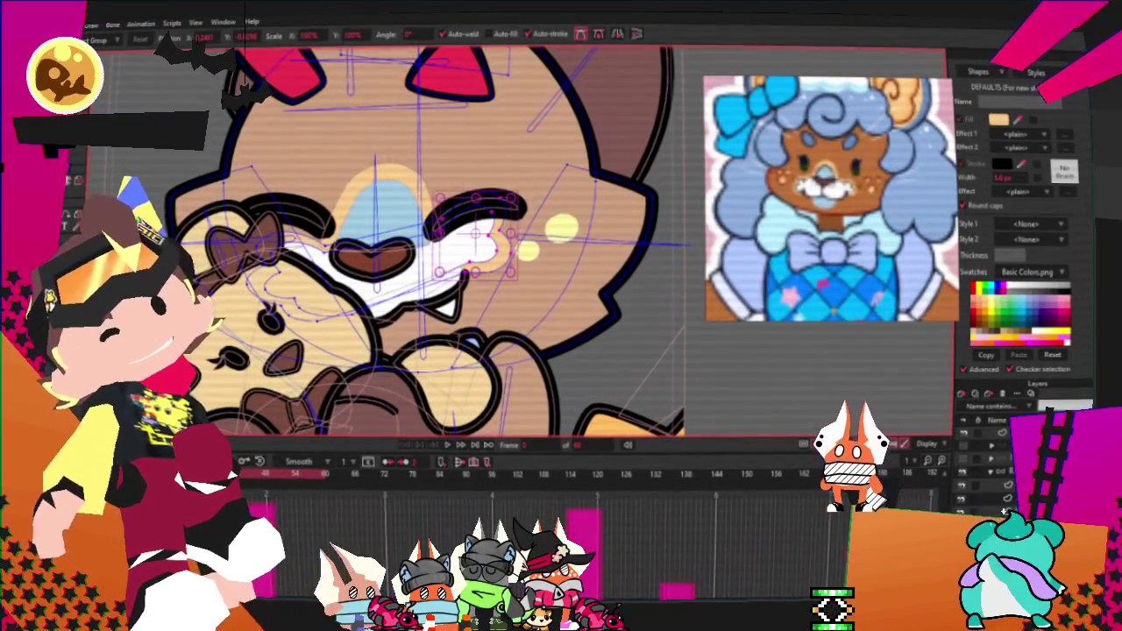
pyautogui.scroll(2, 561, 236)
pyautogui.scroll(-1, 561, 237)
pyautogui.press('g')
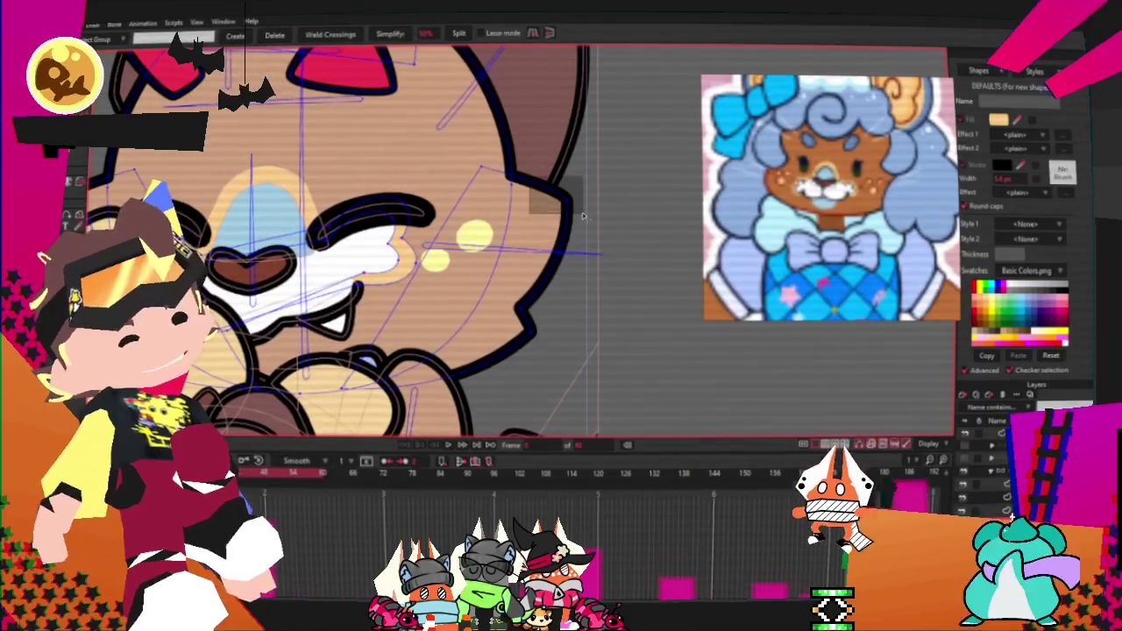
pyautogui.scroll(1, 578, 216)
pyautogui.scroll(-2, 649, 298)
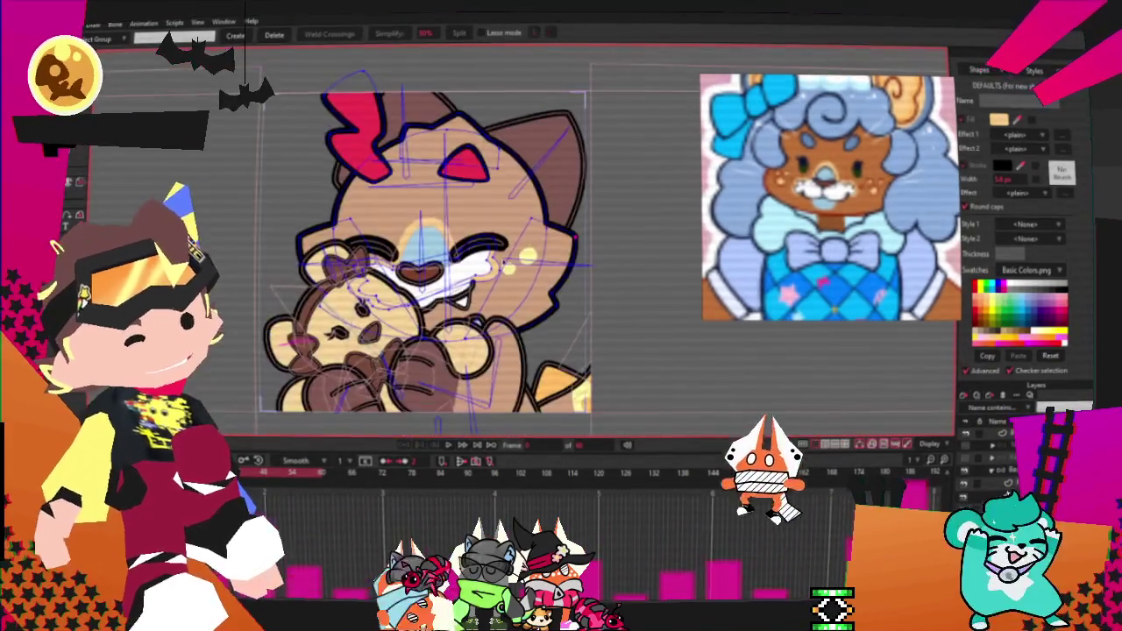
pyautogui.scroll(2, 671, 336)
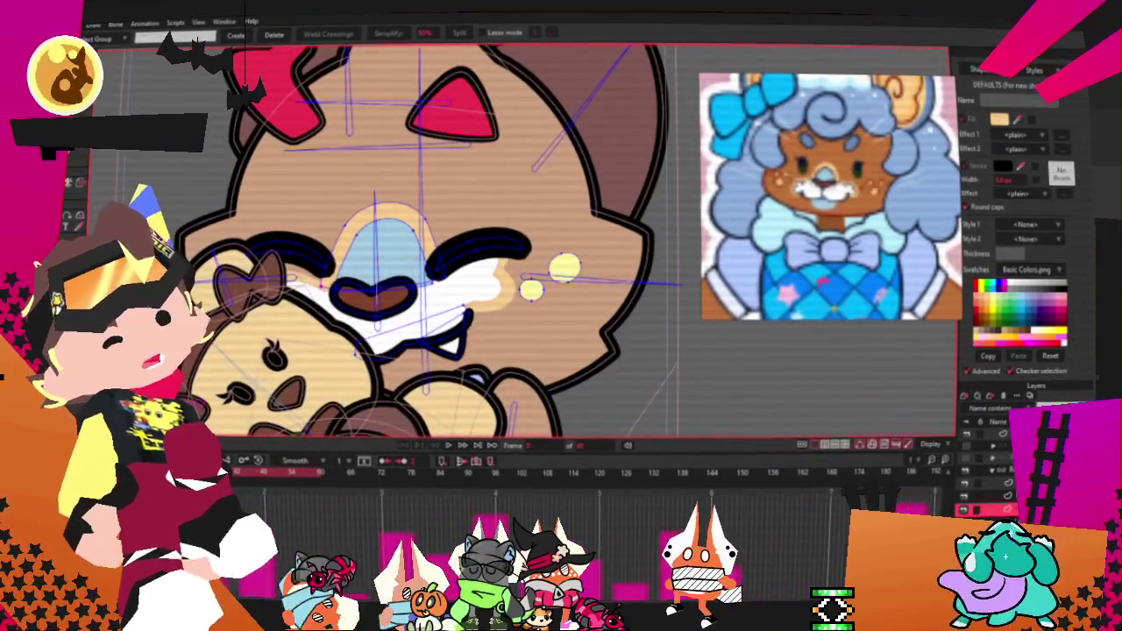
# Step: Select both yellow cheek dots, then pick the small cheek dot's points for transforming
pyautogui.press('q')
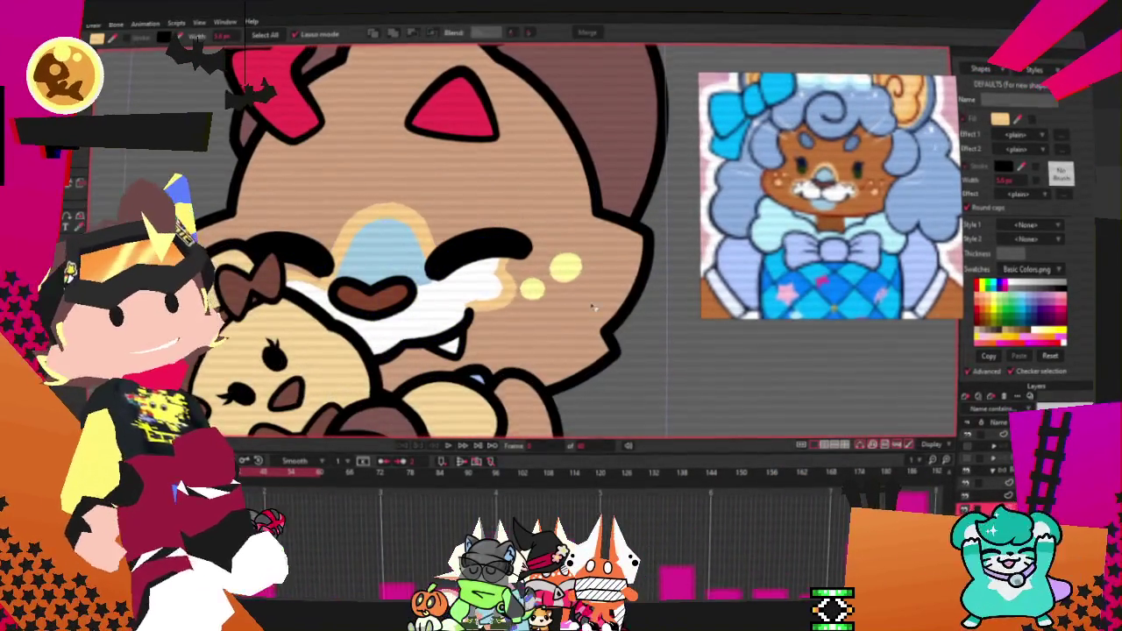
pyautogui.scroll(1, 600, 303)
pyautogui.click(561, 260)
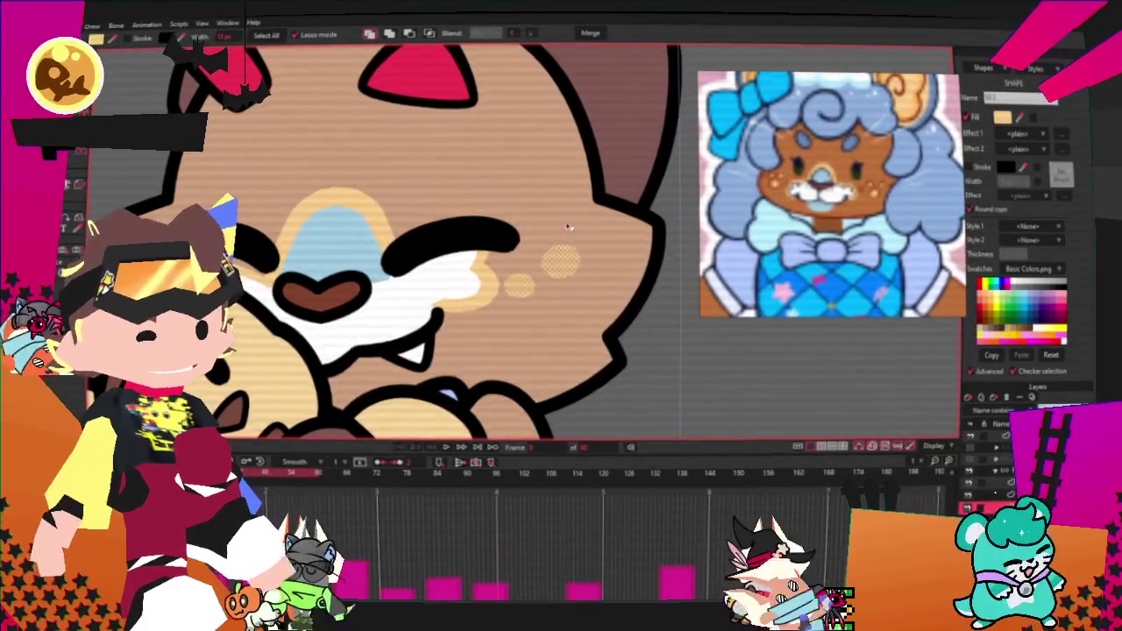
pyautogui.scroll(-2, 675, 254)
pyautogui.press('t')
pyautogui.scroll(3, 526, 245)
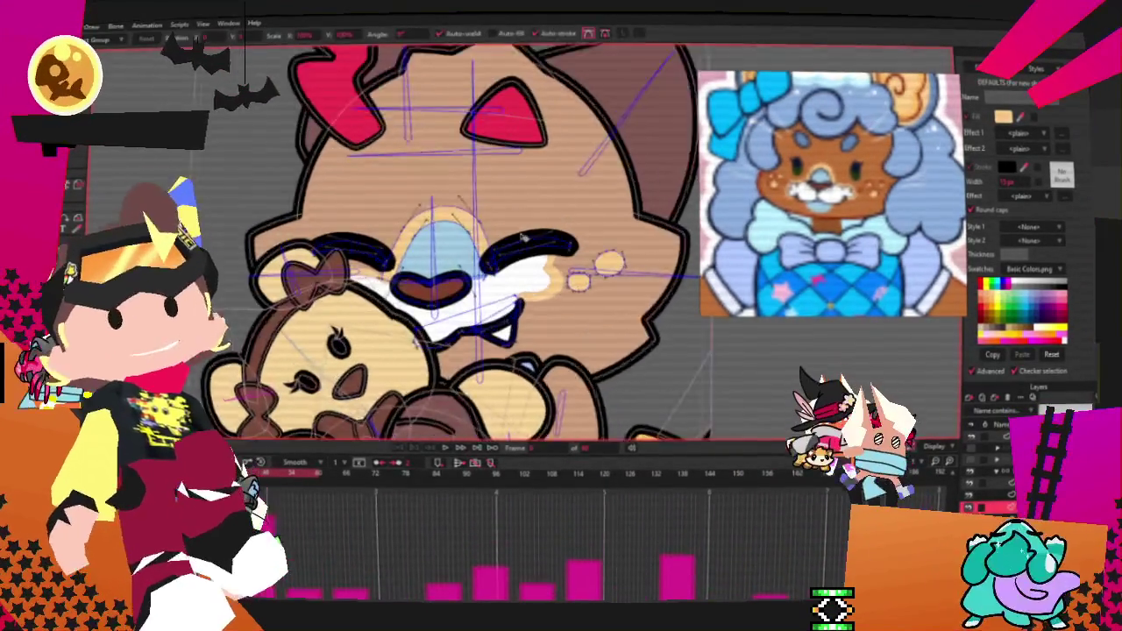
pyautogui.click(575, 291)
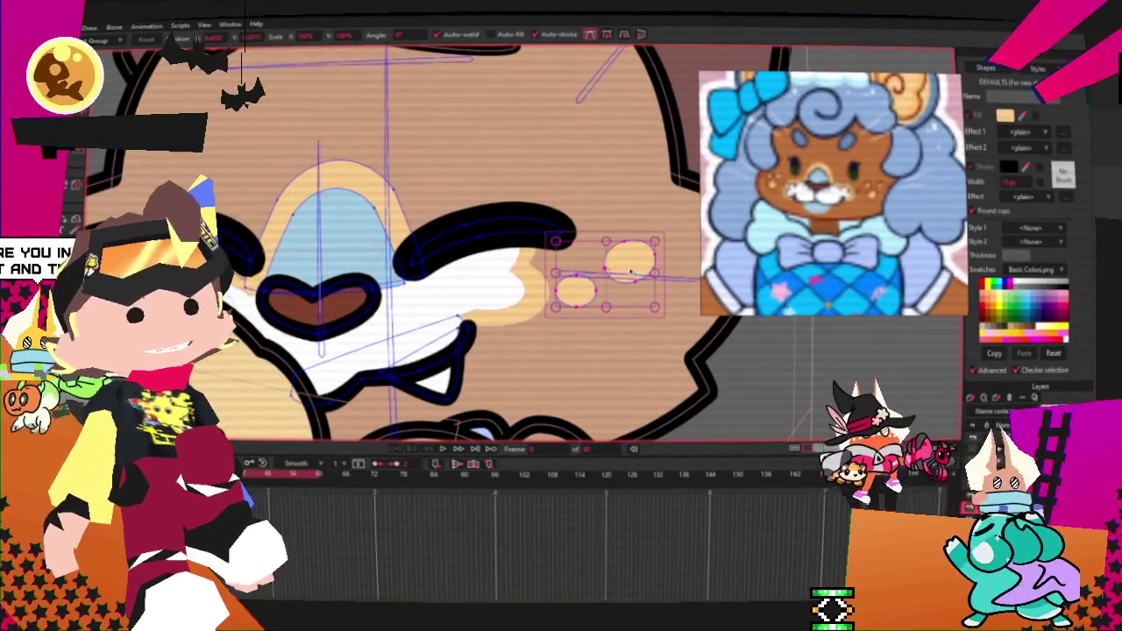
pyautogui.scroll(-2, 629, 270)
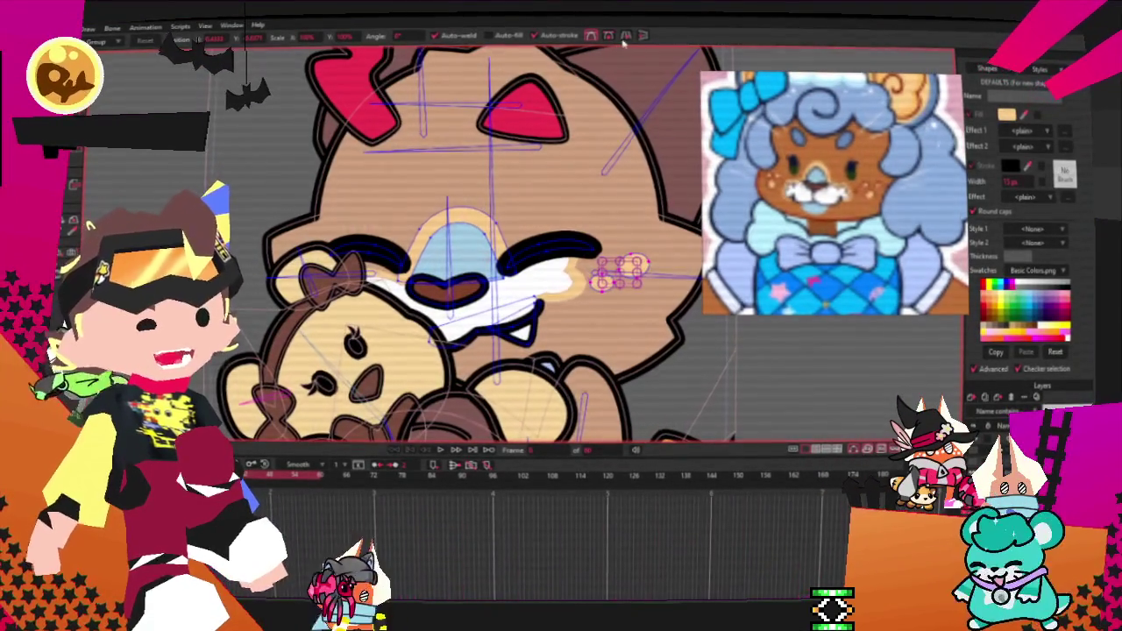
pyautogui.scroll(2, 612, 242)
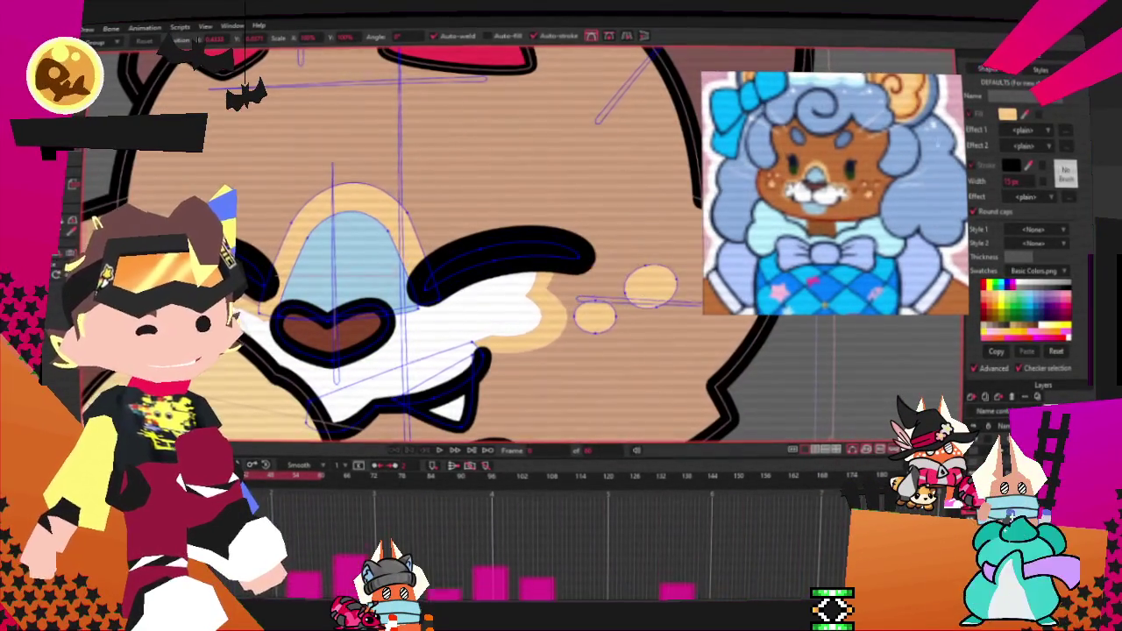
# Step: Reselect the upper-left loop of the teddy bear's red bow
pyautogui.scroll(-2, 307, 305)
pyautogui.scroll(2, 307, 305)
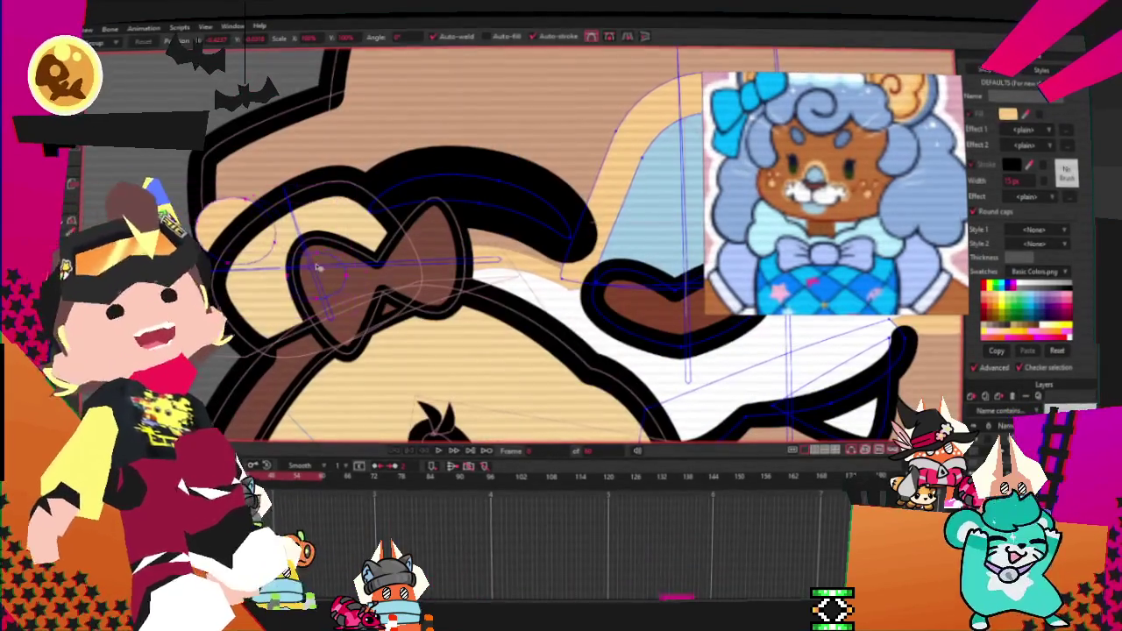
pyautogui.click(377, 294)
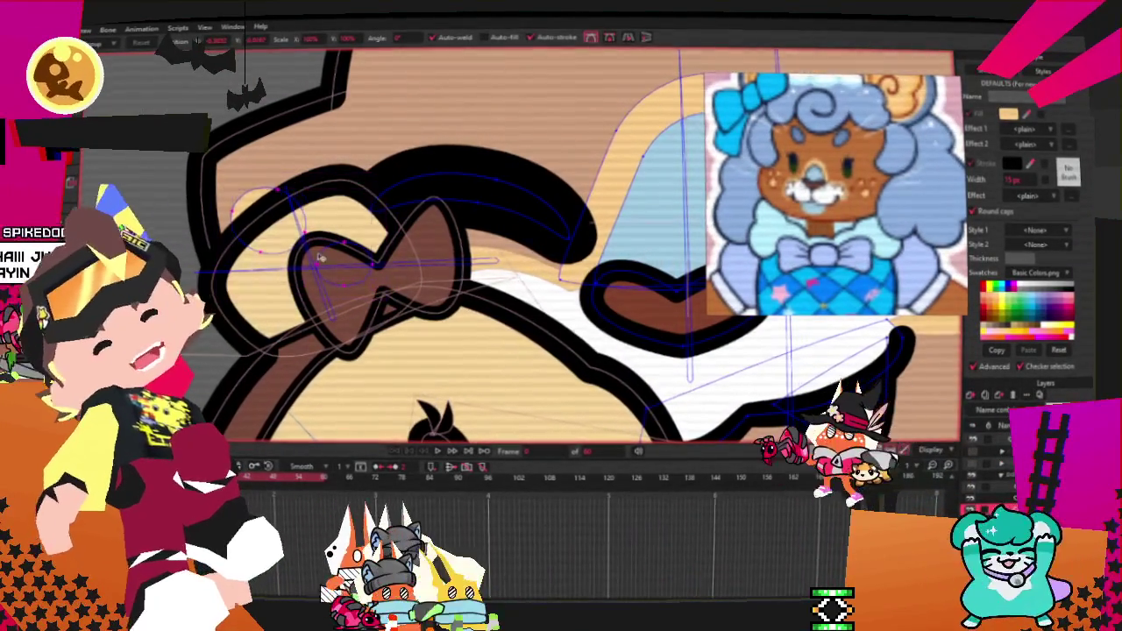
pyautogui.click(356, 212)
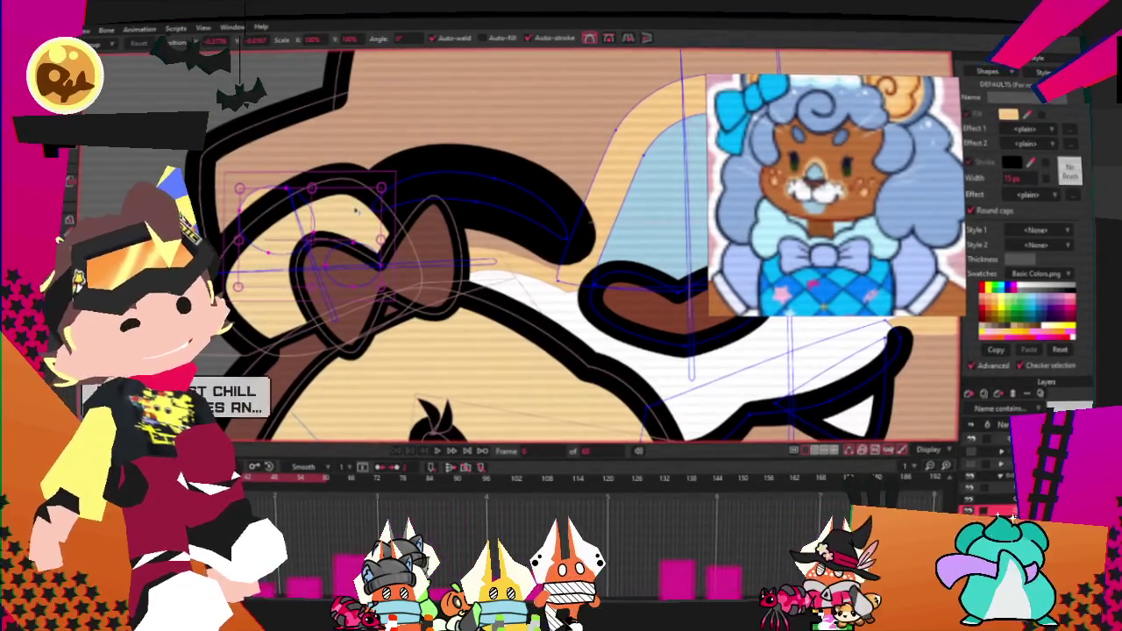
pyautogui.scroll(-3, 357, 204)
pyautogui.scroll(-2, 368, 184)
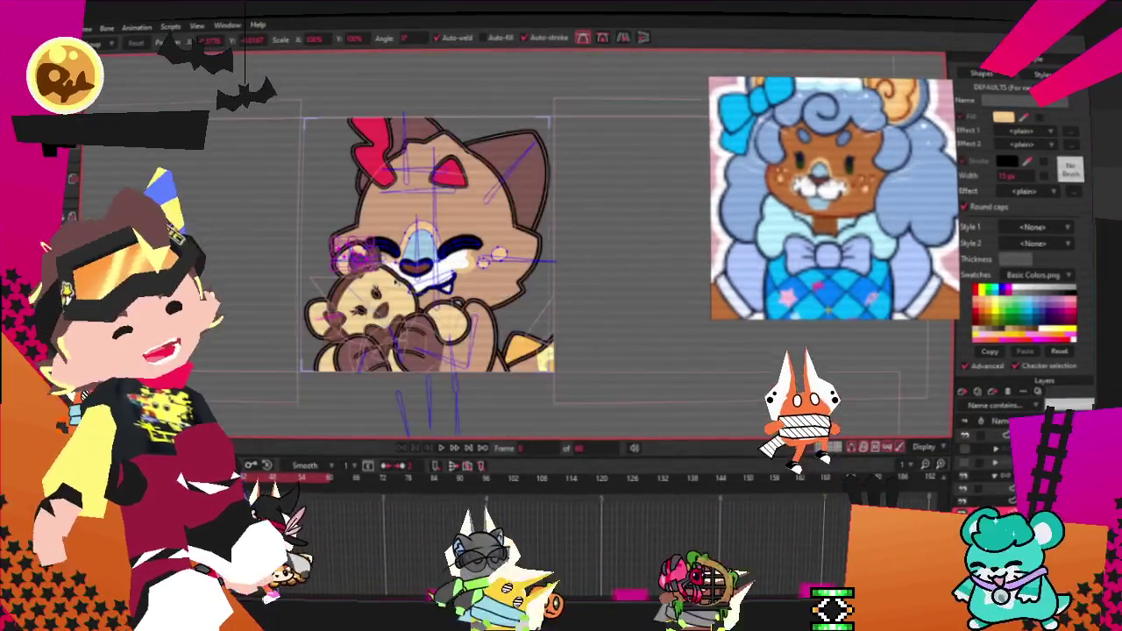
pyautogui.scroll(1, 473, 245)
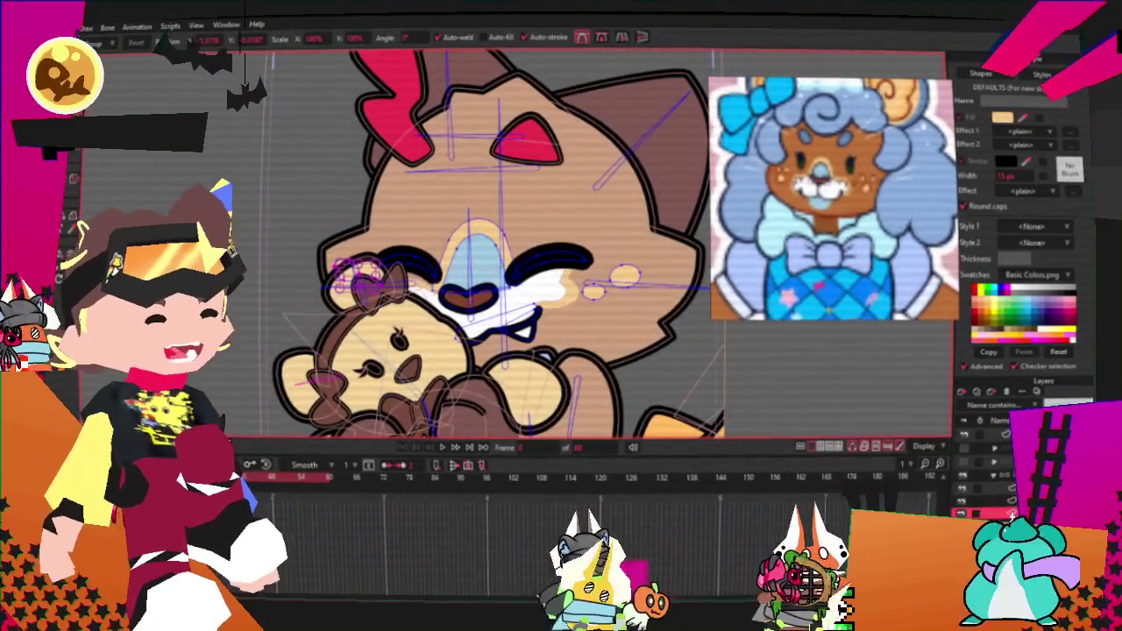
pyautogui.scroll(-1, 474, 246)
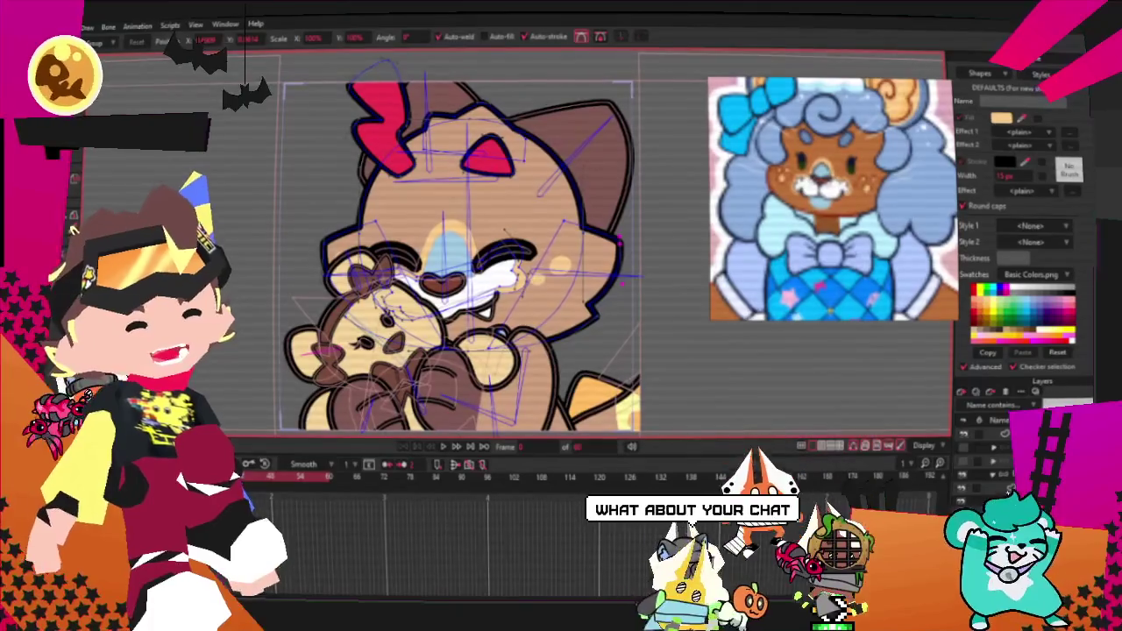
# Step: Delete the selected bow and inner-ear points, then the pointed segment atop the head
pyautogui.press('g')
pyautogui.scroll(1, 455, 163)
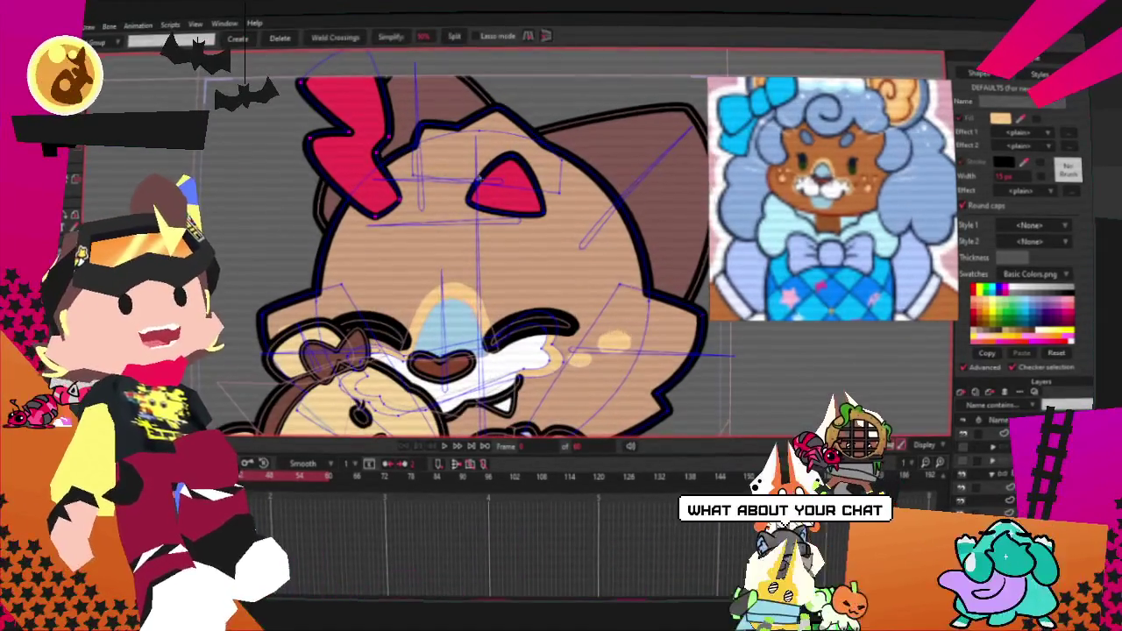
pyautogui.press('Delete')
pyautogui.press('Delete')
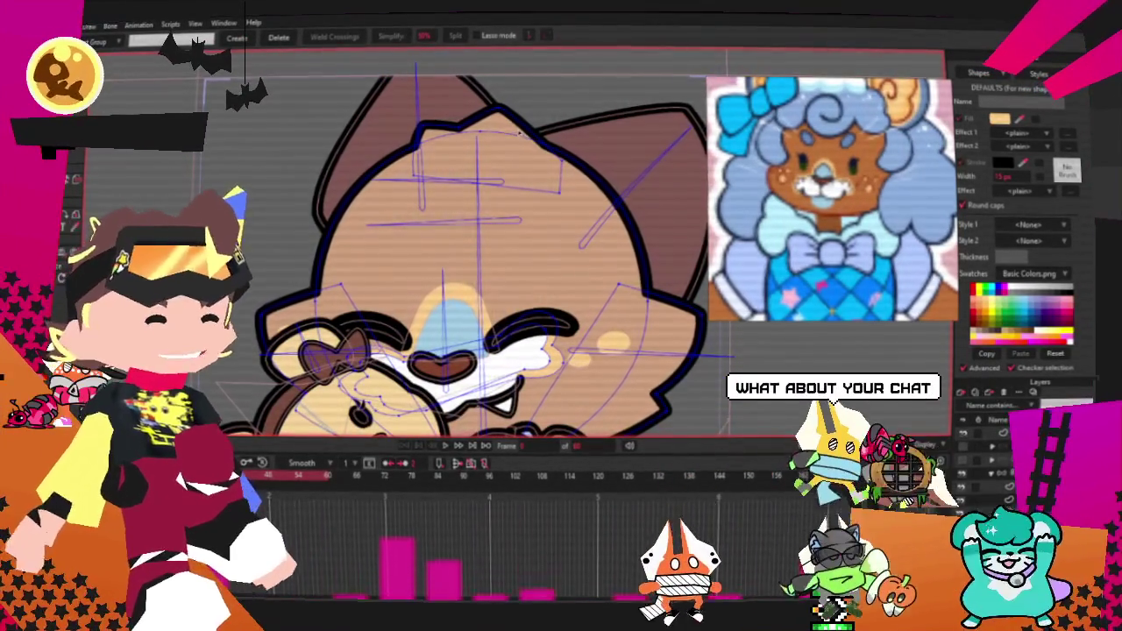
pyautogui.click(509, 125)
pyautogui.press('Delete')
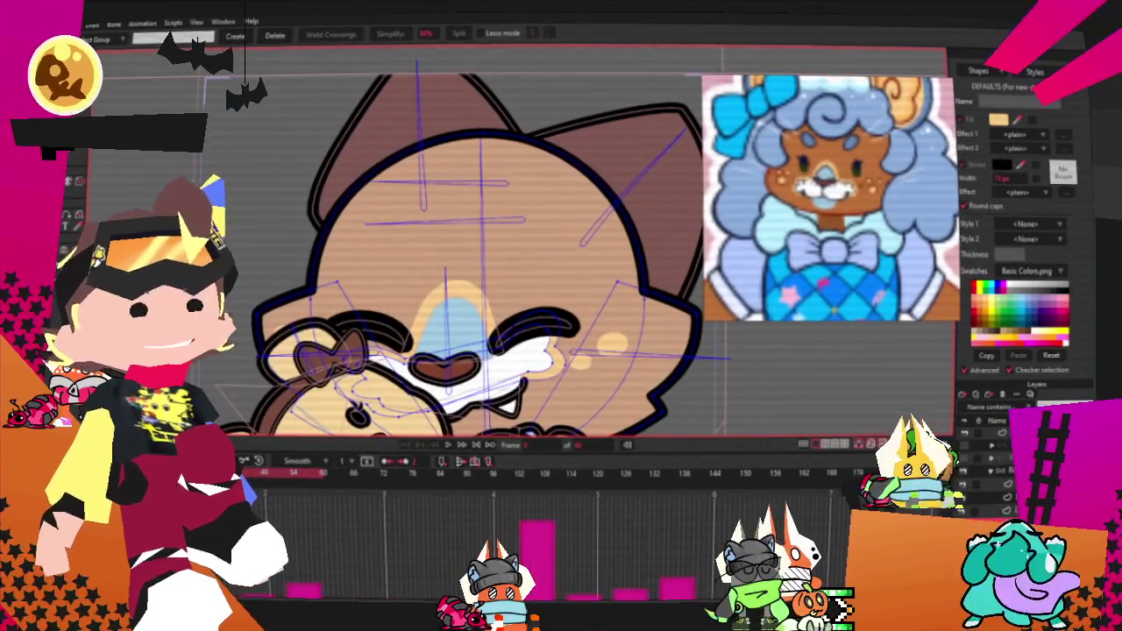
# Step: Draw a rectangle over the top of the head and make it a light-blue outlined shape
pyautogui.press('r')
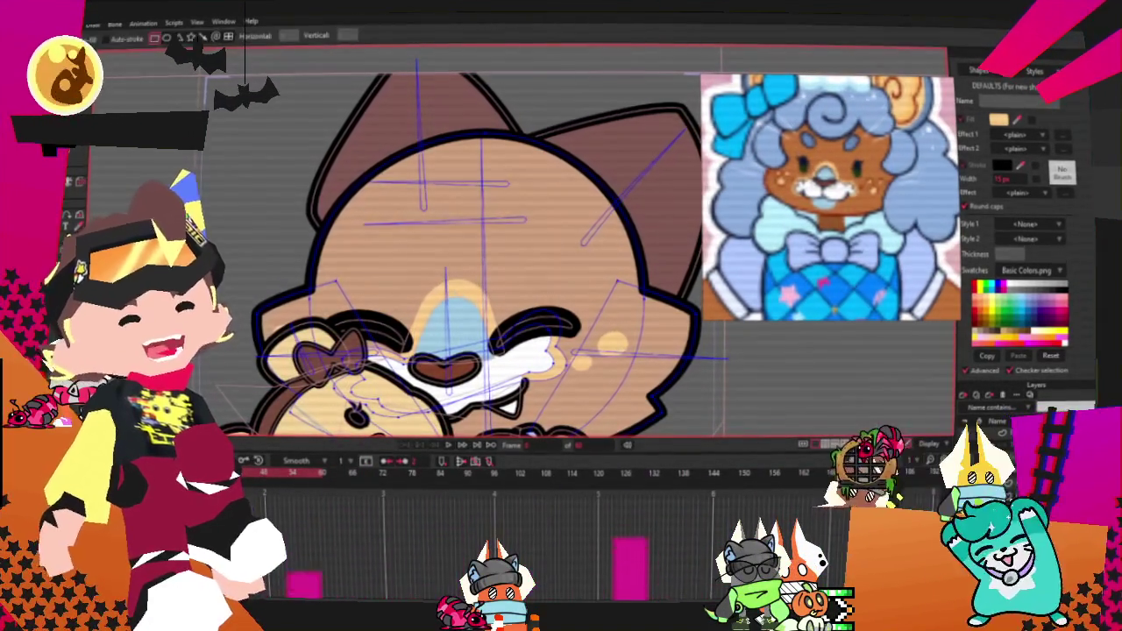
pyautogui.moveTo(449, 166); pyautogui.dragTo(552, 210)
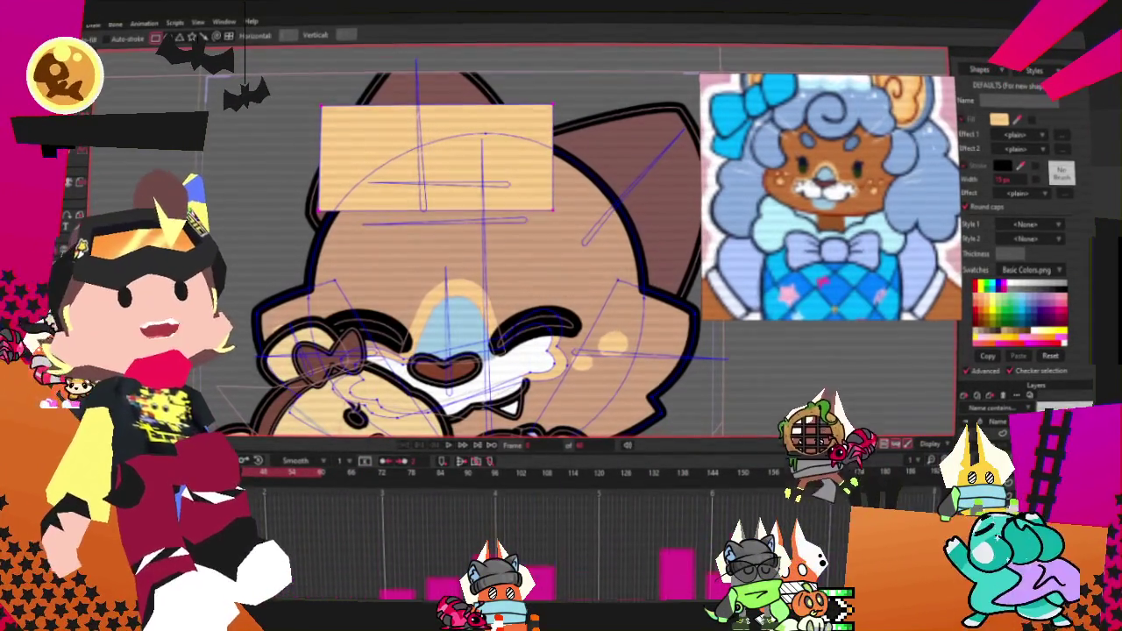
pyautogui.press('b')
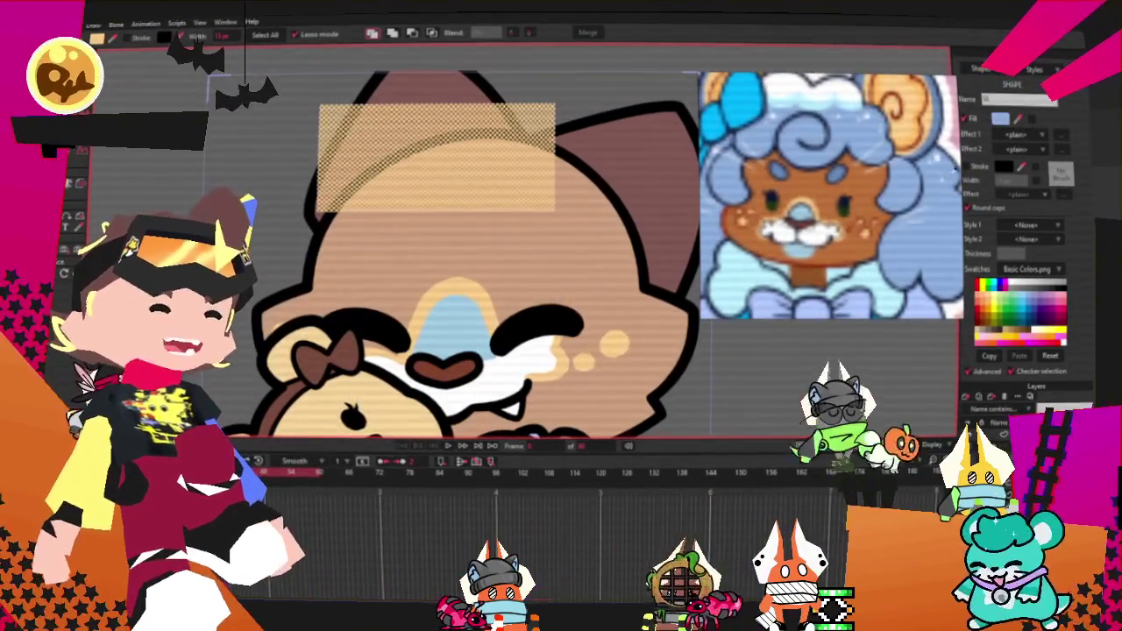
pyautogui.click(929, 223)
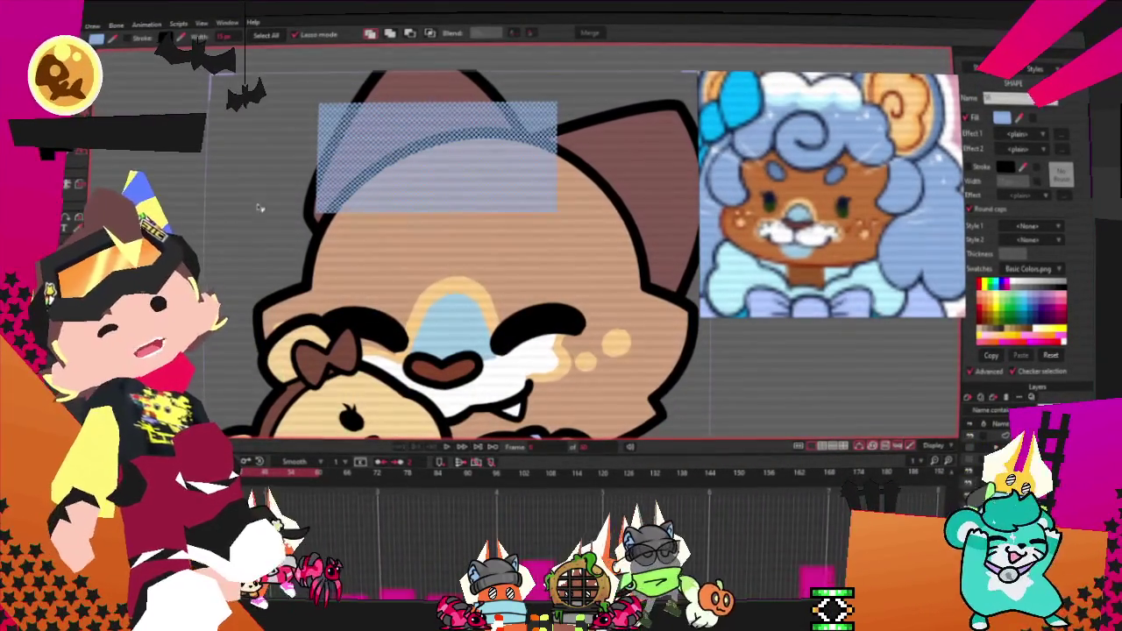
pyautogui.press('space')
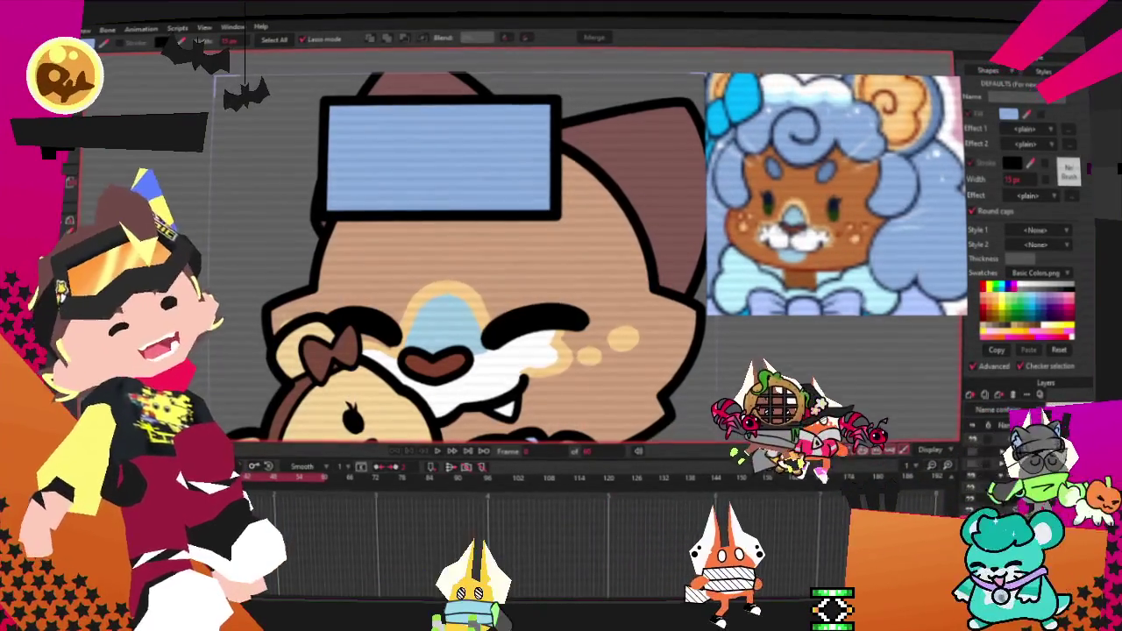
pyautogui.press('a')
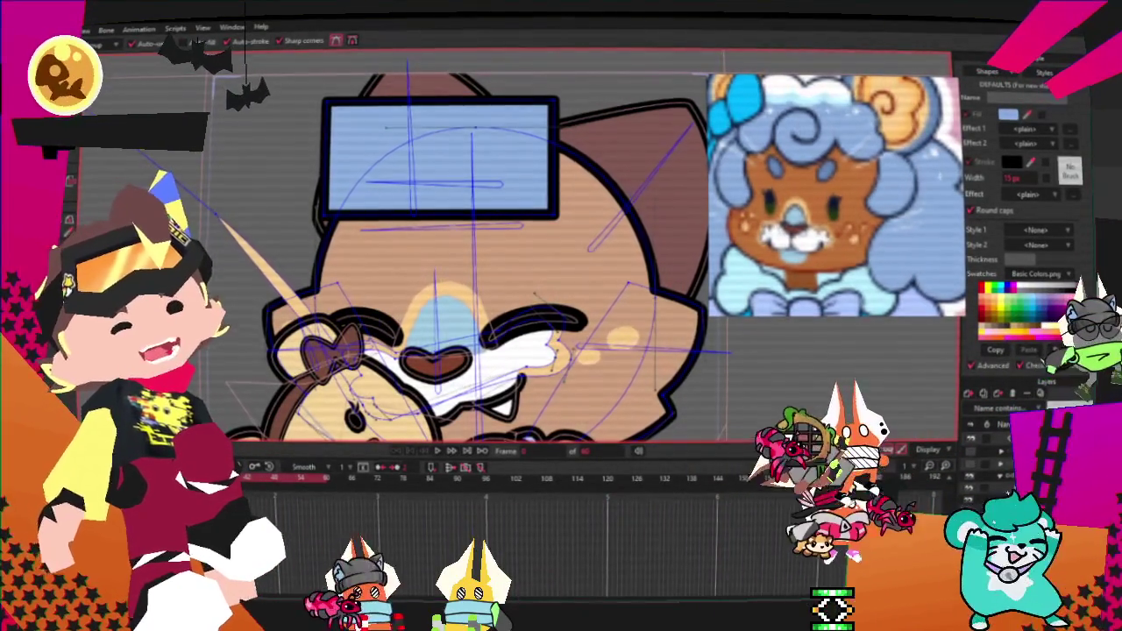
pyautogui.press('u')
pyautogui.scroll(-3, 234, 151)
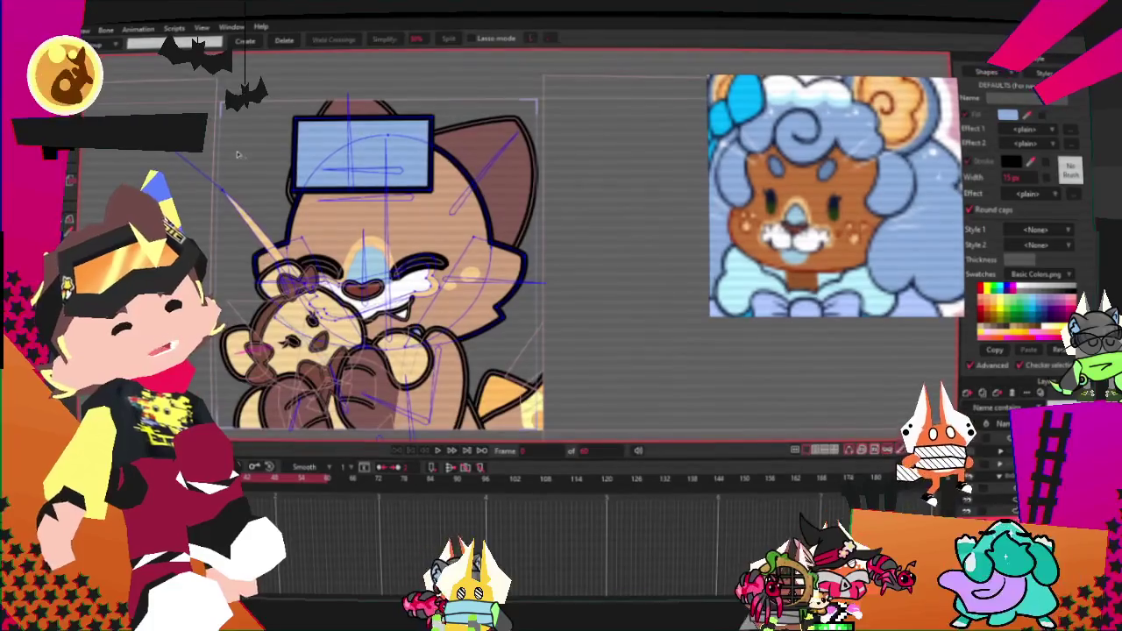
pyautogui.scroll(2, 237, 154)
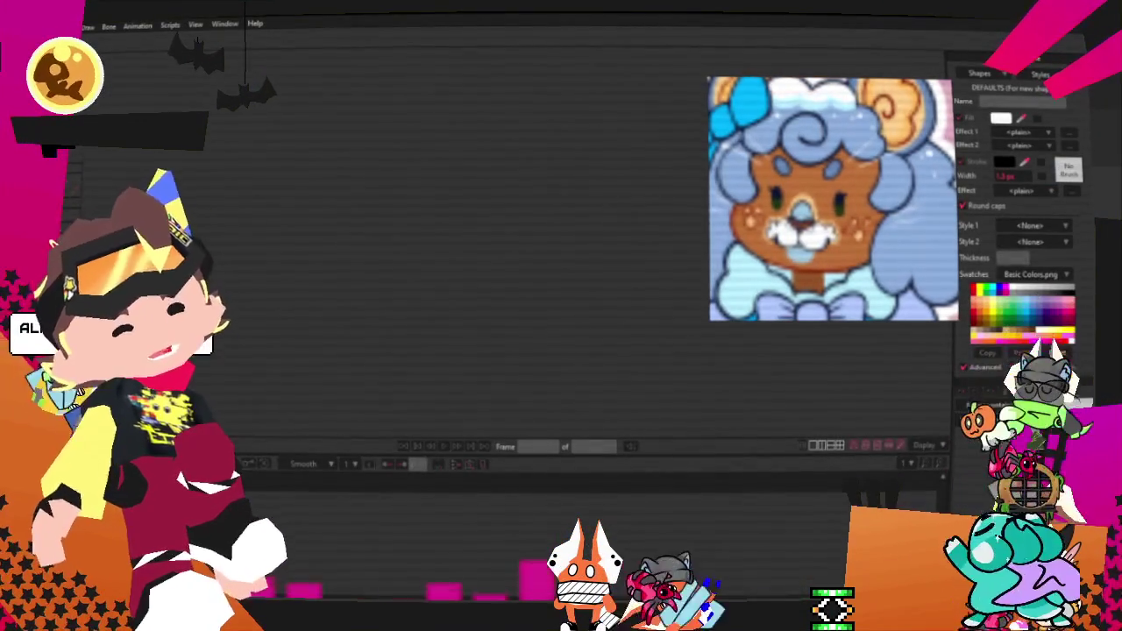
pyautogui.hotkey('alt', 'f')
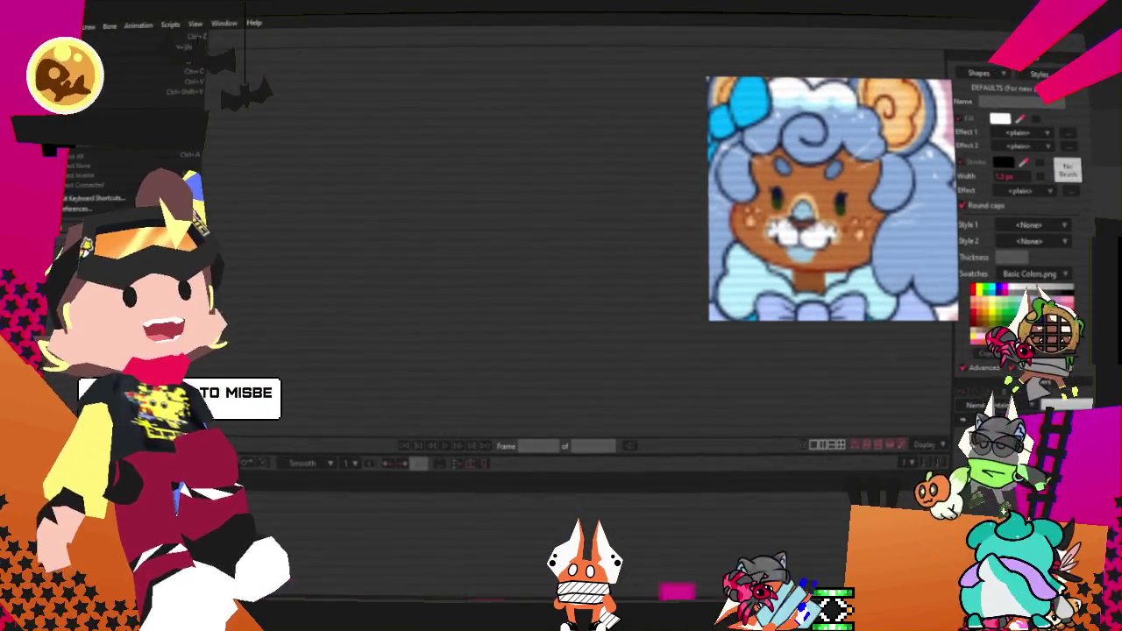
pyautogui.moveTo(131, 82)
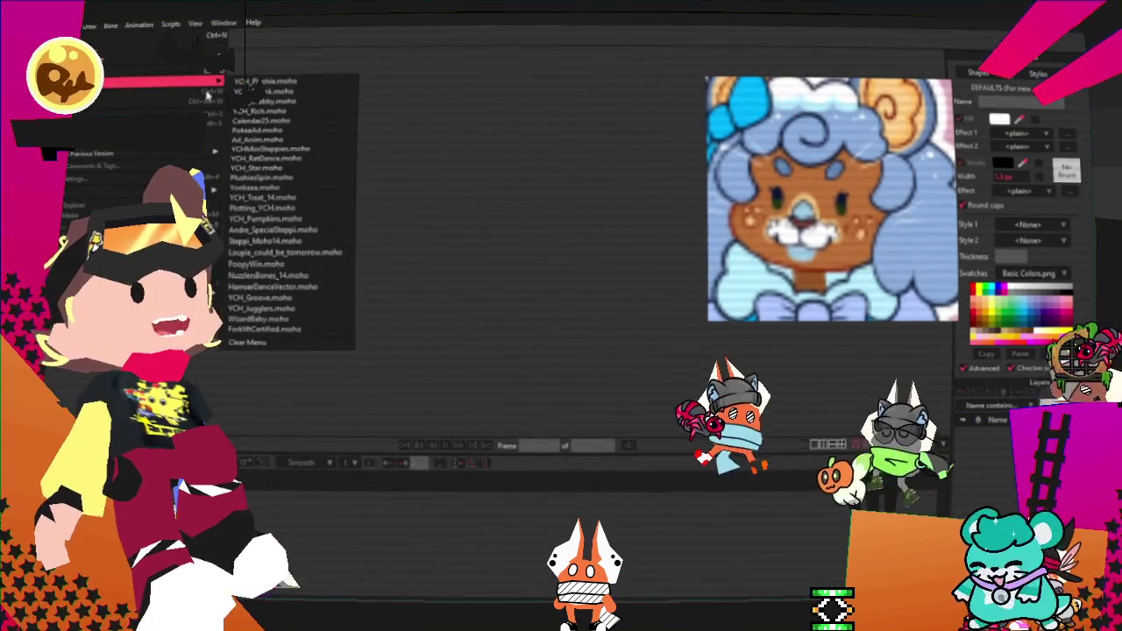
pyautogui.click(253, 81)
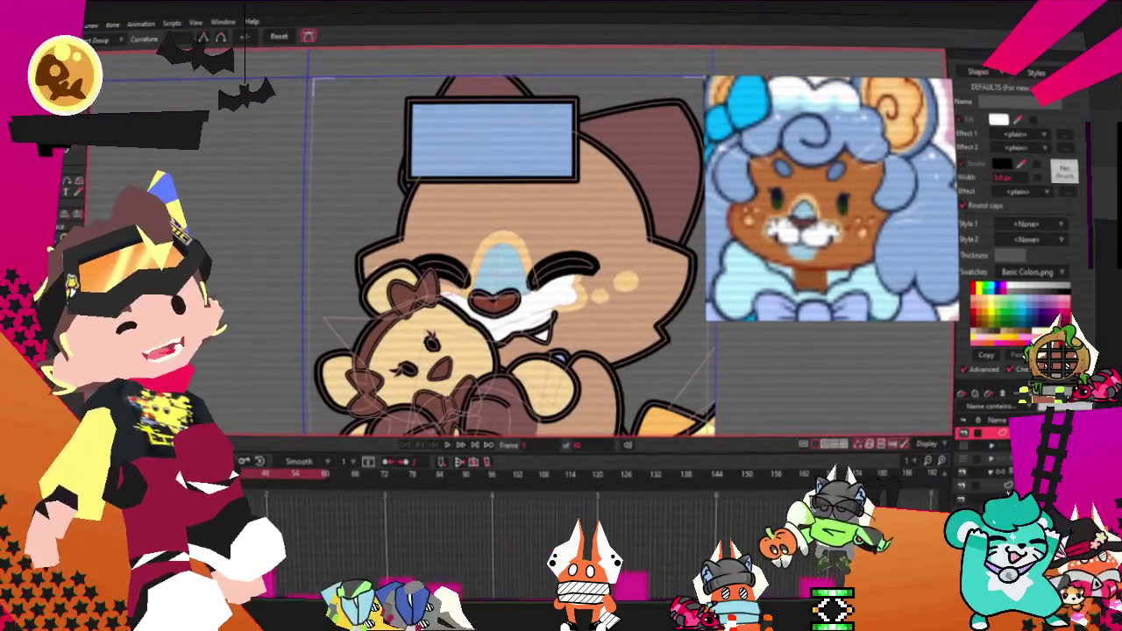
# Step: Add a point and pull it down into a notch along the hair's top edge
pyautogui.scroll(3, 508, 263)
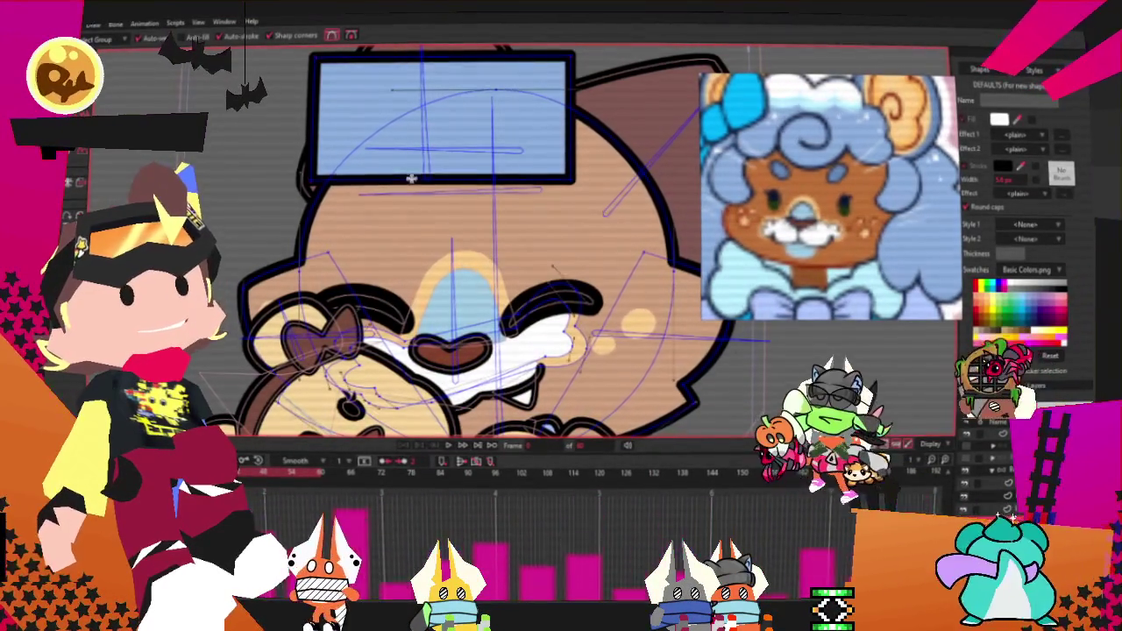
pyautogui.moveTo(425, 151); pyautogui.dragTo(456, 195)
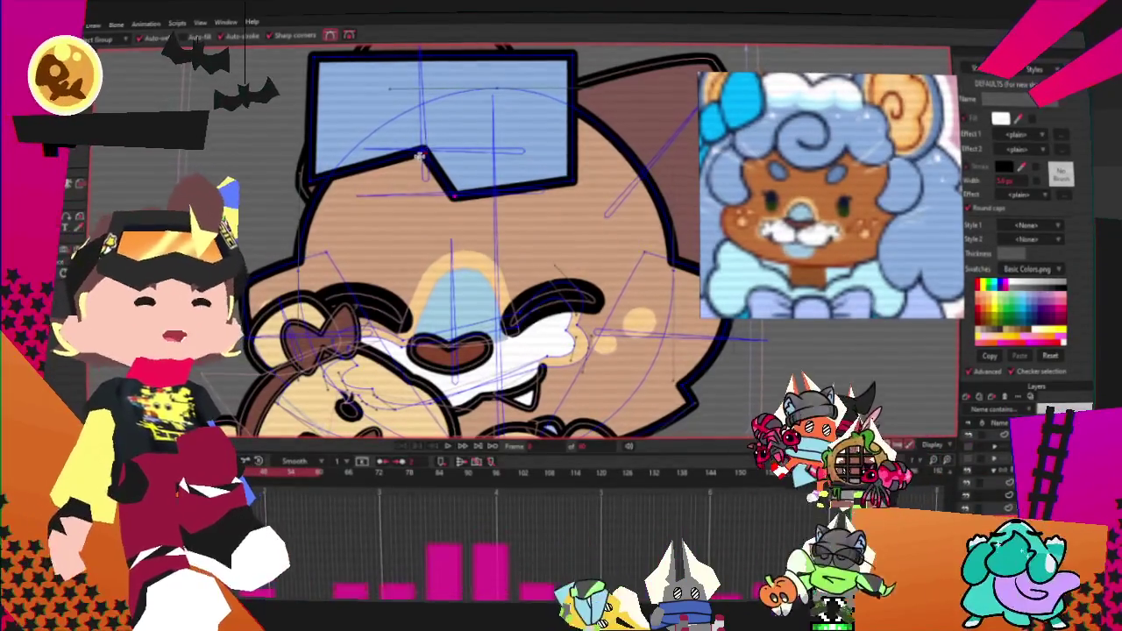
pyautogui.scroll(-1, 235, 208)
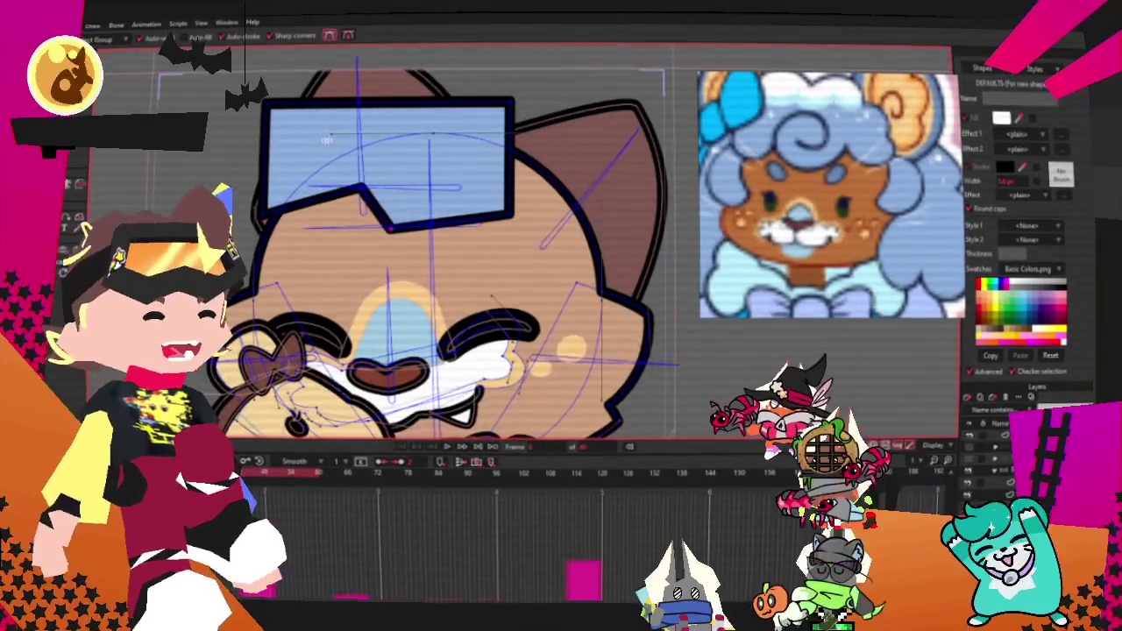
pyautogui.scroll(1, 313, 145)
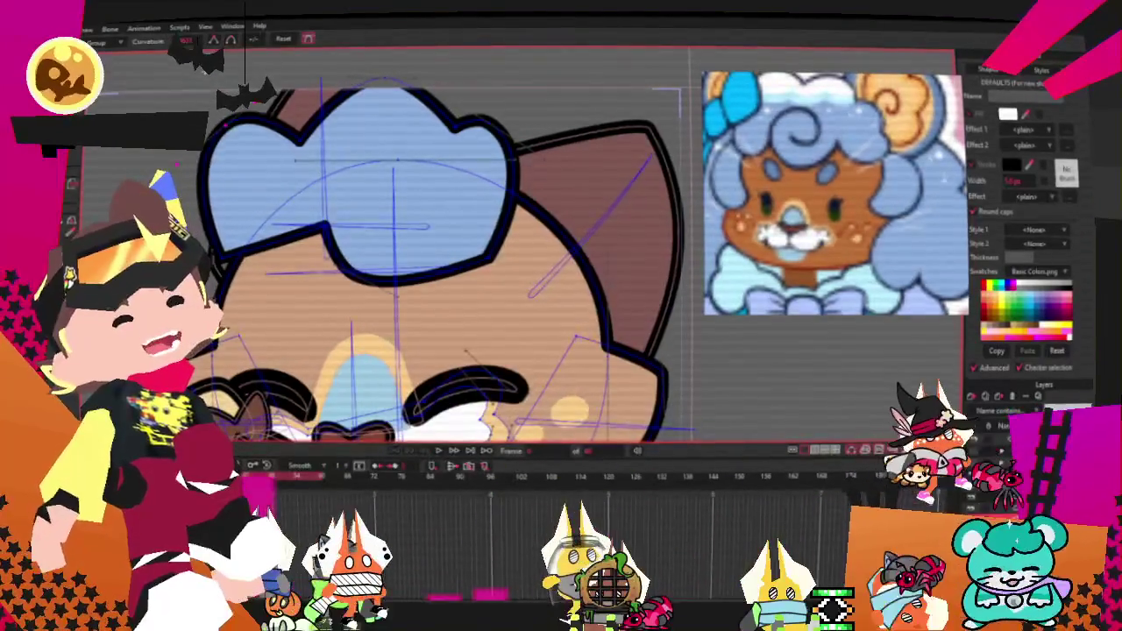
# Step: Stretch and reshape the hair's right edge into a bump spilling over the ear
pyautogui.press('t')
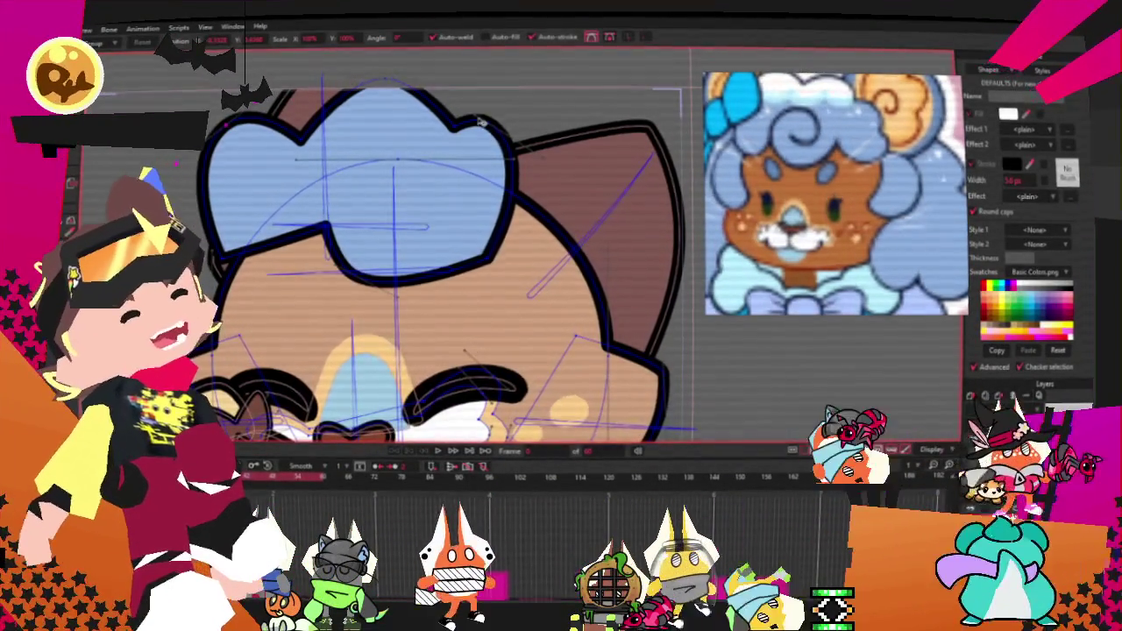
pyautogui.moveTo(505, 147); pyautogui.dragTo(592, 202)
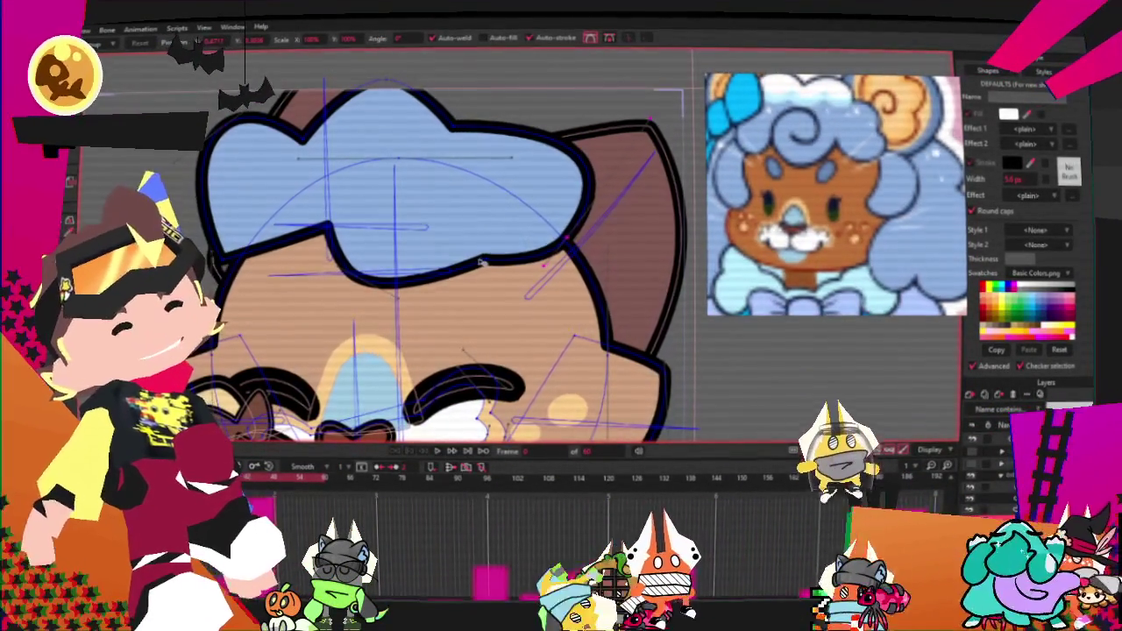
pyautogui.moveTo(592, 202)
pyautogui.mouseDown()
pyautogui.moveTo(594, 147)
pyautogui.moveTo(495, 127)
pyautogui.mouseUp()
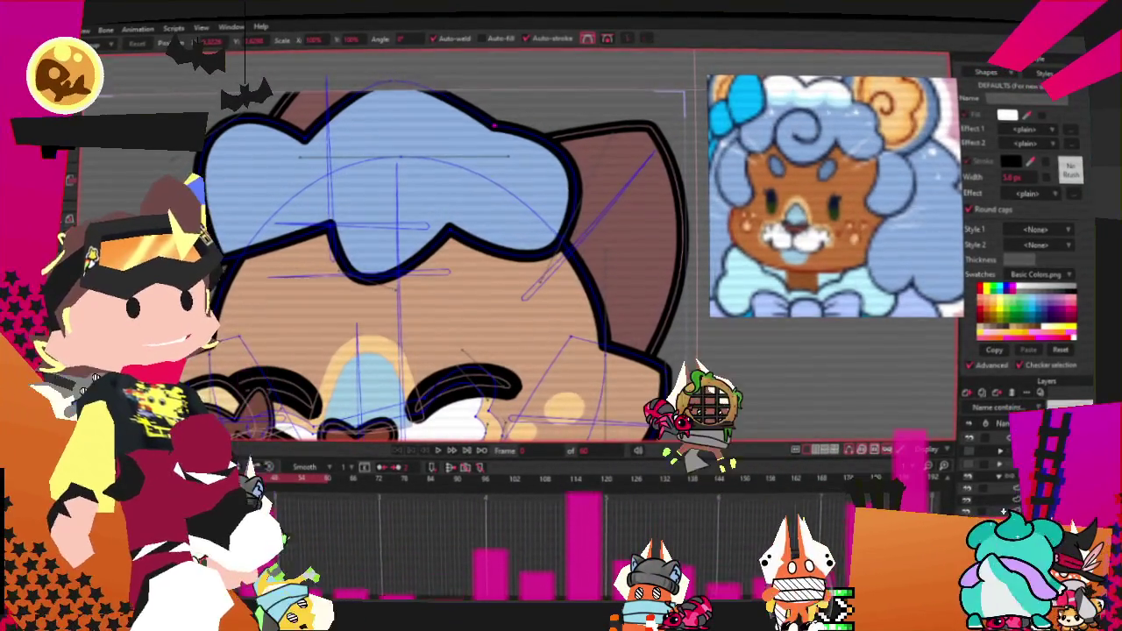
pyautogui.click(60, 142)
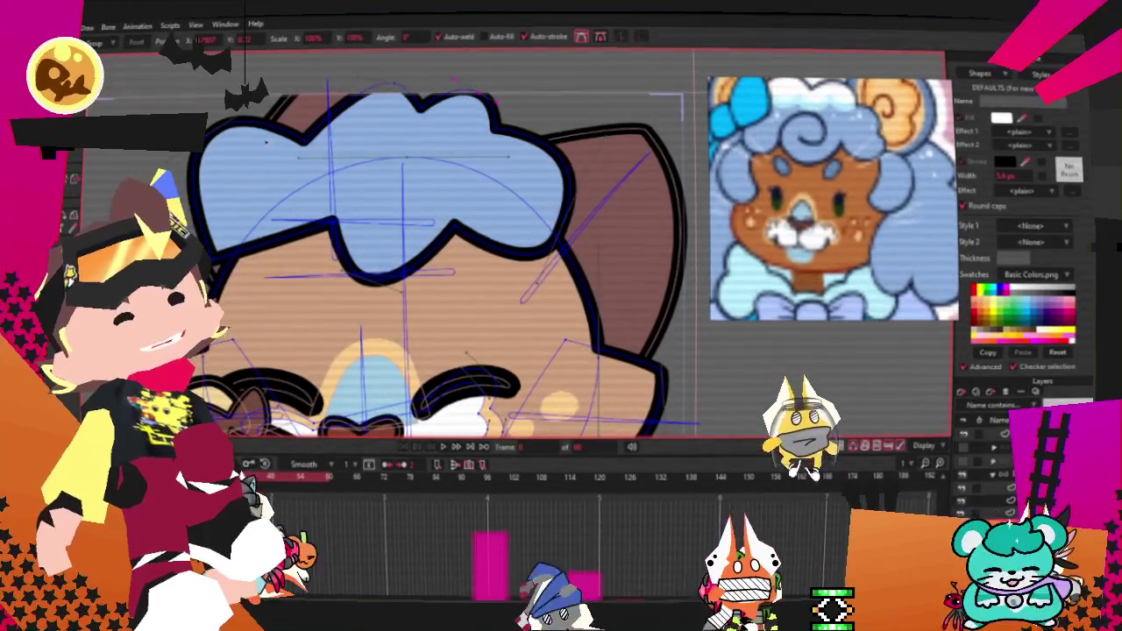
pyautogui.moveTo(516, 151); pyautogui.dragTo(623, 252)
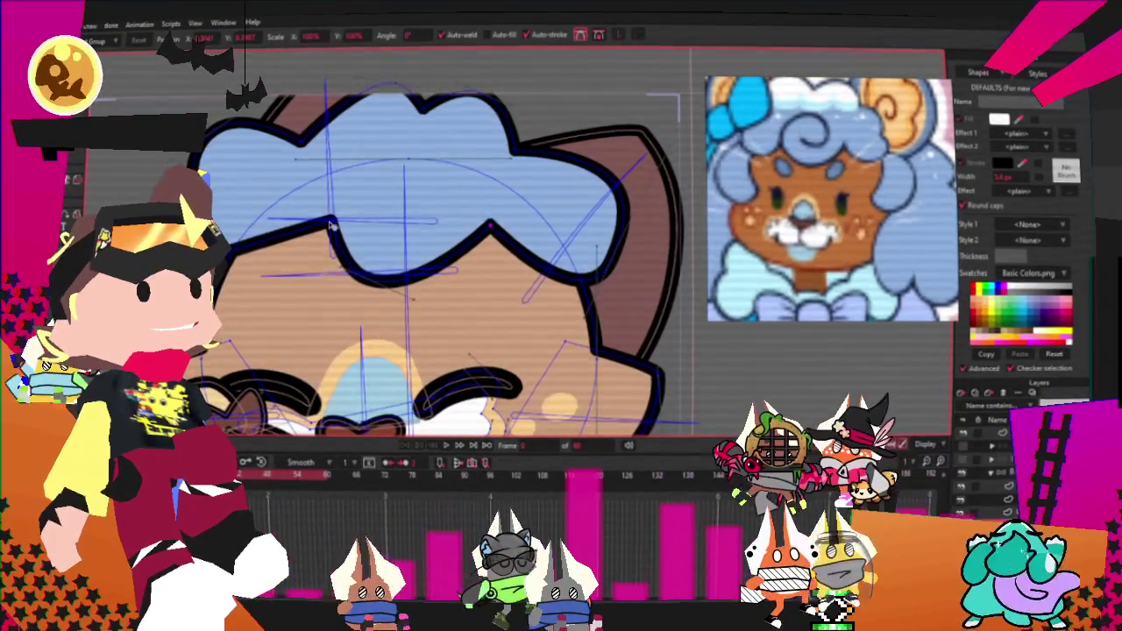
pyautogui.click(421, 274)
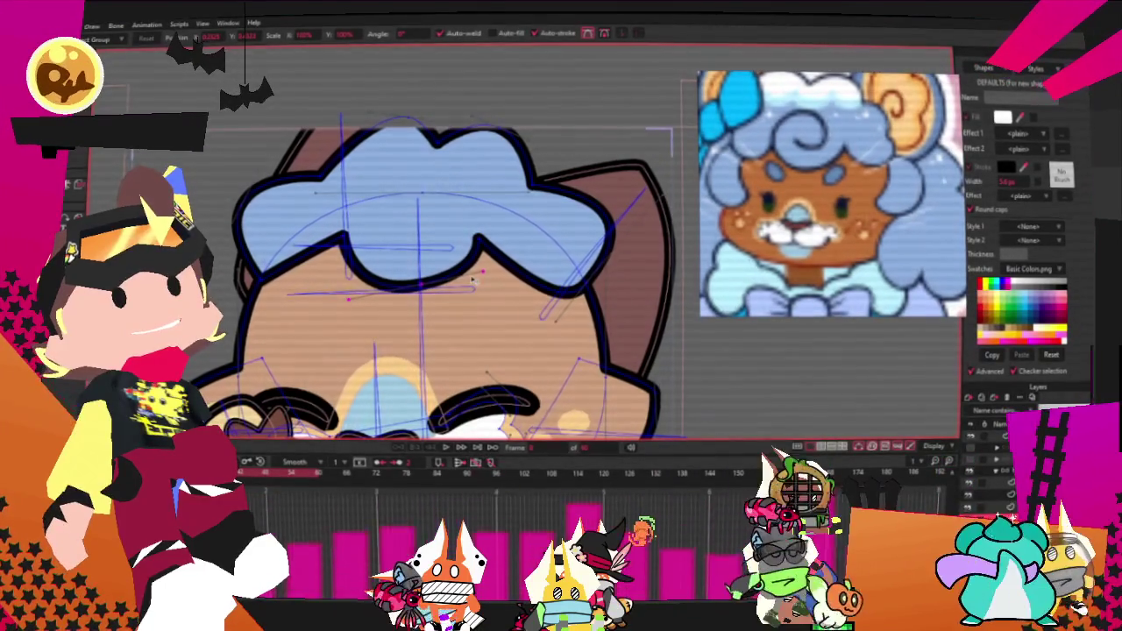
pyautogui.scroll(2, 368, 176)
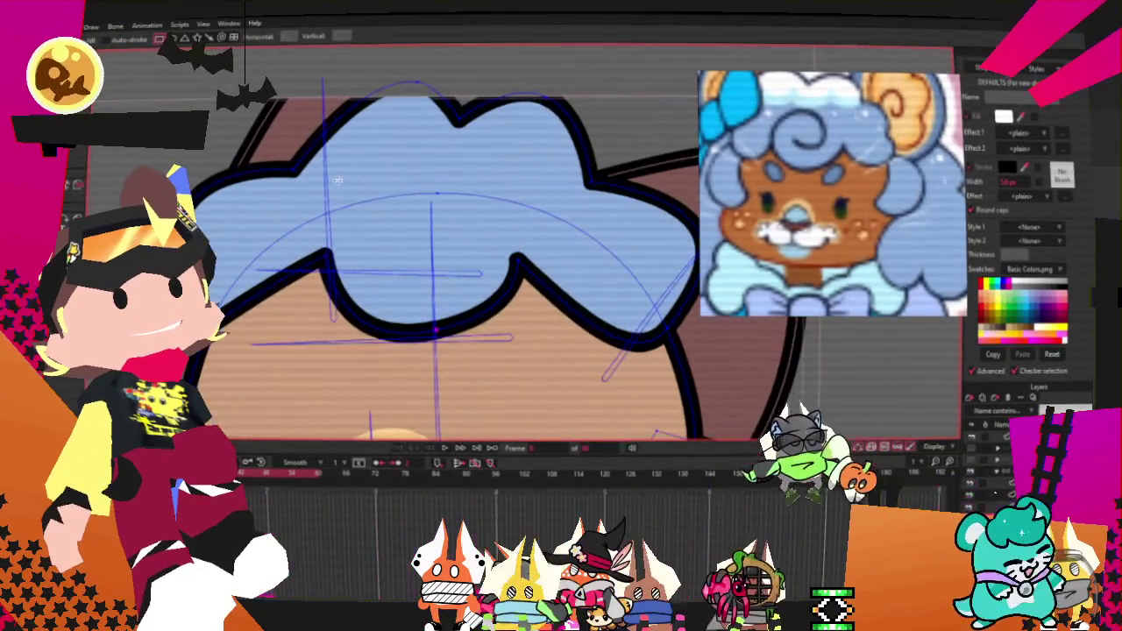
# Step: Turn the white rectangle into a dark-outlined shape with no fill
pyautogui.press('g')
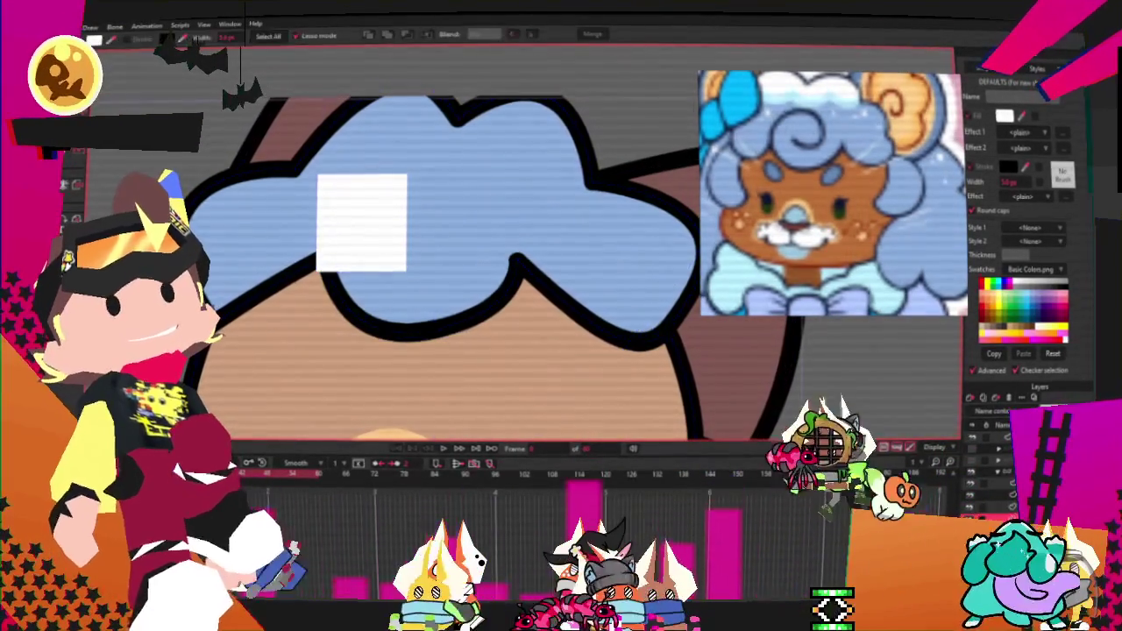
pyautogui.click(345, 224)
pyautogui.press('space')
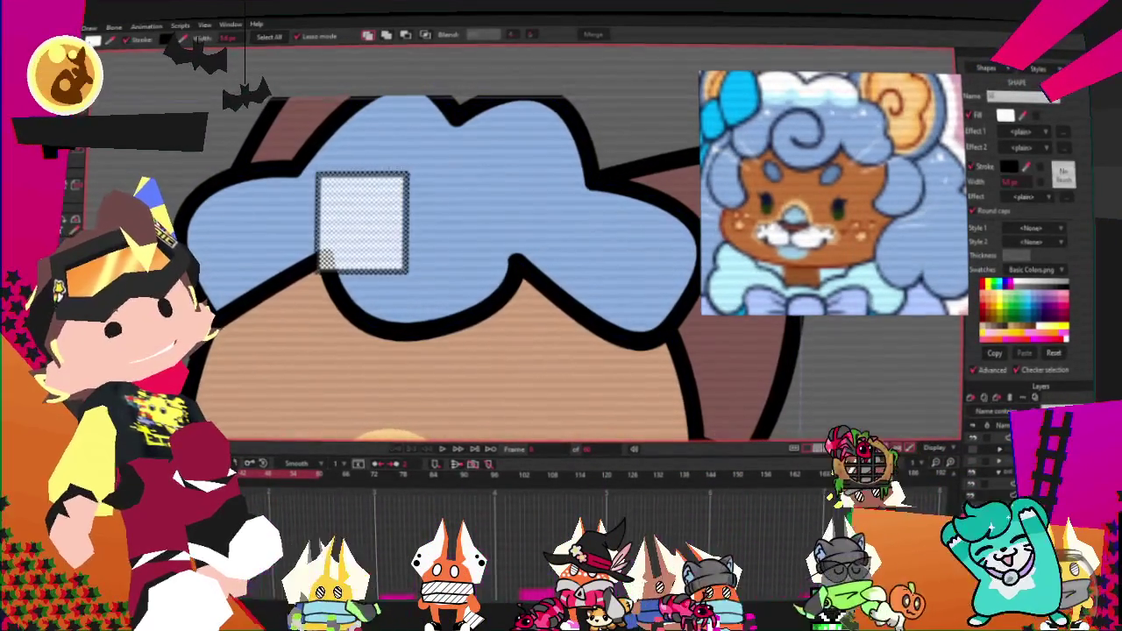
pyautogui.click(324, 260)
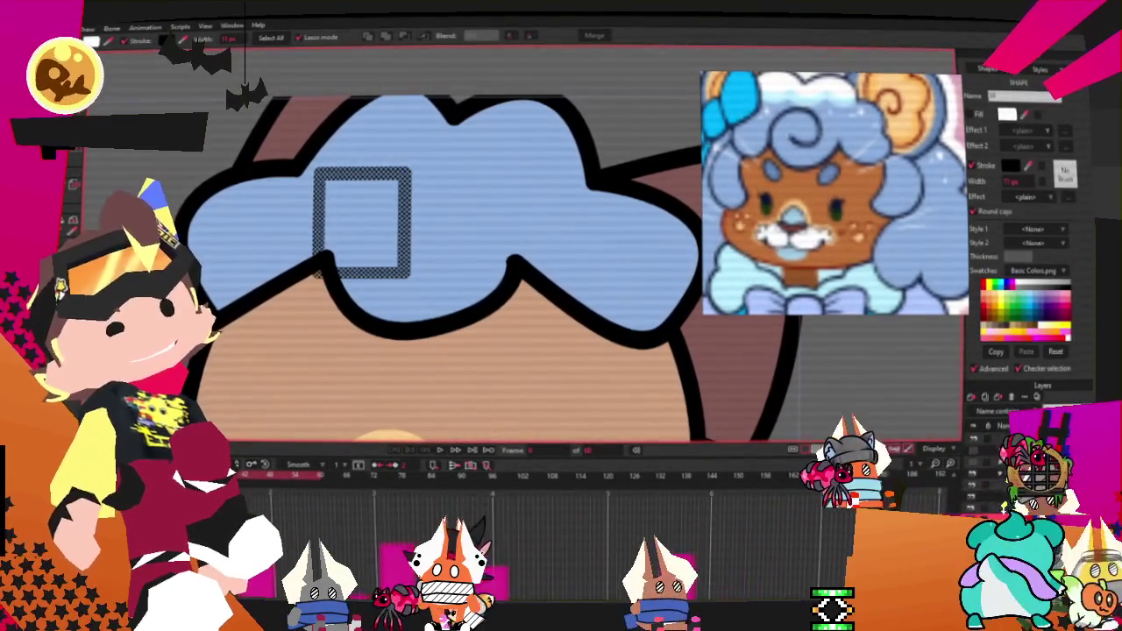
# Step: Move and round the rectangle's corners into a spiral curl inside the hair
pyautogui.press('t')
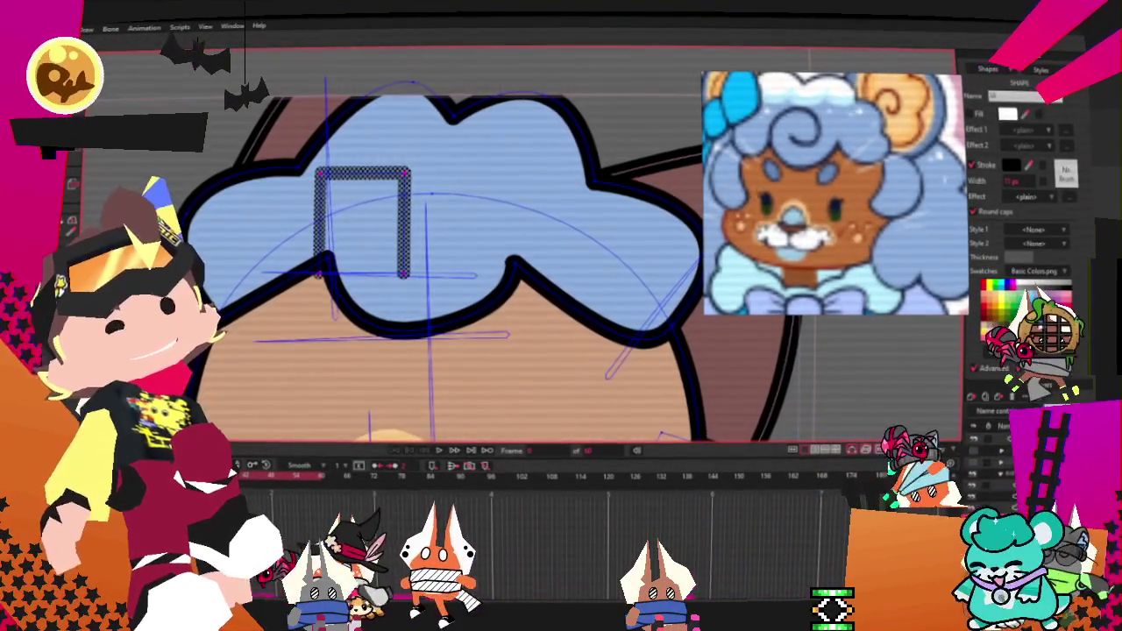
pyautogui.click(338, 254)
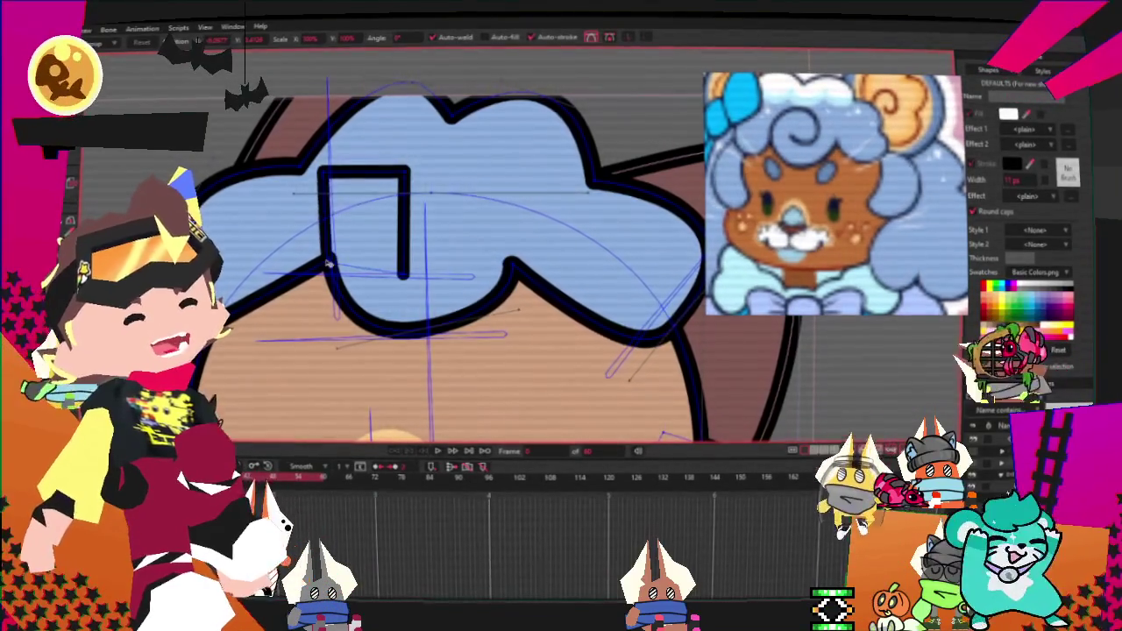
pyautogui.moveTo(320, 169)
pyautogui.mouseDown()
pyautogui.moveTo(362, 179)
pyautogui.moveTo(442, 232)
pyautogui.mouseUp()
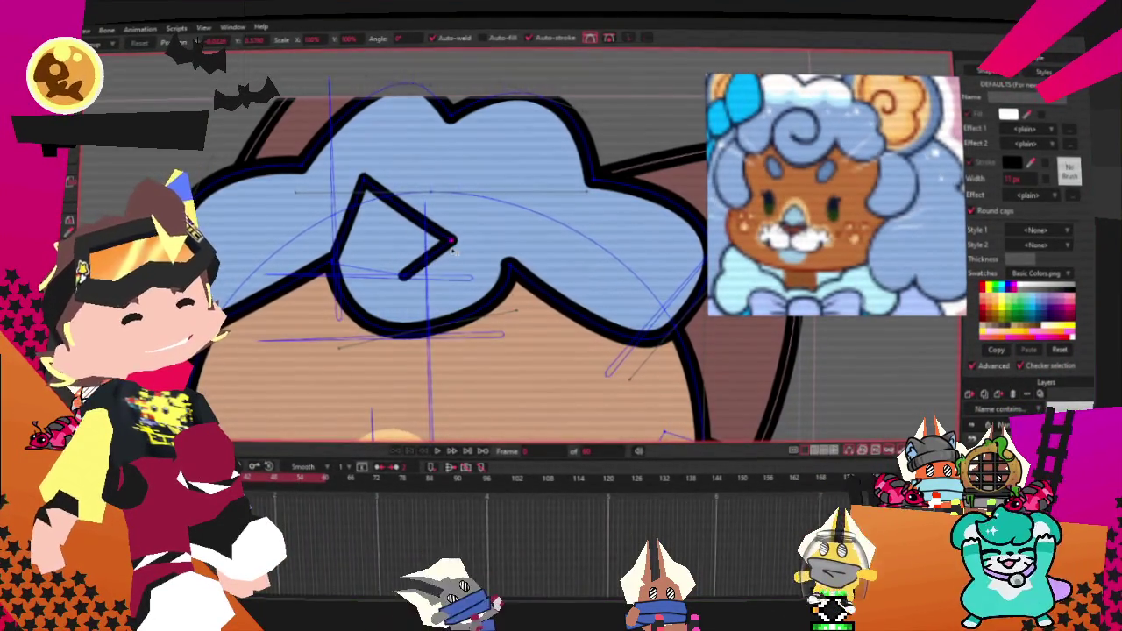
pyautogui.scroll(3, 461, 239)
pyautogui.moveTo(326, 158); pyautogui.dragTo(581, 233)
pyautogui.moveTo(251, 184); pyautogui.dragTo(260, 179)
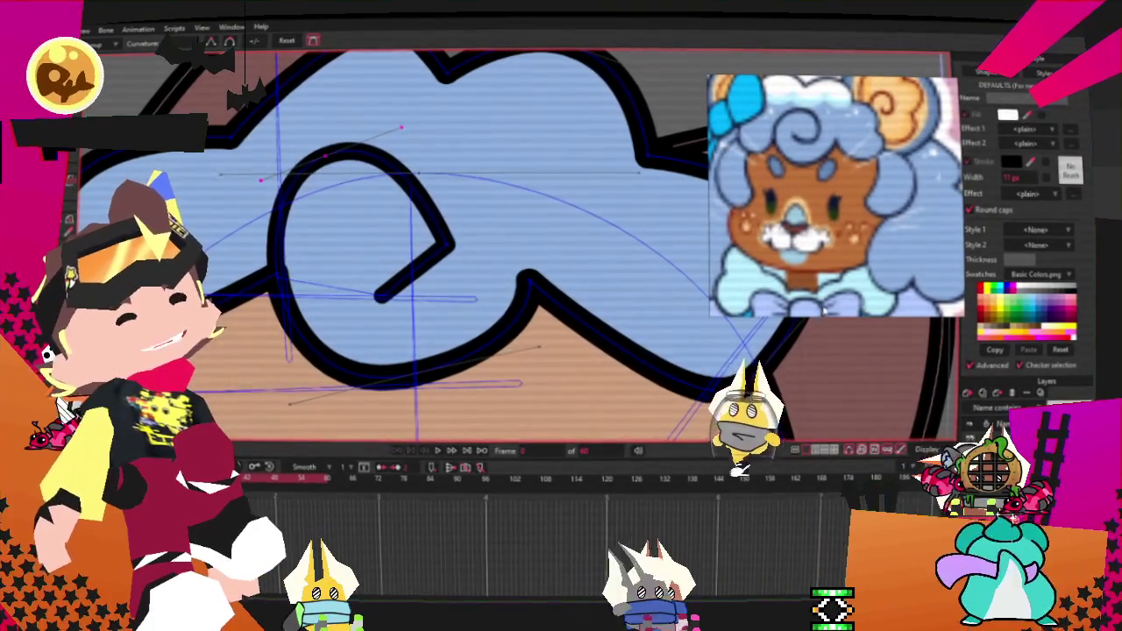
pyautogui.moveTo(451, 247); pyautogui.dragTo(438, 297)
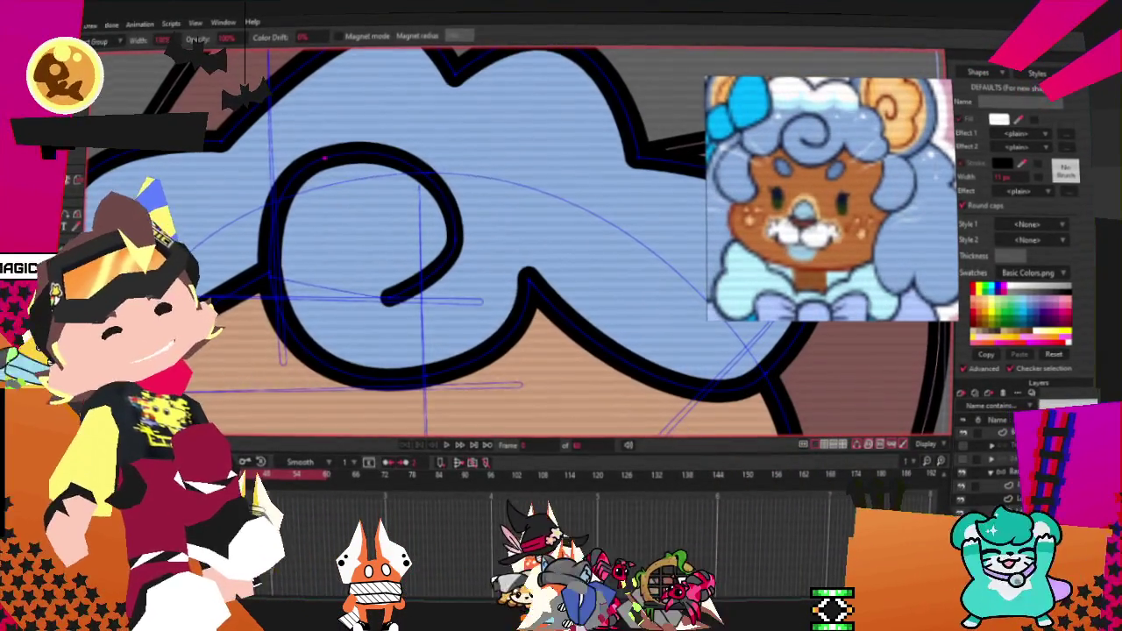
# Step: Extend the hair spiral's end point slightly to the left
pyautogui.press('t')
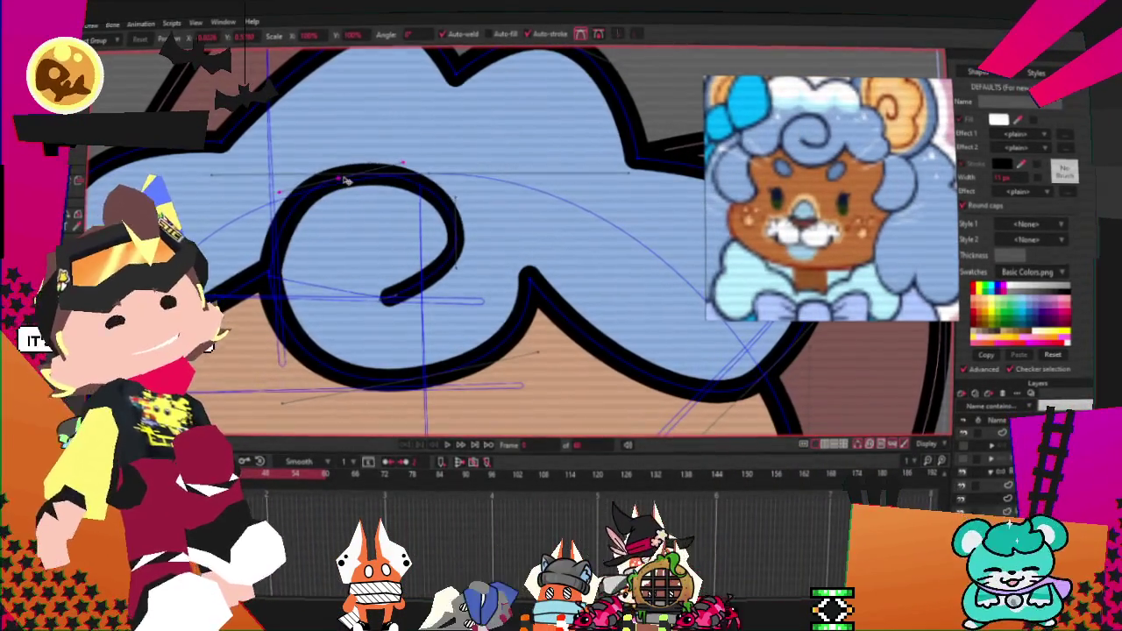
pyautogui.click(391, 299)
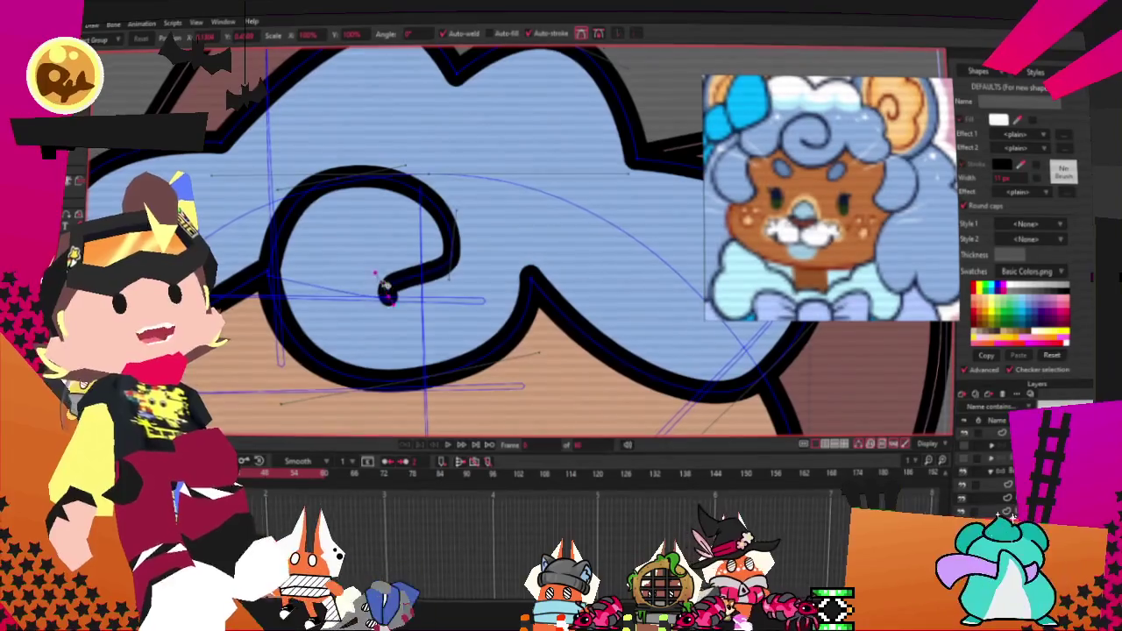
pyautogui.moveTo(380, 293); pyautogui.dragTo(363, 295)
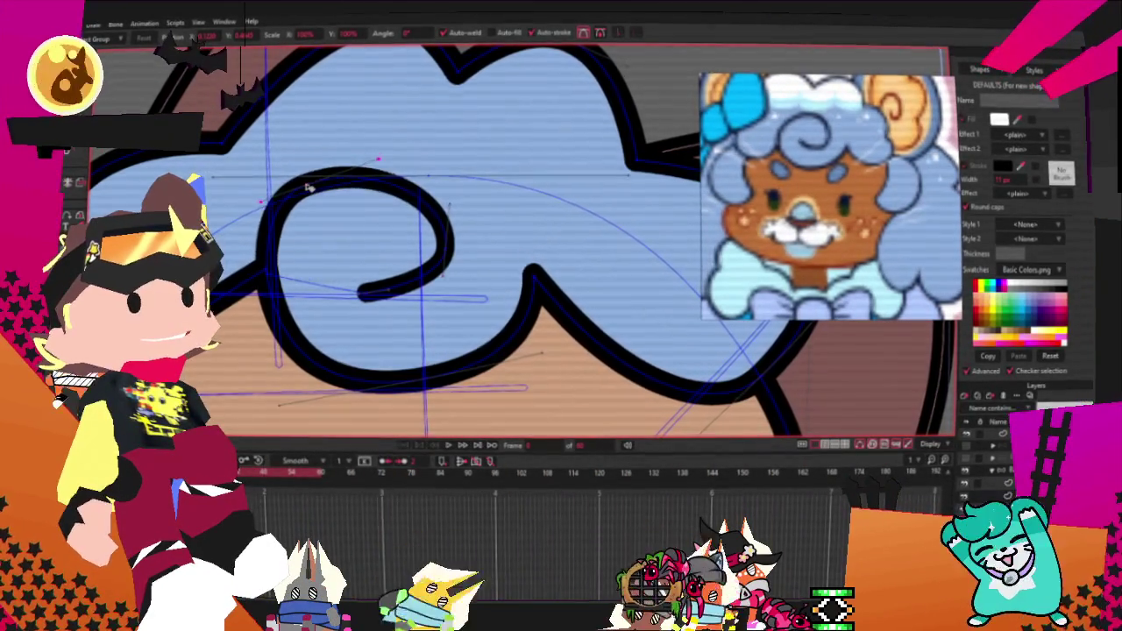
pyautogui.click(376, 295)
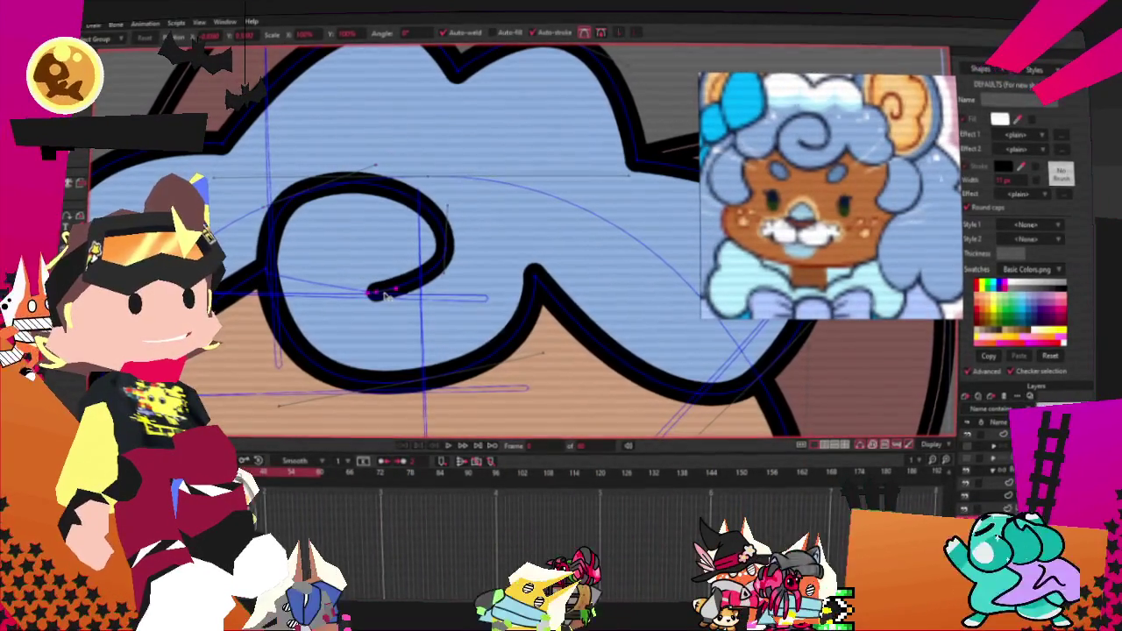
pyautogui.scroll(-3, 383, 296)
pyautogui.scroll(-2, 383, 297)
pyautogui.scroll(-2, 355, 315)
pyautogui.scroll(-1, 355, 316)
pyautogui.scroll(3, 355, 315)
pyautogui.scroll(2, 355, 316)
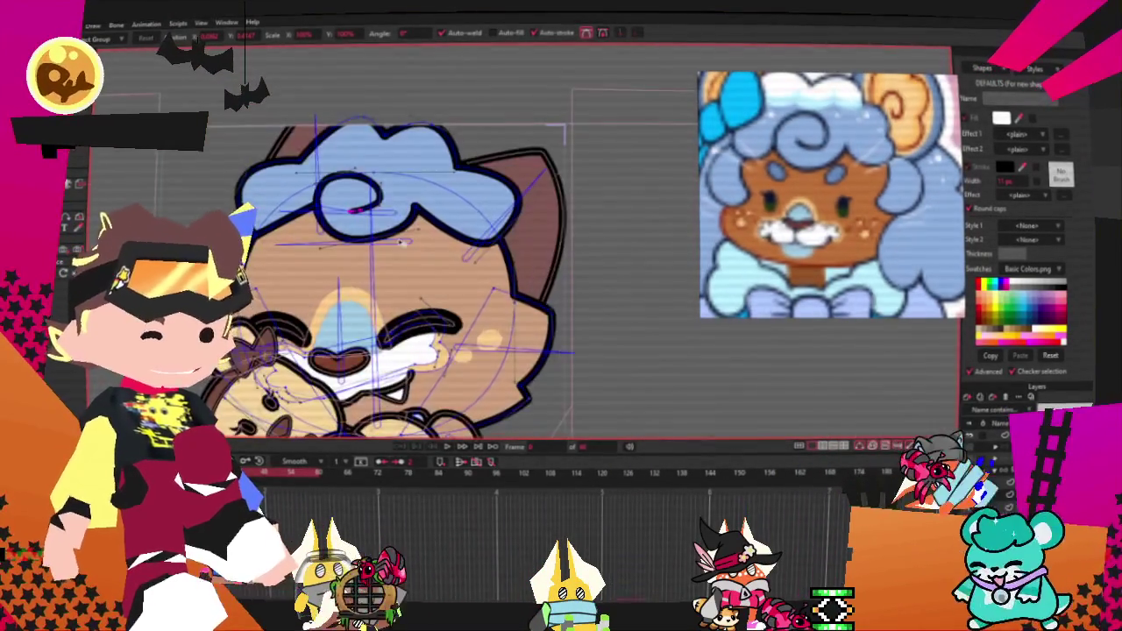
pyautogui.scroll(1, 404, 243)
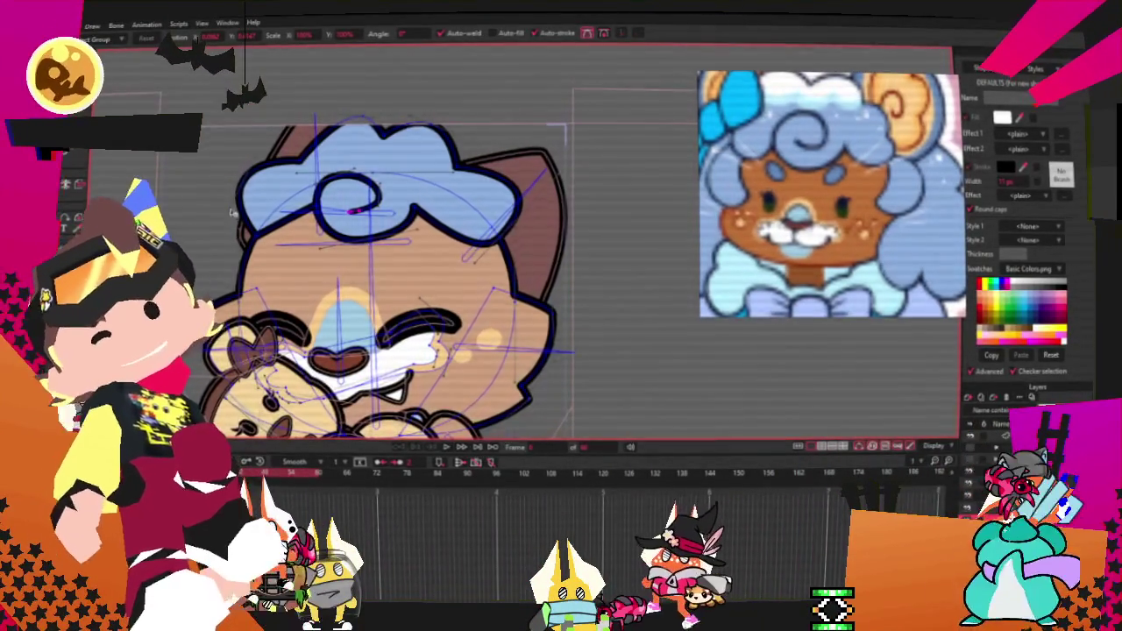
pyautogui.scroll(1, 351, 152)
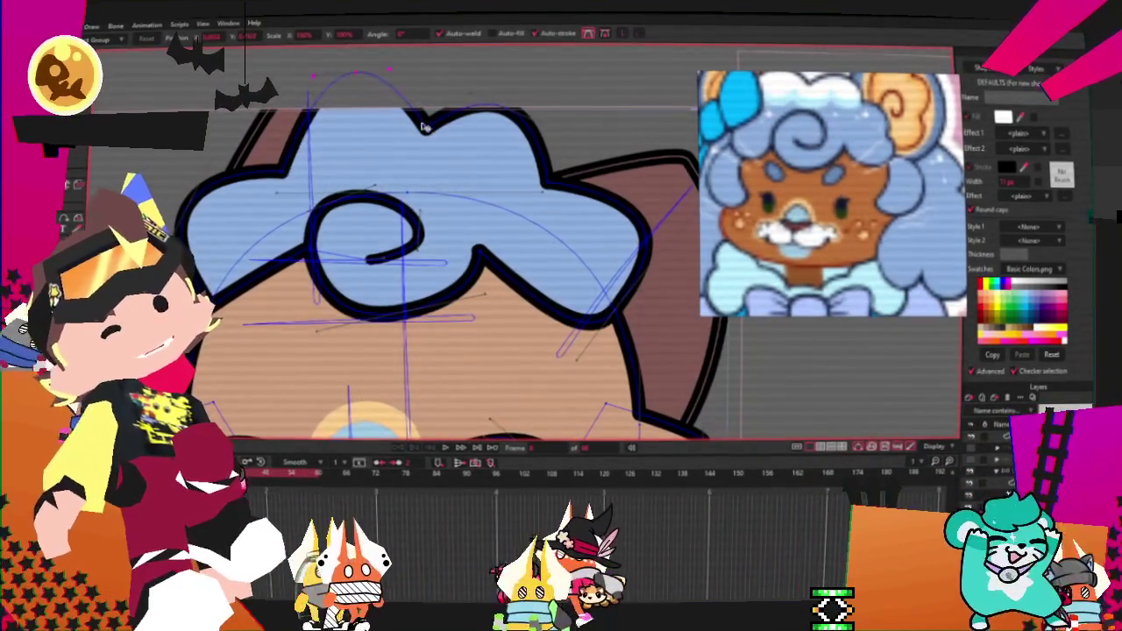
# Step: Push the top-right hair lobe's outline outward to widen it
pyautogui.moveTo(453, 125); pyautogui.dragTo(565, 221)
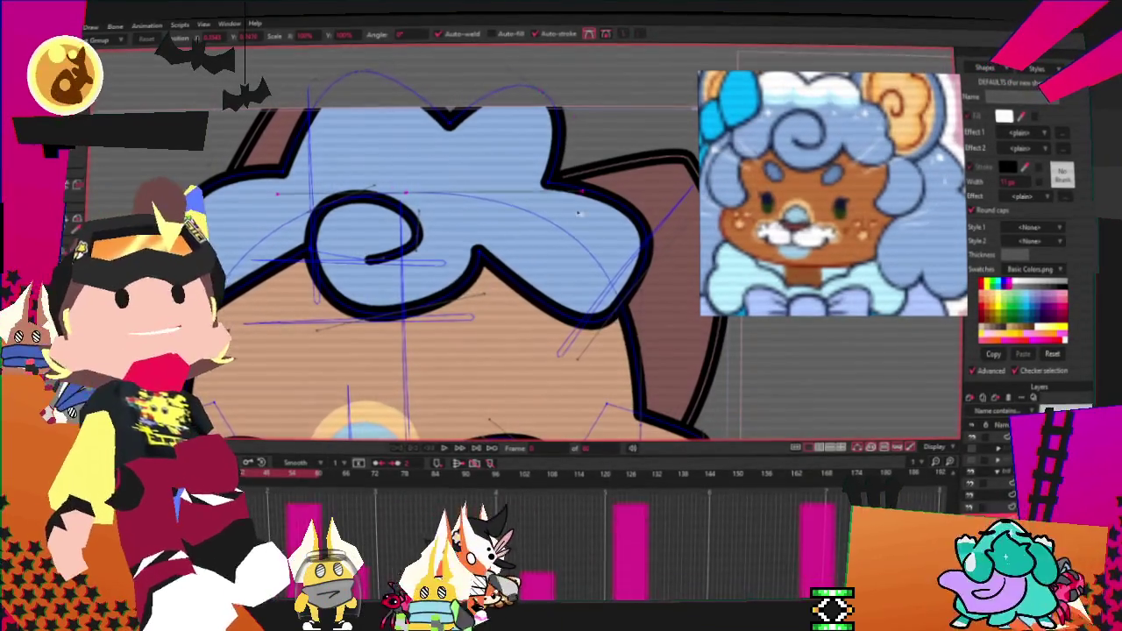
pyautogui.scroll(1, 569, 210)
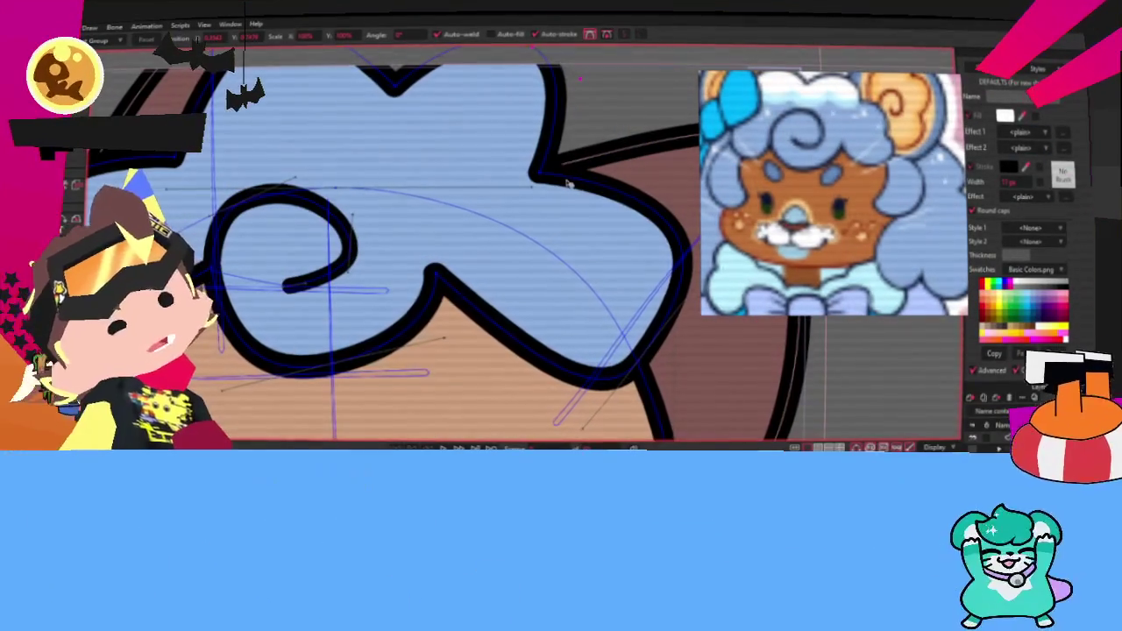
pyautogui.scroll(-1, 536, 117)
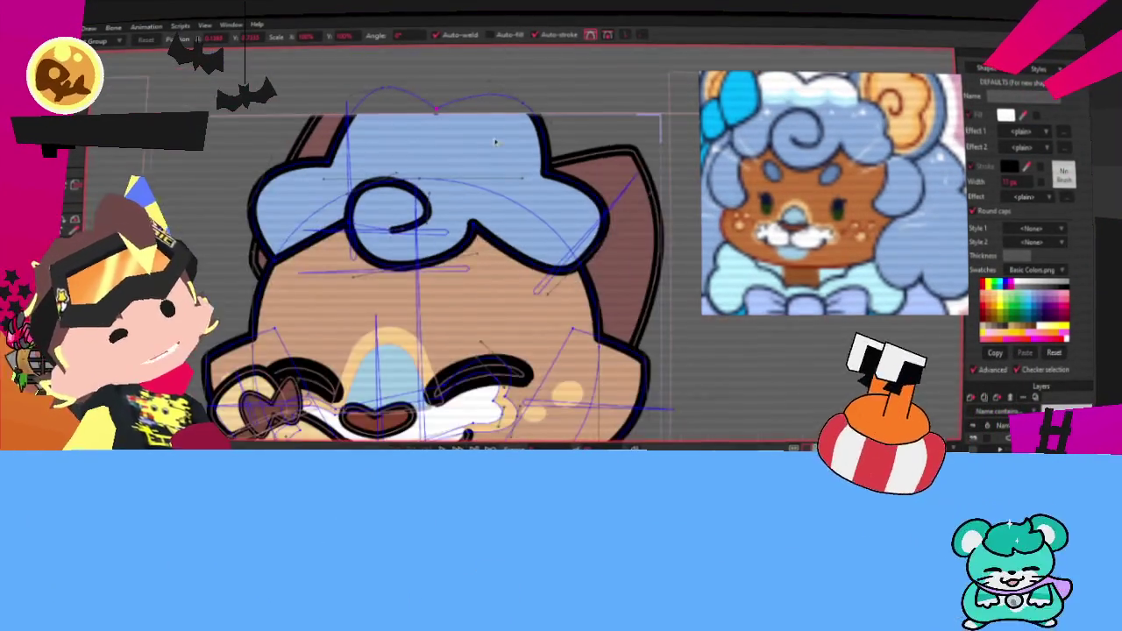
pyautogui.moveTo(536, 116); pyautogui.dragTo(554, 116)
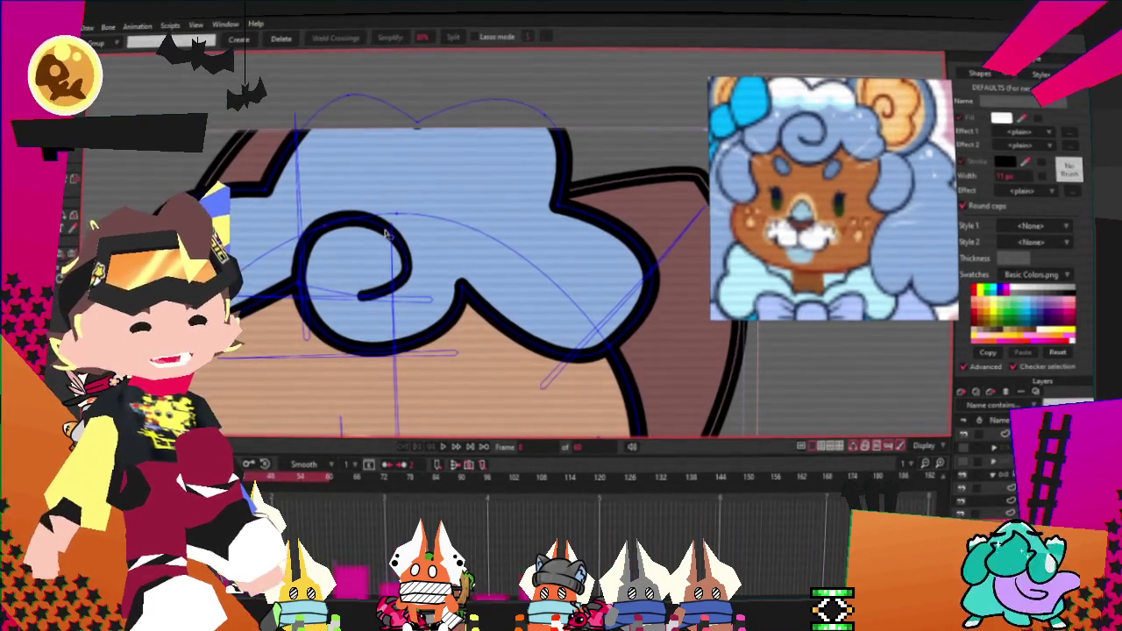
# Step: Shift the selected curly hair points down and to the left on the cat's head
pyautogui.scroll(-3, 447, 184)
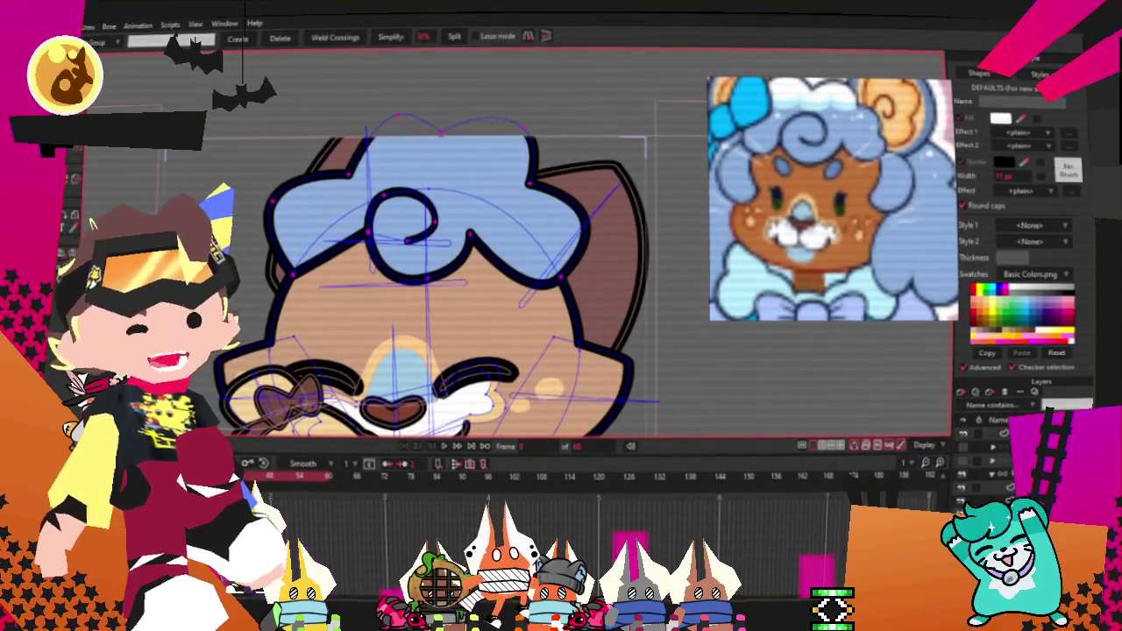
pyautogui.press('t')
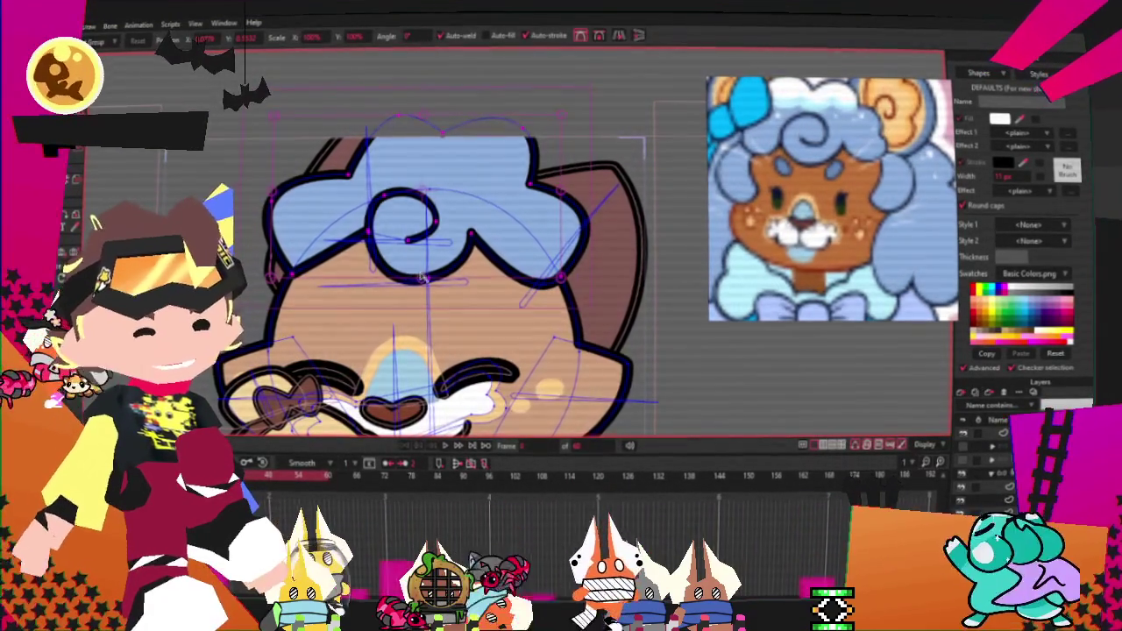
pyautogui.moveTo(436, 253); pyautogui.dragTo(529, 244)
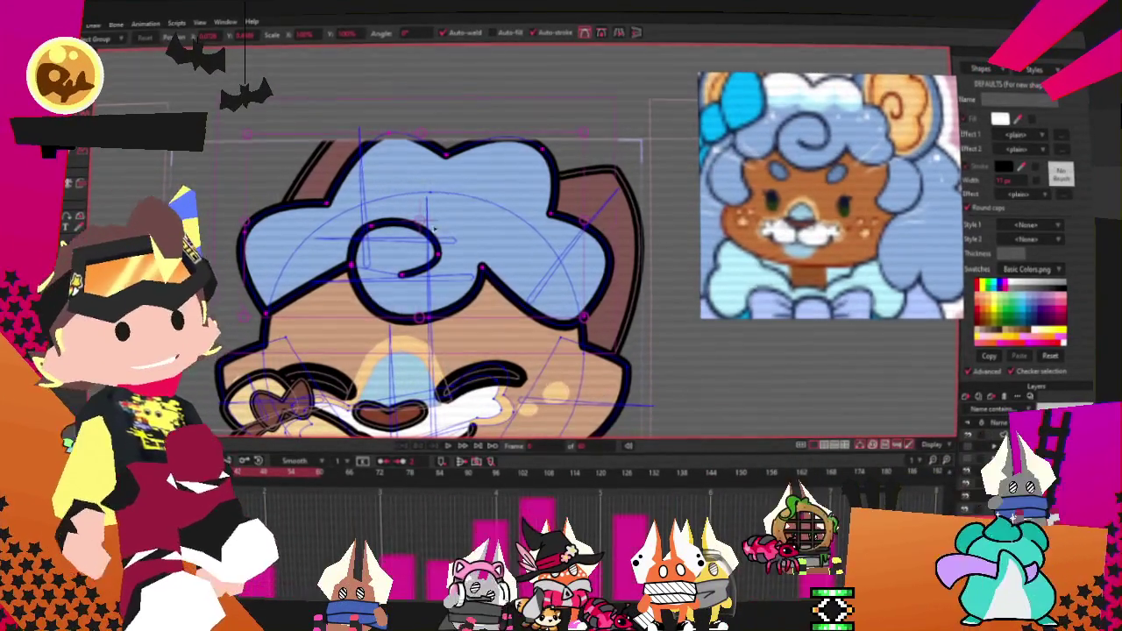
pyautogui.scroll(1, 319, 195)
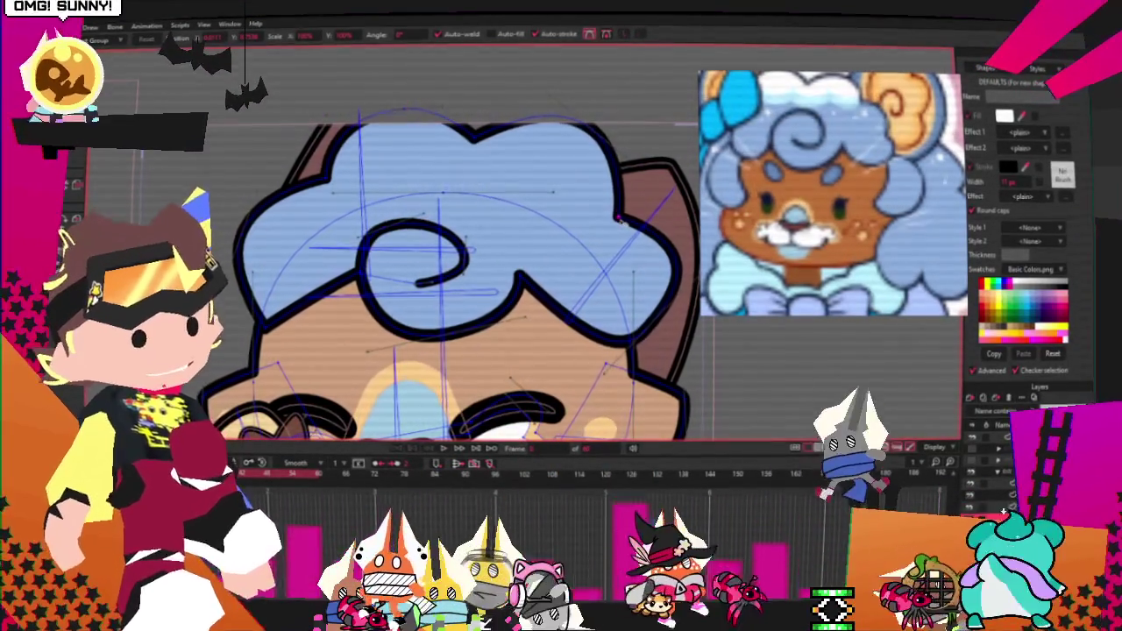
pyautogui.scroll(-2, 518, 273)
pyautogui.scroll(-2, 519, 272)
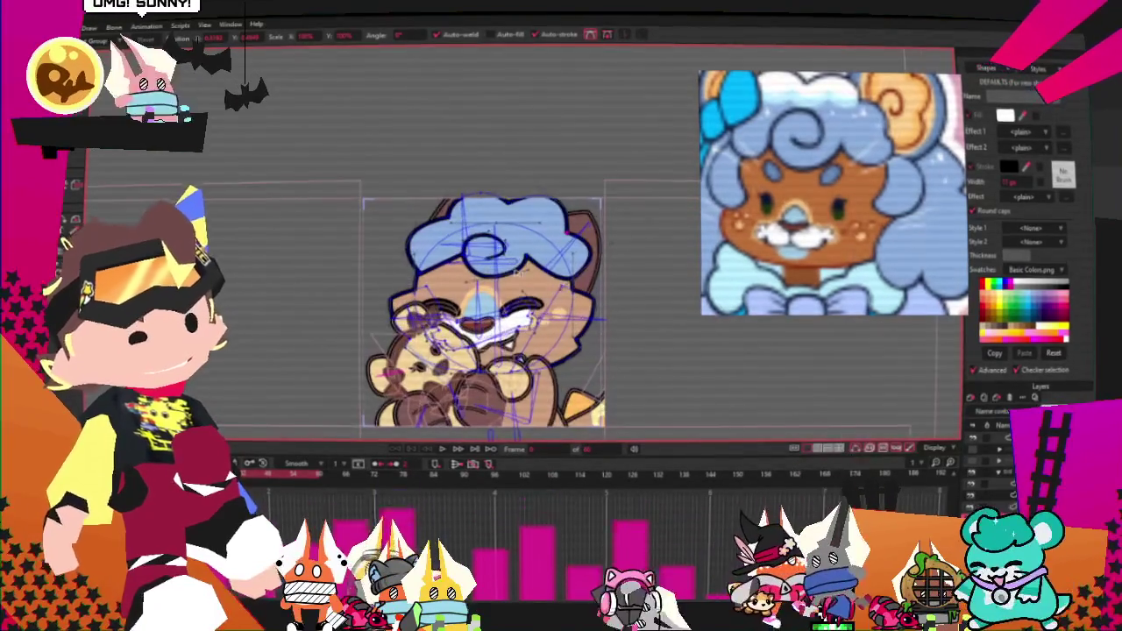
pyautogui.scroll(2, 517, 274)
pyautogui.scroll(2, 323, 281)
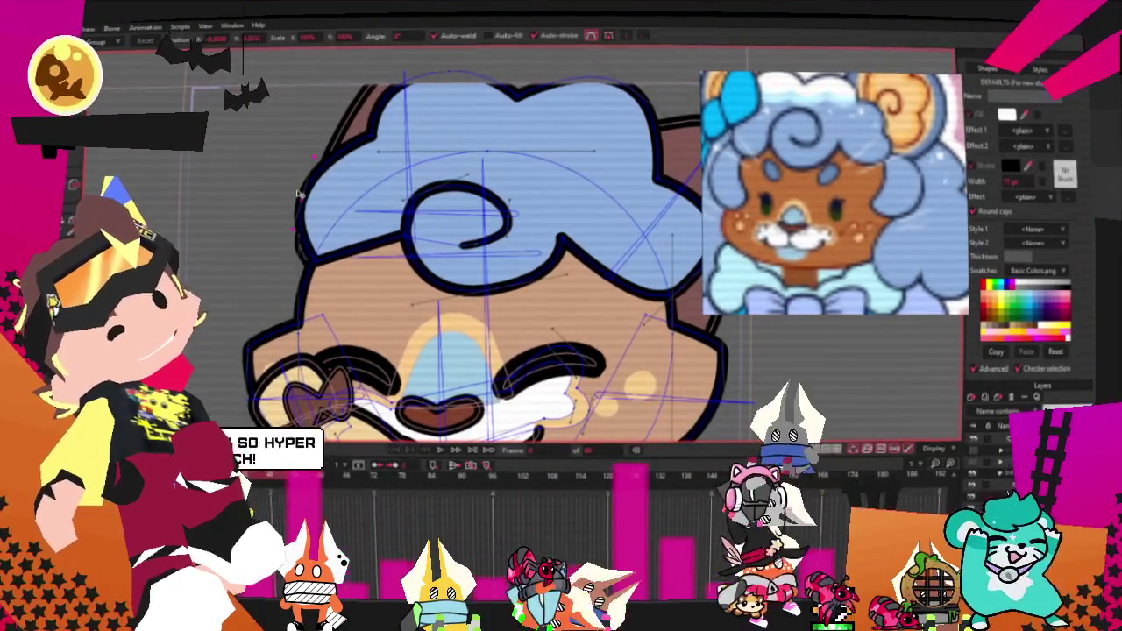
pyautogui.scroll(-1, 328, 271)
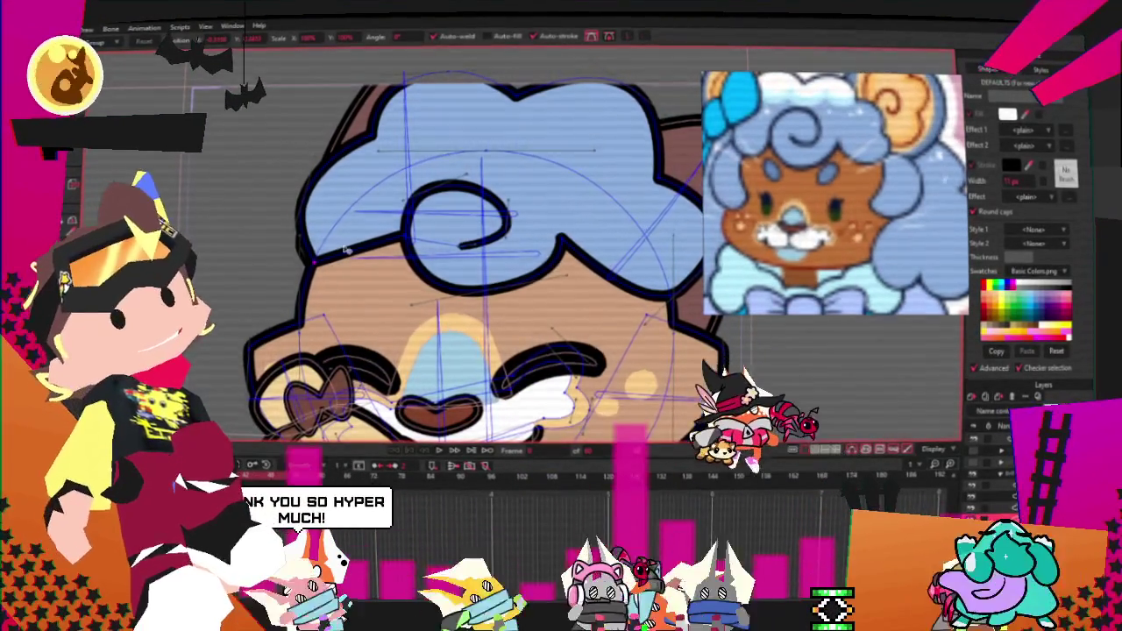
pyautogui.scroll(-1, 326, 247)
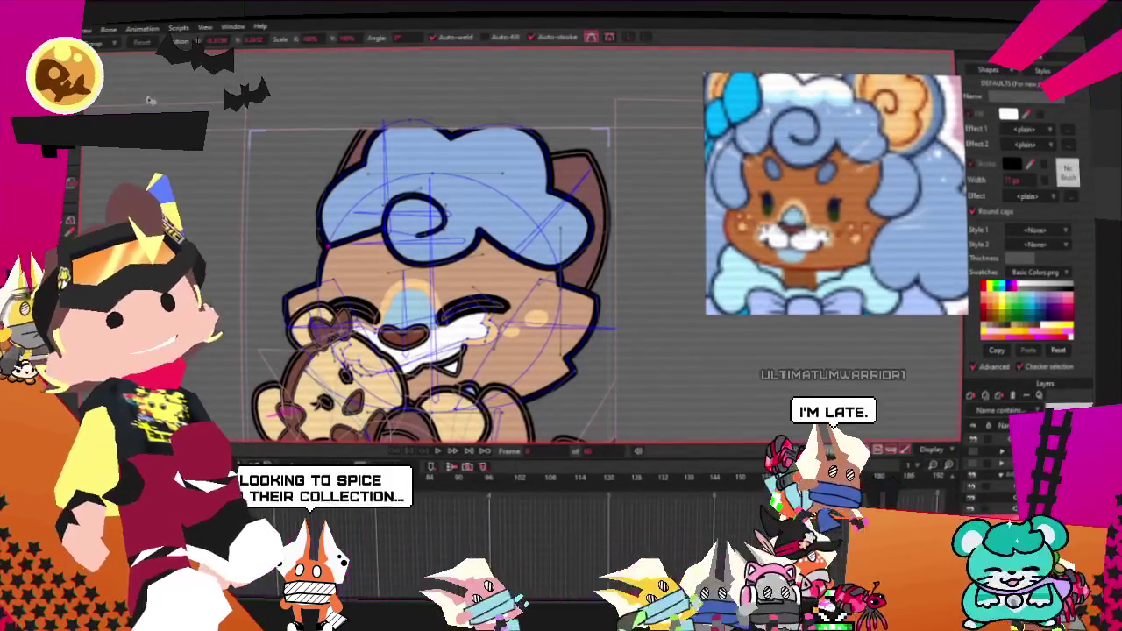
pyautogui.scroll(1, 347, 266)
pyautogui.press('c')
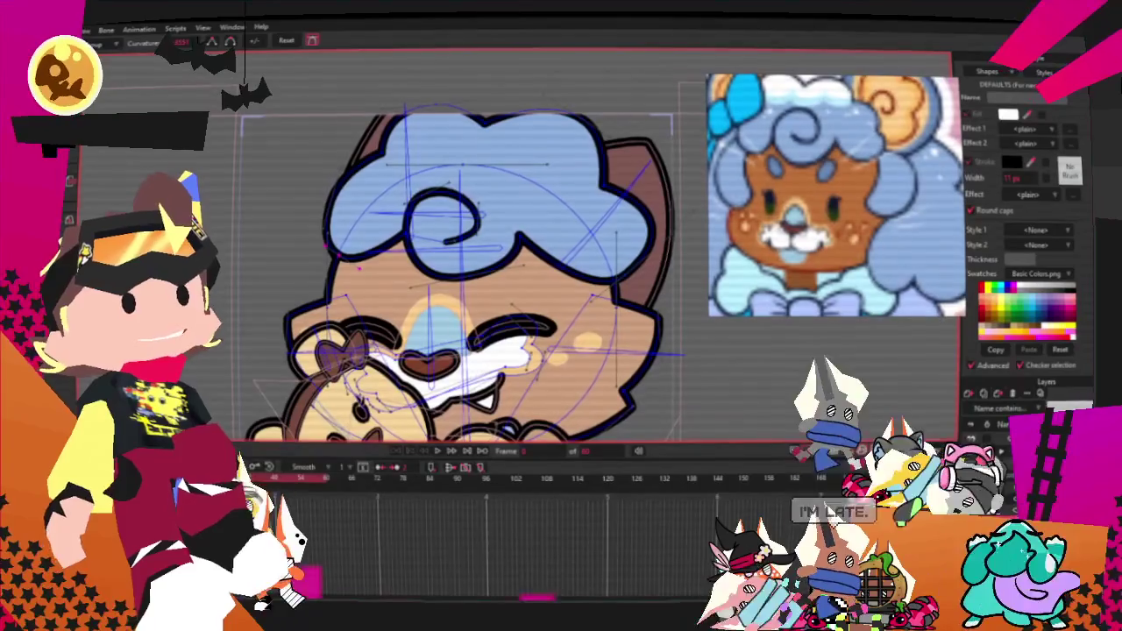
pyautogui.scroll(1, 491, 272)
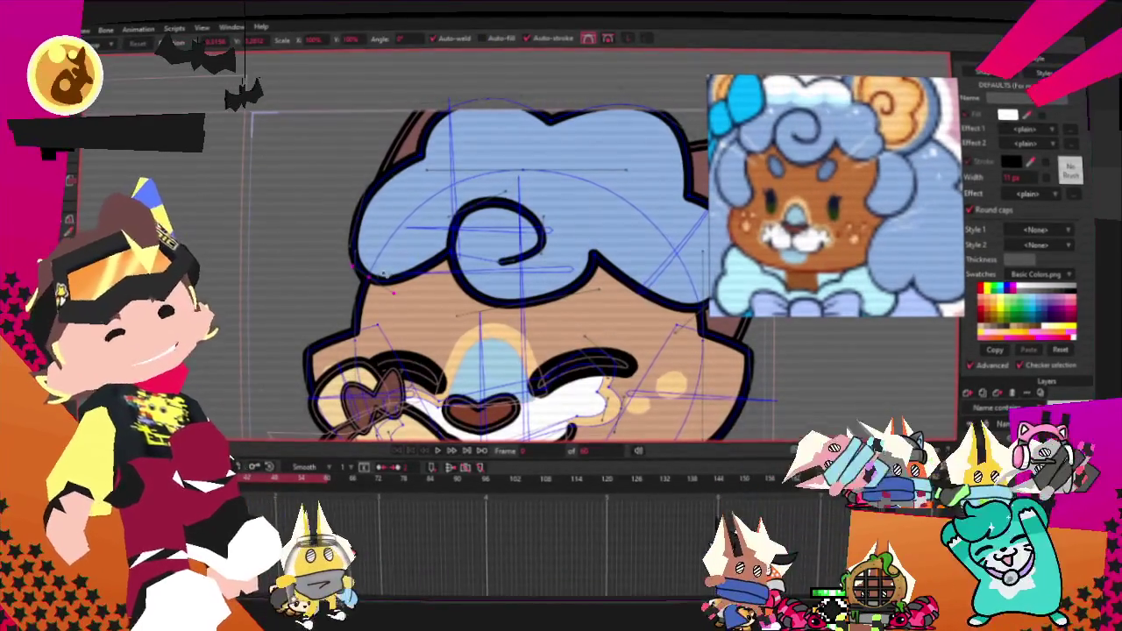
pyautogui.scroll(-1, 404, 261)
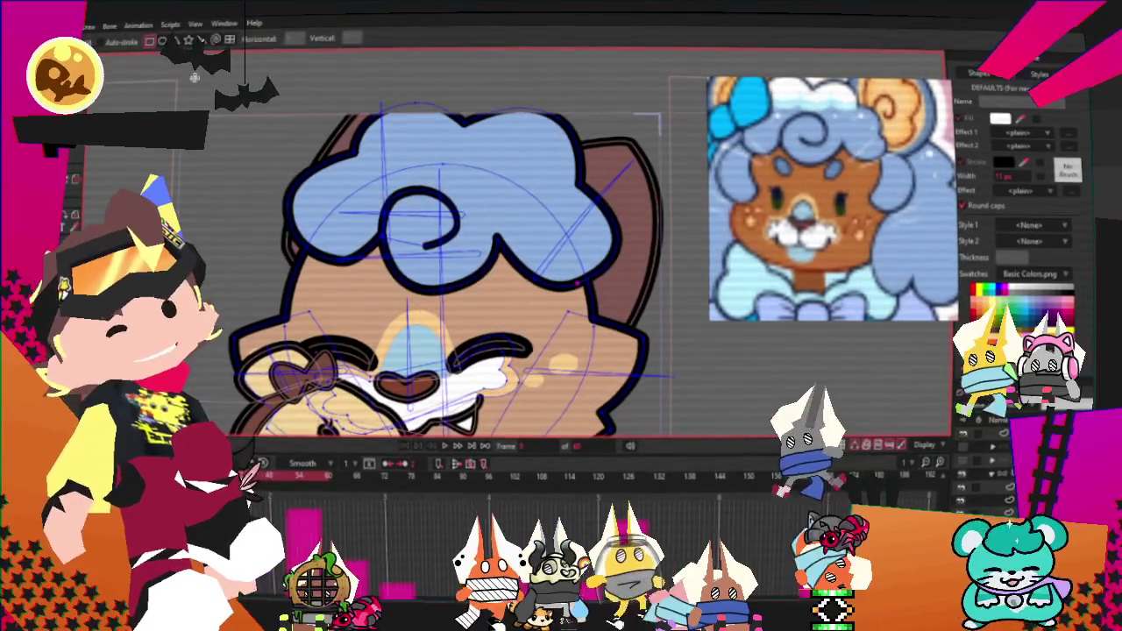
# Step: Draw a rectangle on the head's right side with light-blue fill and dark outline
pyautogui.press('r')
pyautogui.moveTo(535, 244); pyautogui.dragTo(606, 339)
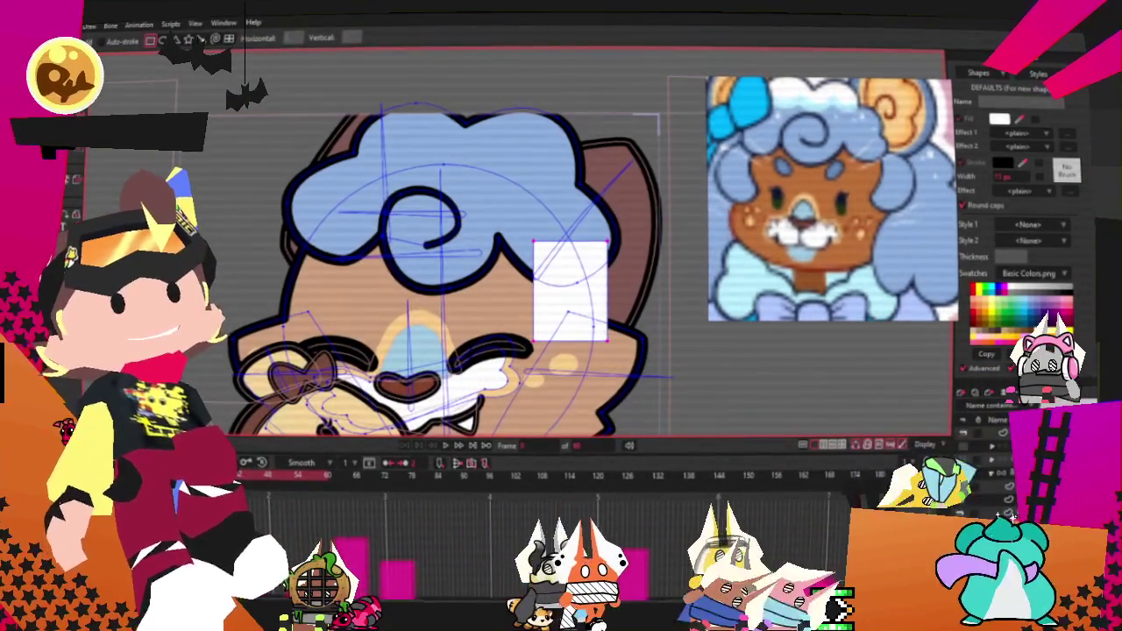
pyautogui.press('q')
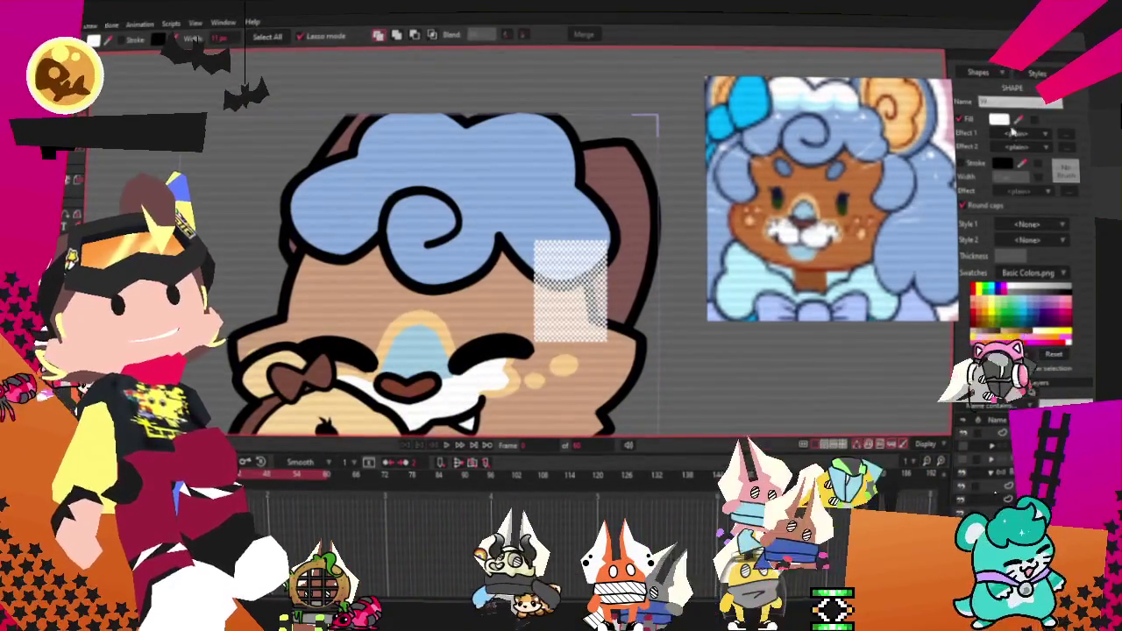
pyautogui.click(1016, 119)
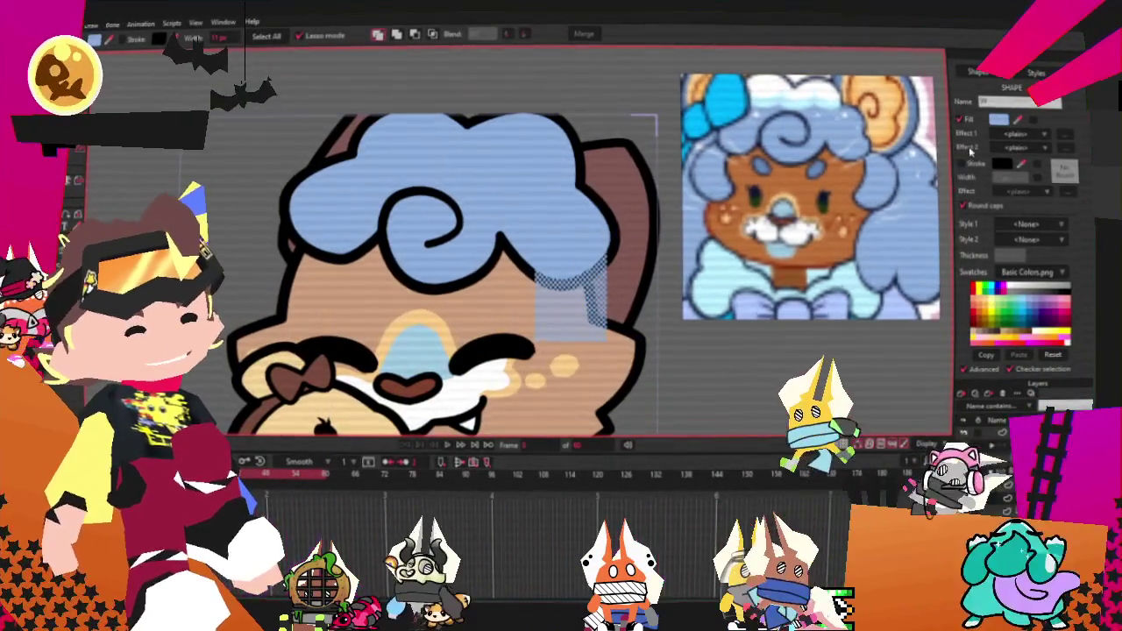
pyautogui.click(966, 165)
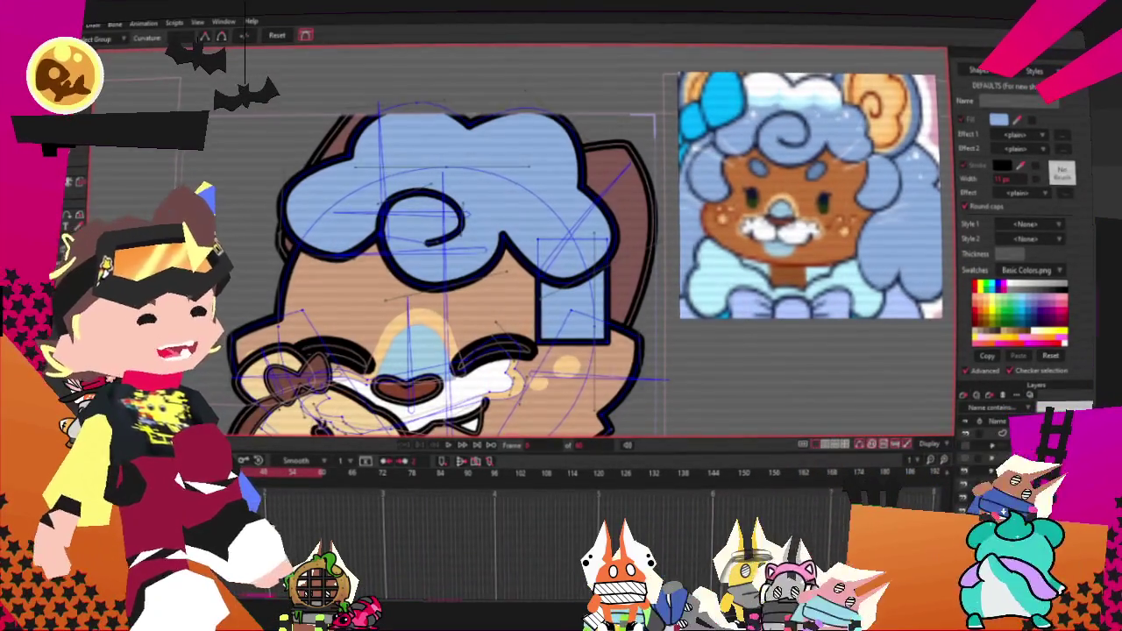
# Step: Adjust the curve at a corner point of the new blue shape
pyautogui.scroll(3, 618, 355)
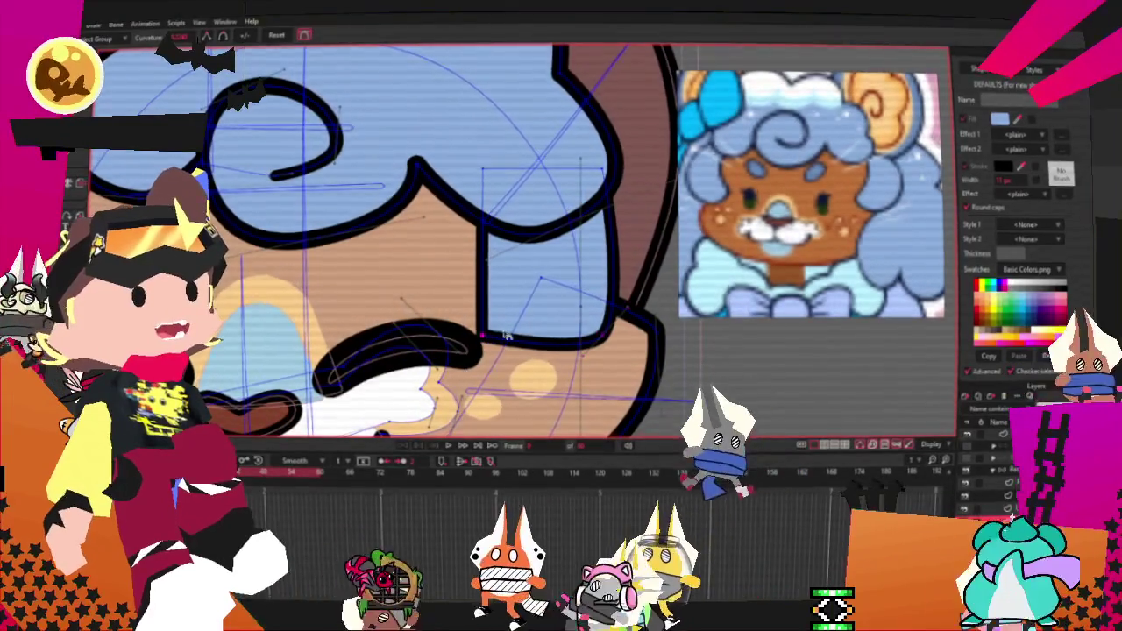
pyautogui.click(485, 168)
pyautogui.moveTo(467, 181); pyautogui.dragTo(507, 201)
pyautogui.press('t')
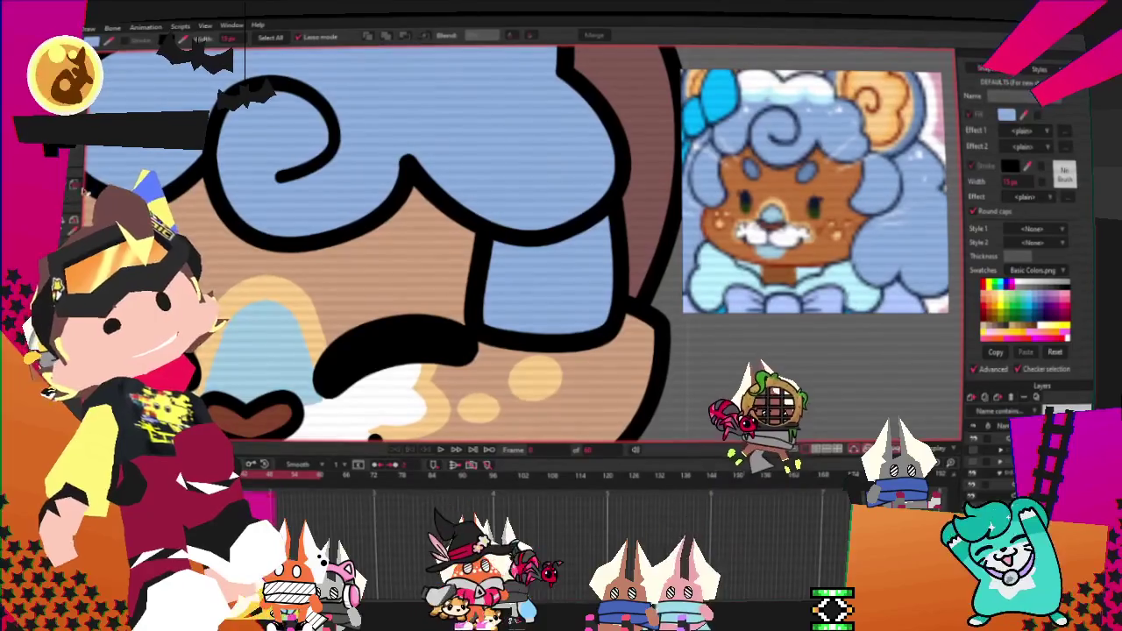
# Step: Pull the hair outline's end point leftward near the mouth and pick another outline point
pyautogui.hotkey('ctrl', 'a')
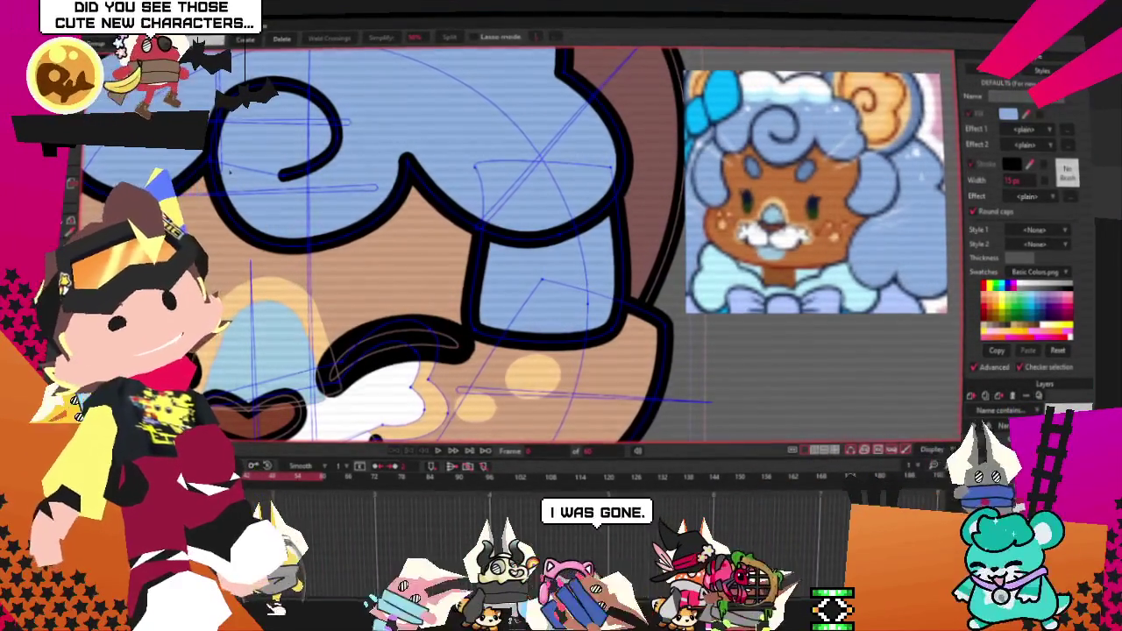
pyautogui.scroll(-3, 136, 151)
pyautogui.scroll(3, 136, 152)
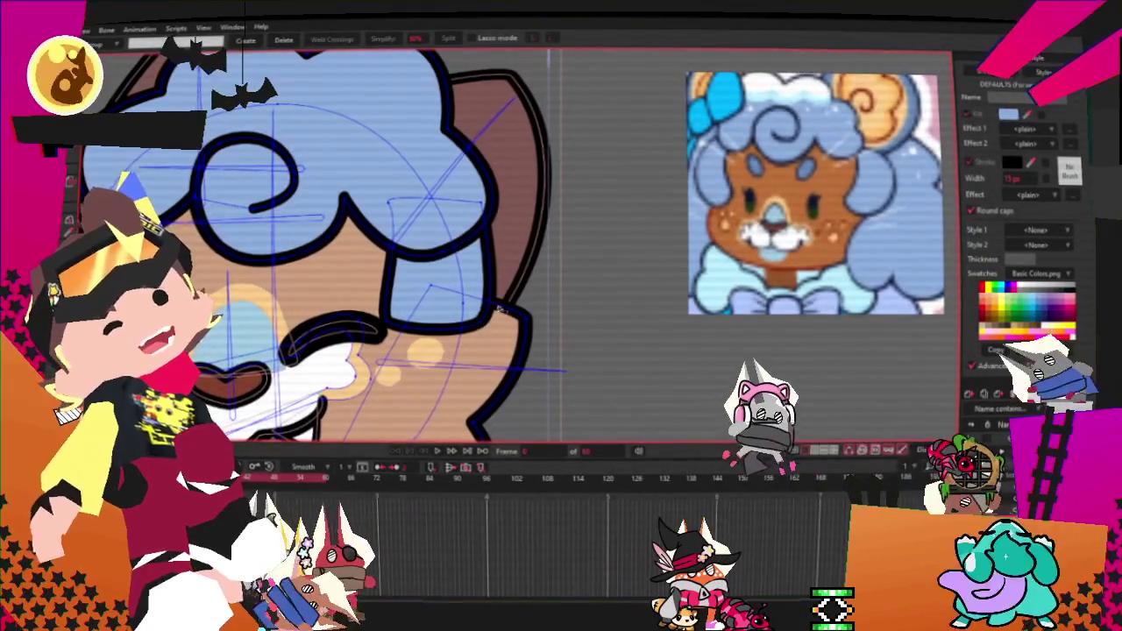
pyautogui.press('t')
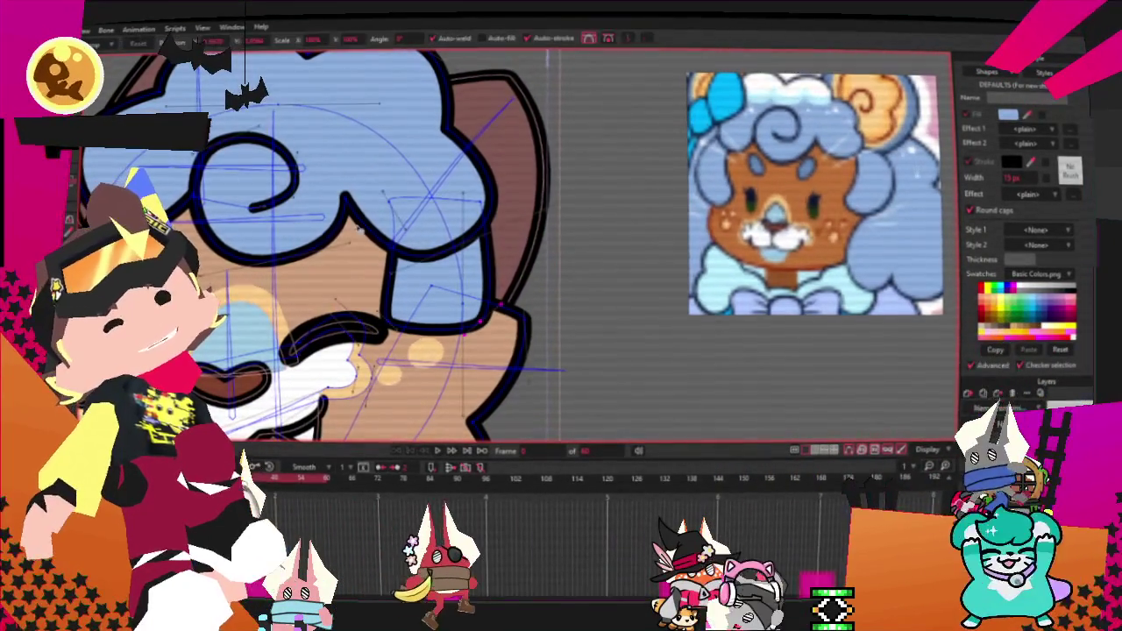
pyautogui.moveTo(482, 323); pyautogui.dragTo(410, 335)
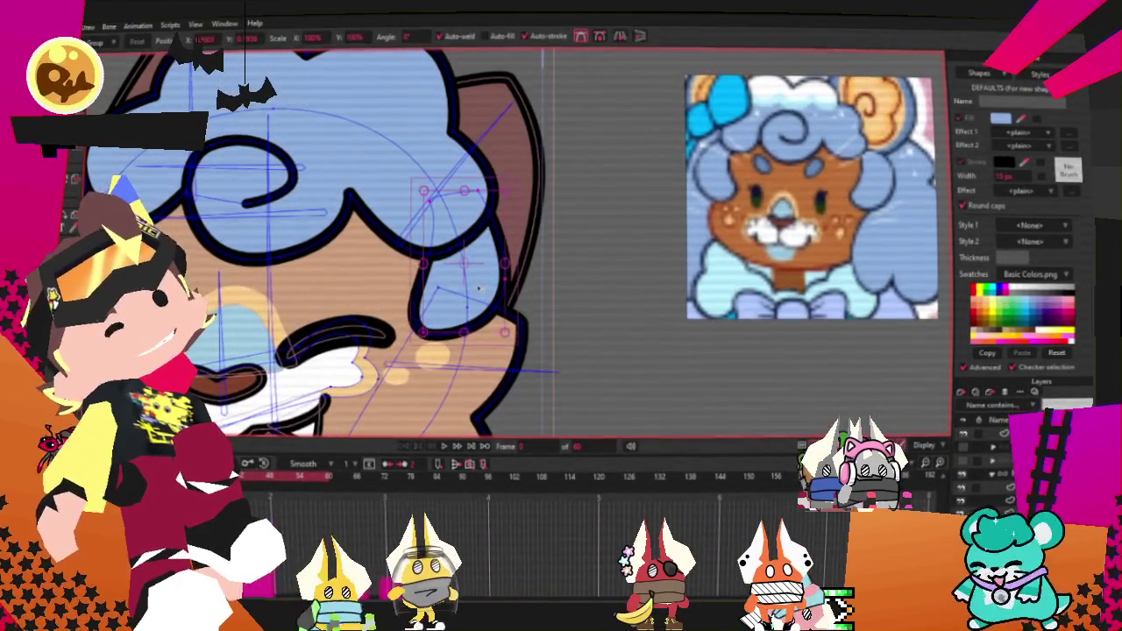
pyautogui.scroll(-5, 517, 242)
pyautogui.scroll(3, 517, 241)
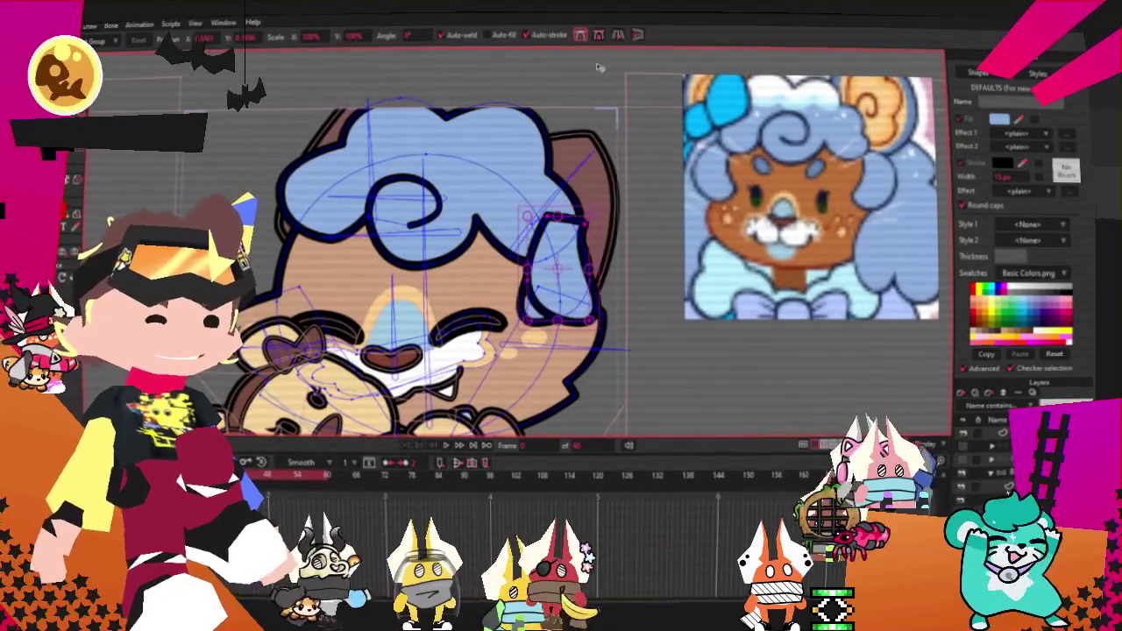
pyautogui.scroll(2, 347, 295)
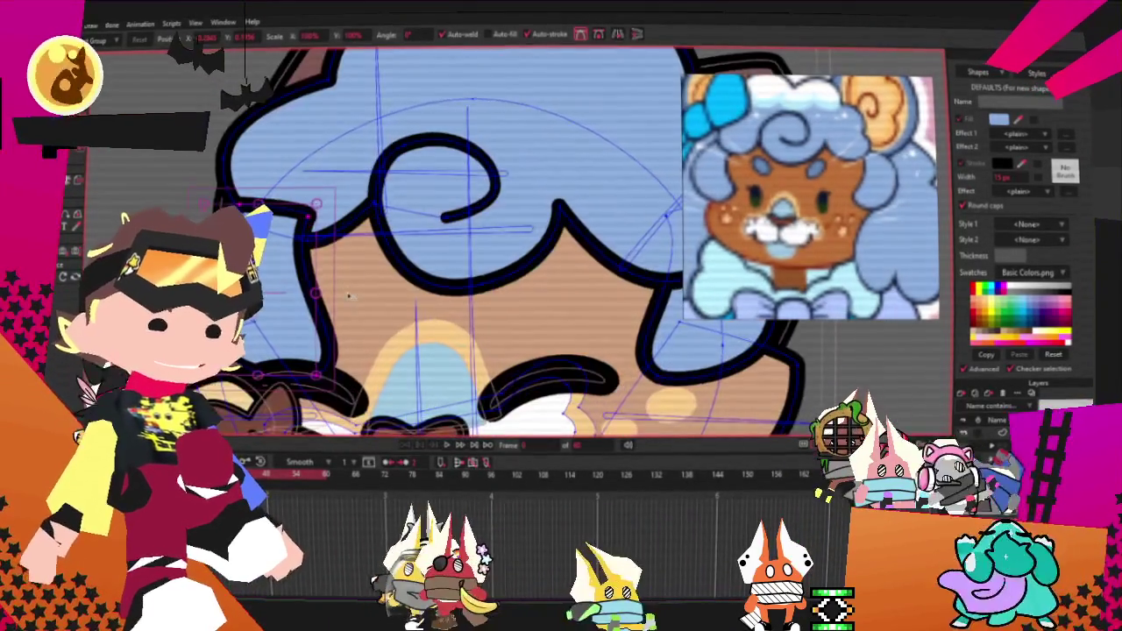
pyautogui.scroll(2, 312, 325)
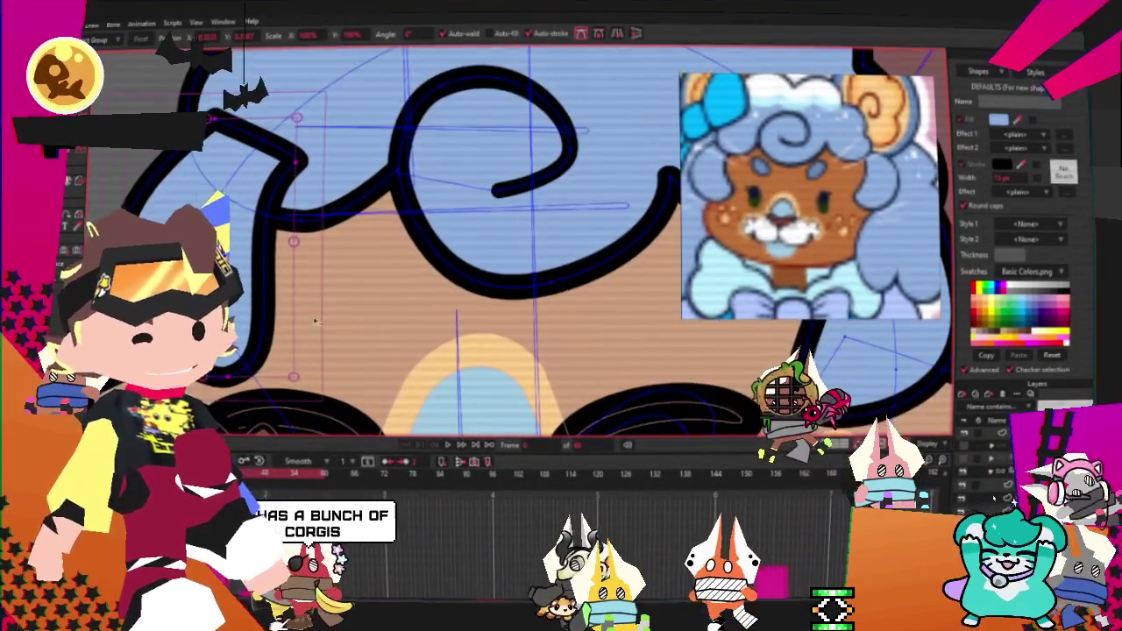
pyautogui.click(315, 322)
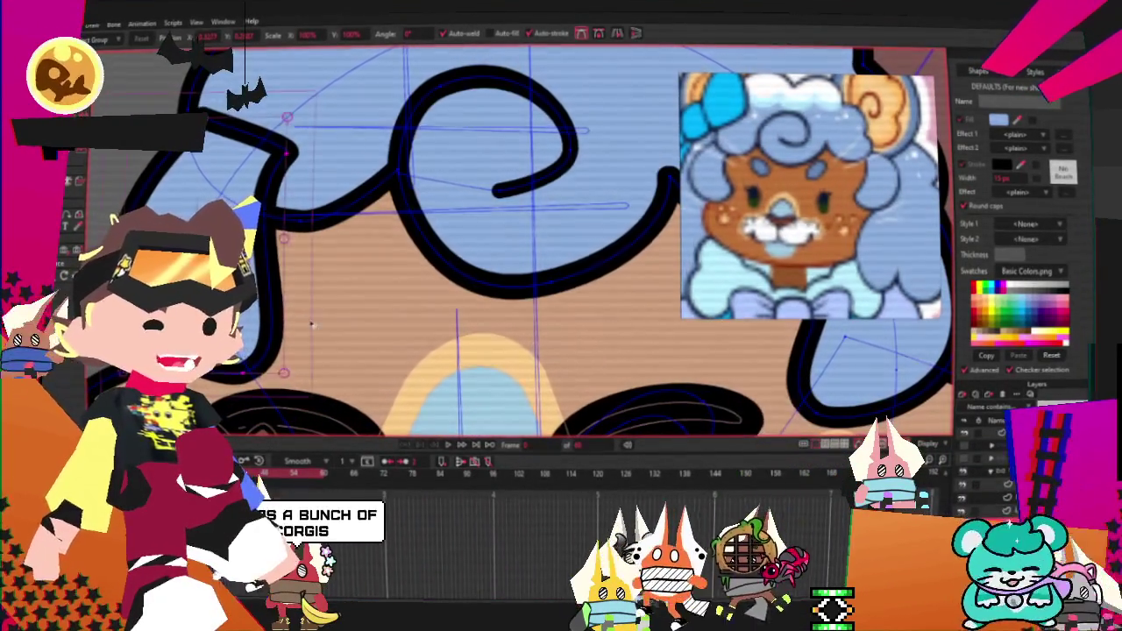
pyautogui.scroll(-2, 289, 262)
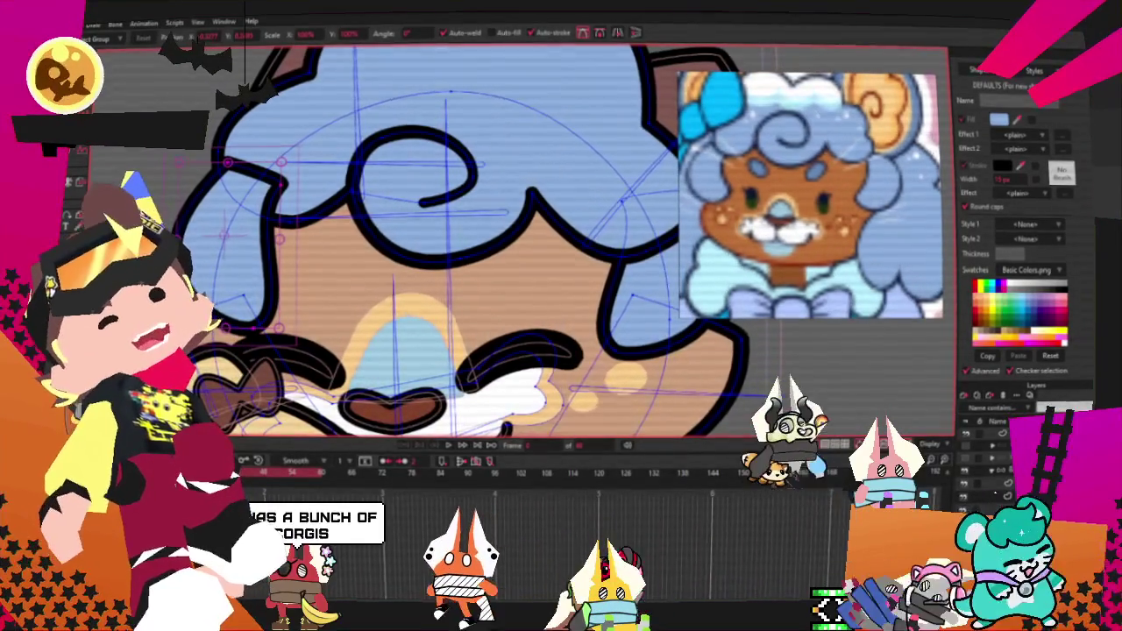
pyautogui.press('g')
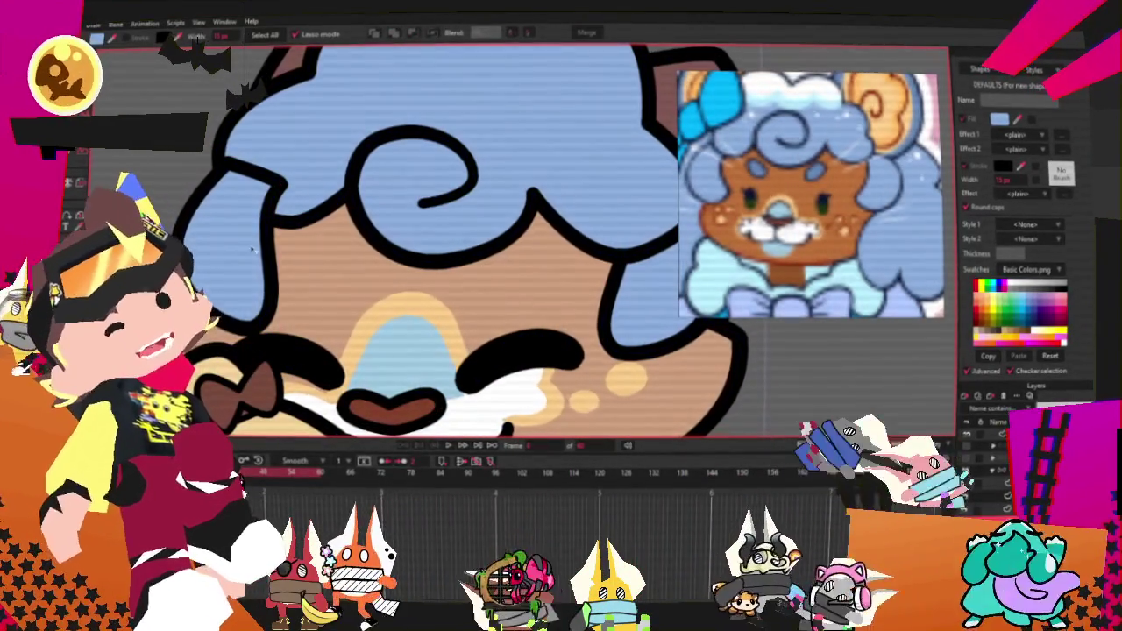
pyautogui.moveTo(228, 160); pyautogui.dragTo(224, 316)
pyautogui.scroll(-1, 210, 175)
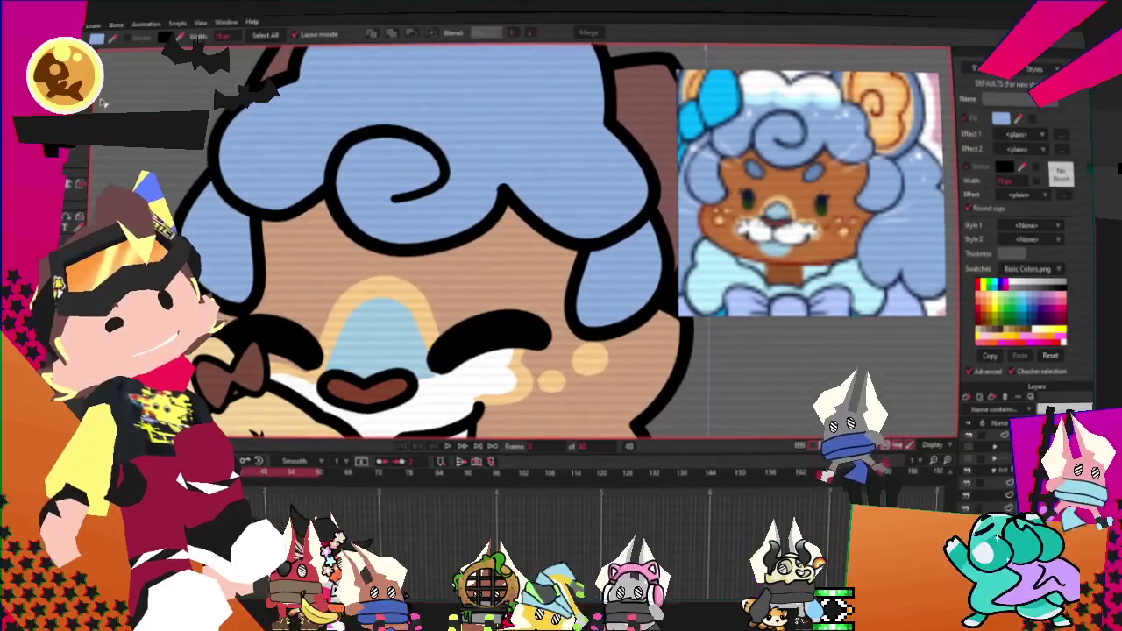
pyautogui.press('t')
pyautogui.scroll(2, 237, 228)
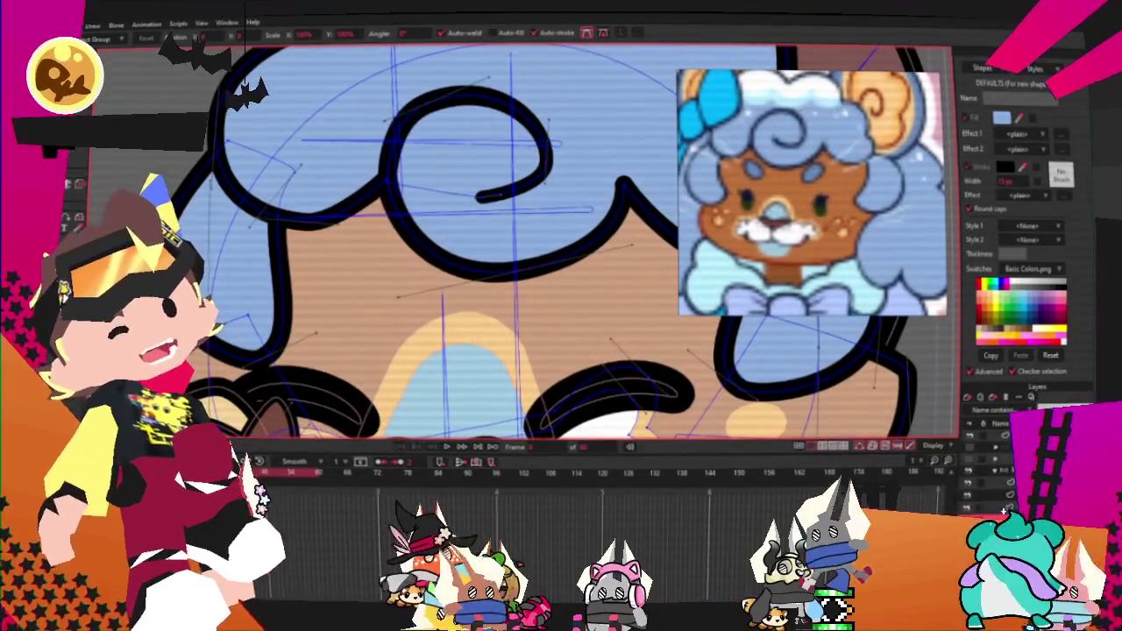
pyautogui.click(259, 331)
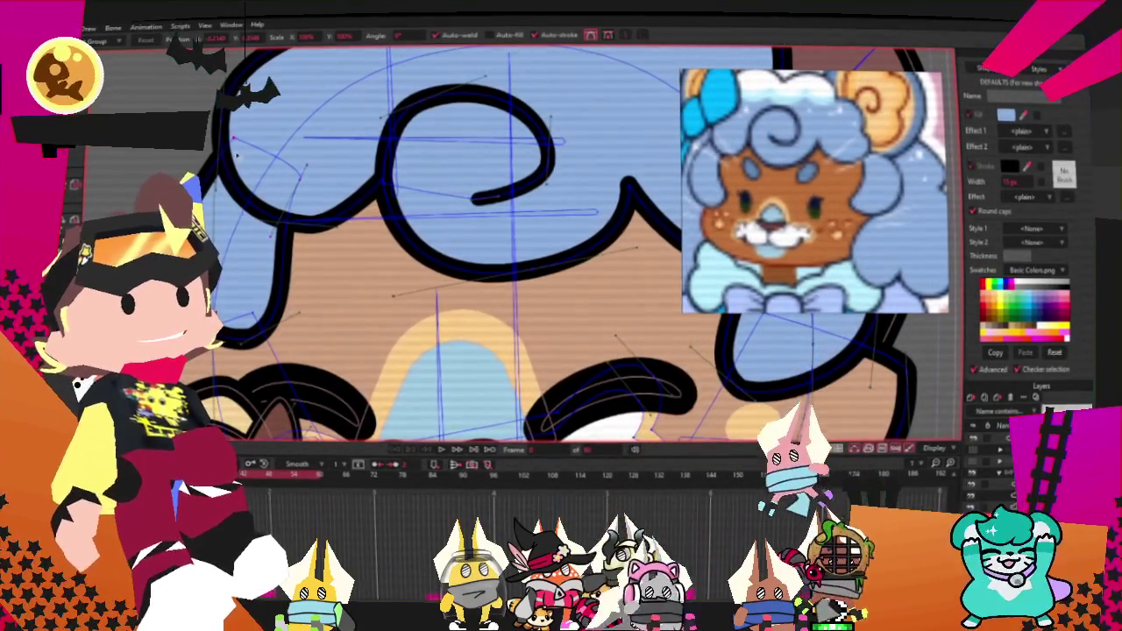
pyautogui.scroll(-3, 350, 219)
pyautogui.scroll(-3, 351, 219)
pyautogui.scroll(-2, 350, 219)
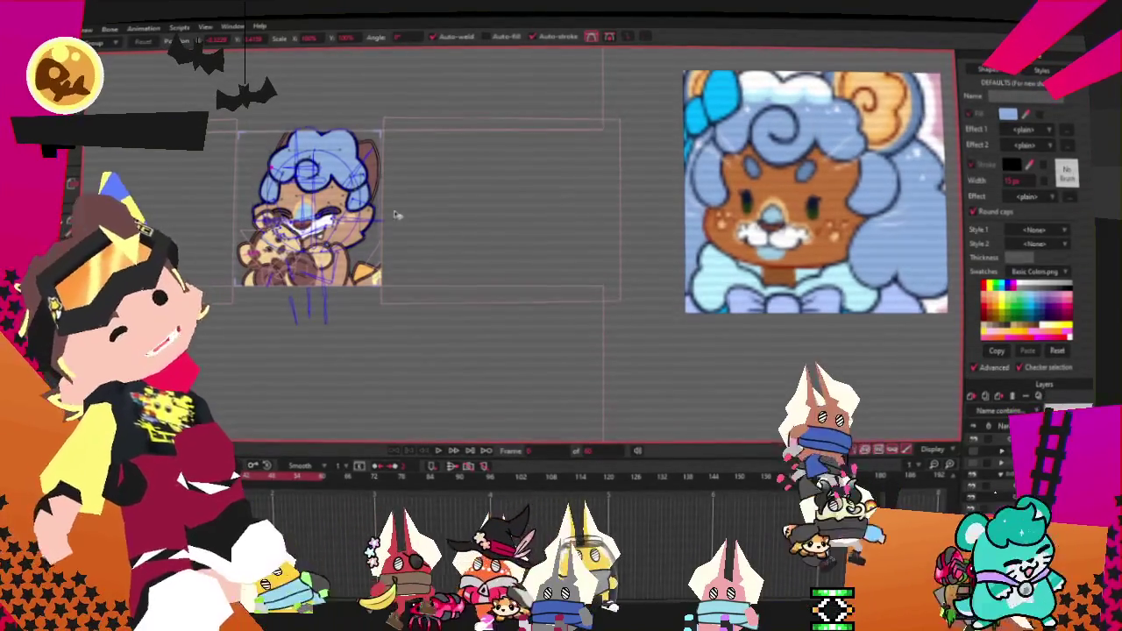
pyautogui.scroll(3, 330, 185)
pyautogui.scroll(2, 330, 184)
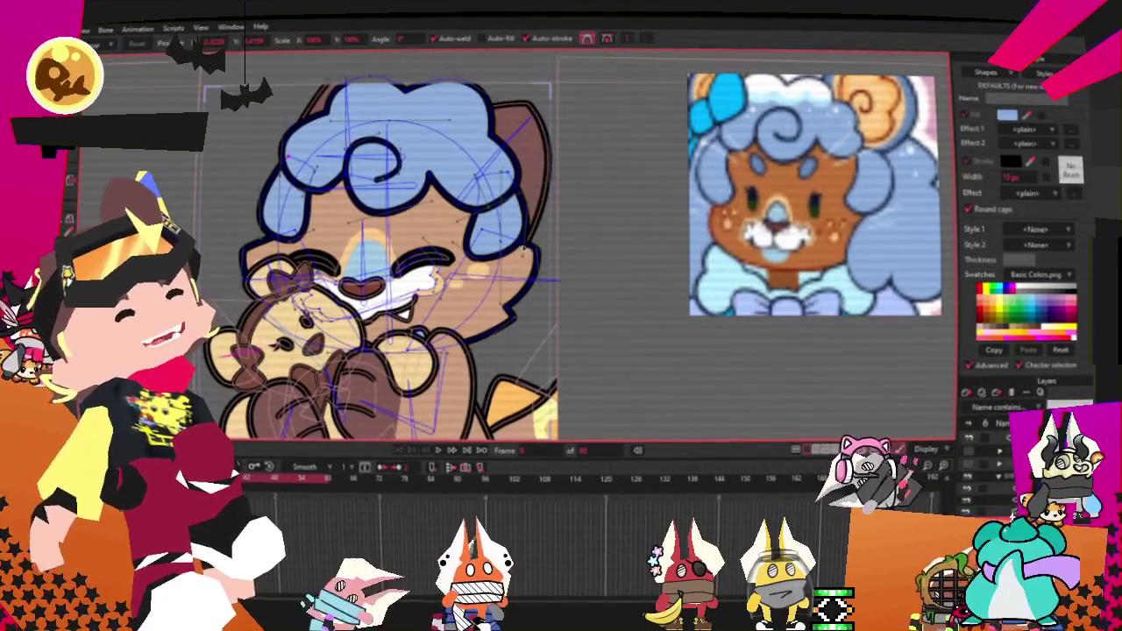
pyautogui.scroll(3, 527, 246)
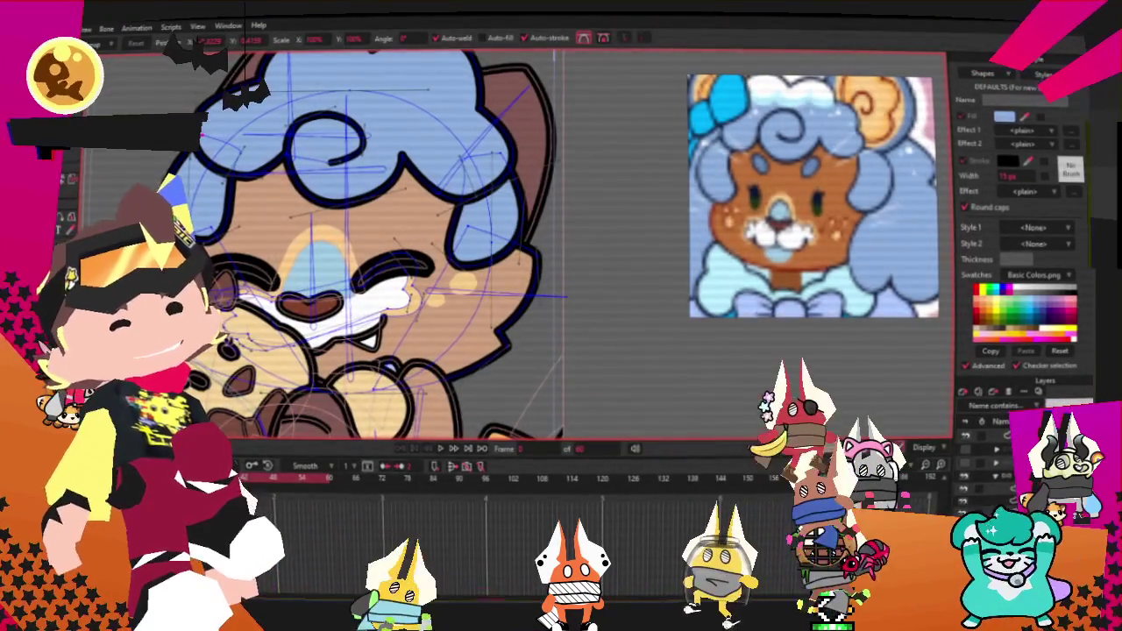
pyautogui.press('g')
# Step: Delete the right hair curve's points and select the remaining flat blue block on the hair layer
pyautogui.moveTo(451, 149); pyautogui.dragTo(535, 290)
pyautogui.press('Delete')
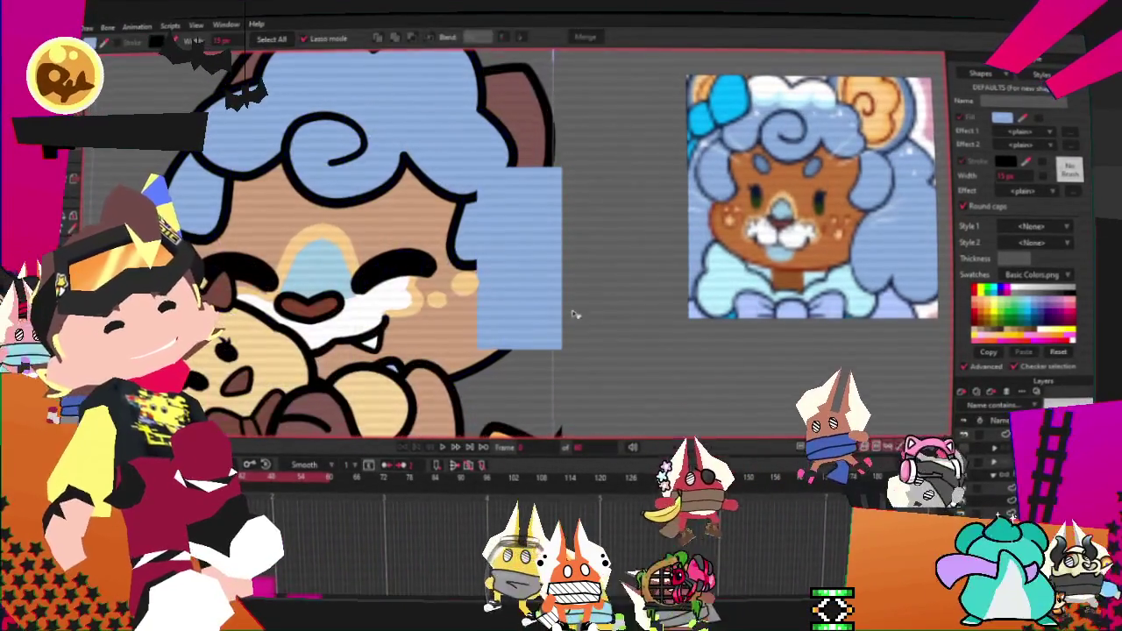
pyautogui.press('q')
pyautogui.click(340, 190)
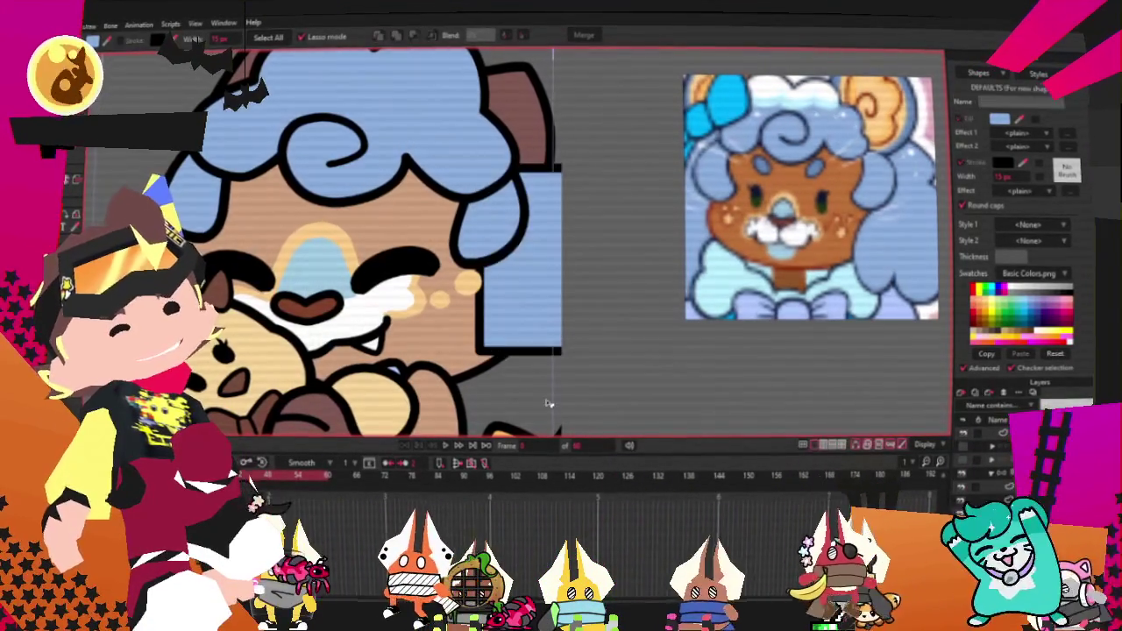
pyautogui.scroll(-2, 362, 248)
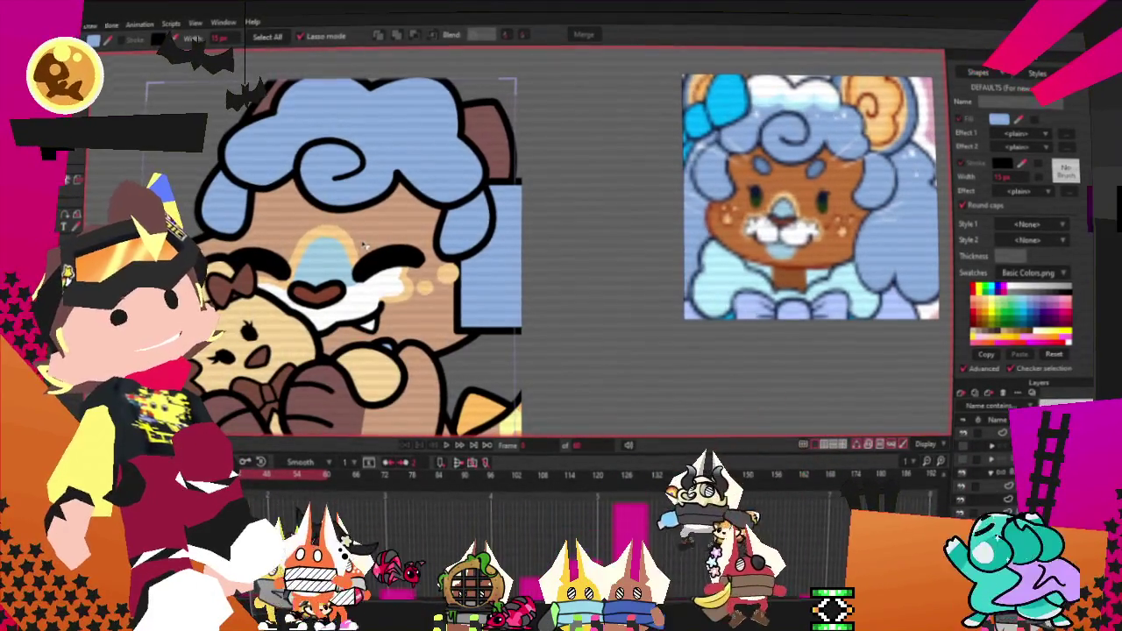
pyautogui.scroll(3, 480, 107)
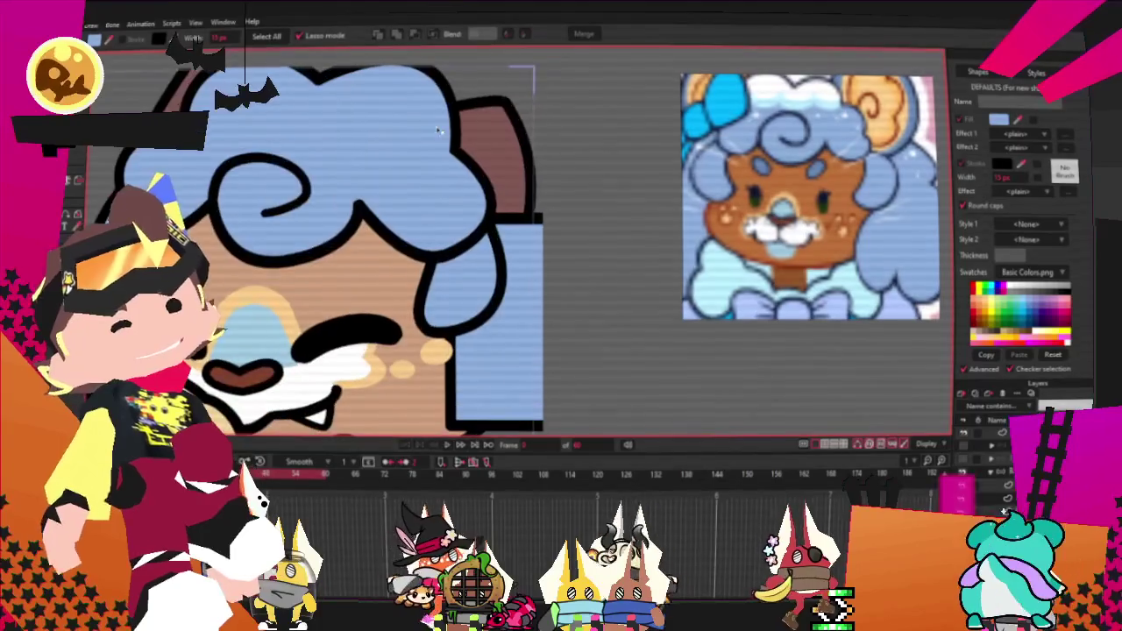
pyautogui.scroll(-3, 480, 107)
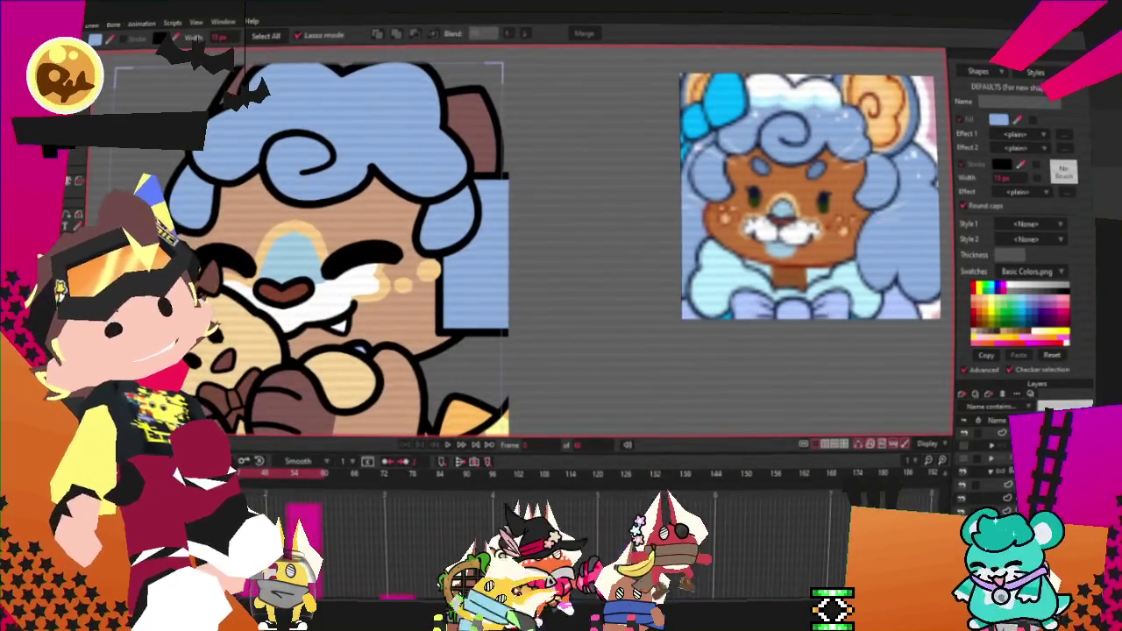
pyautogui.click(993, 497)
pyautogui.scroll(3, 486, 251)
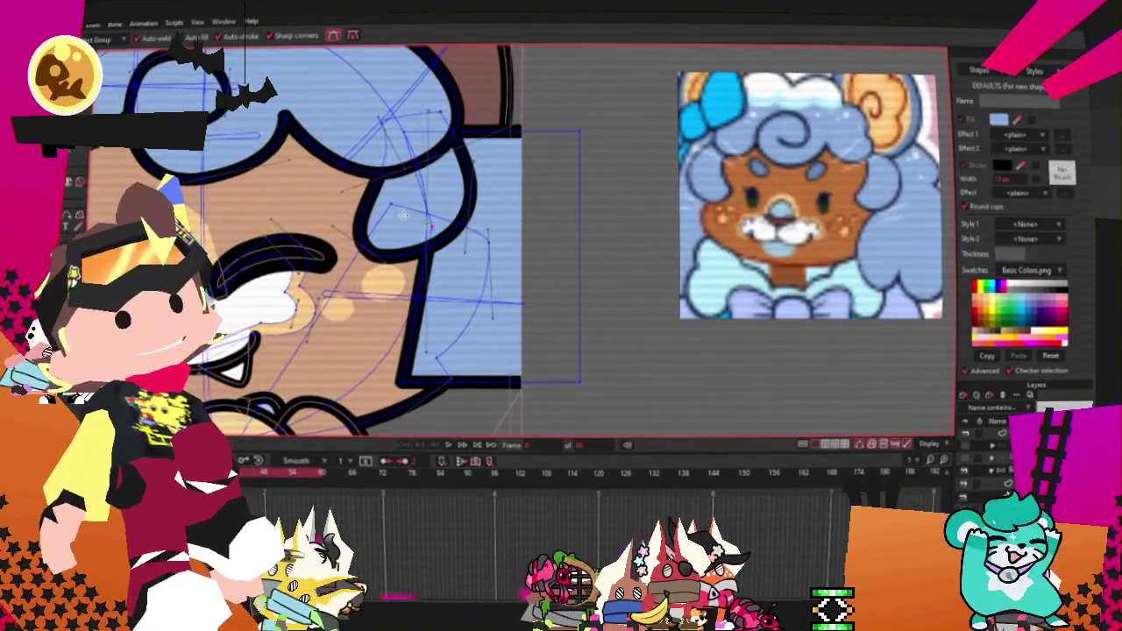
pyautogui.scroll(-2, 428, 226)
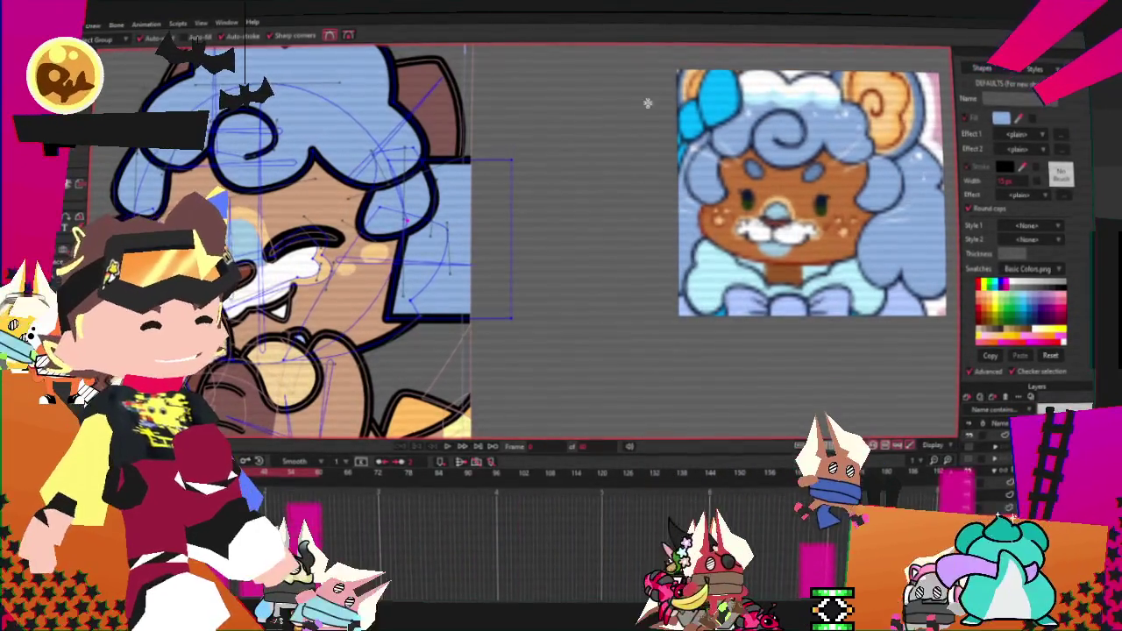
pyautogui.scroll(2, 479, 298)
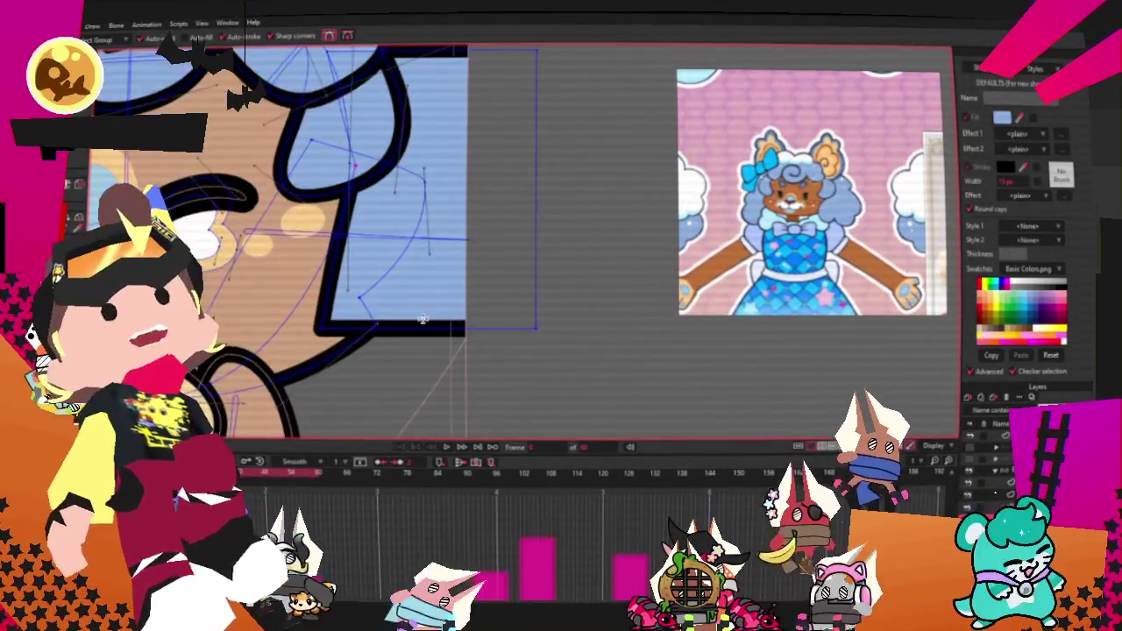
pyautogui.moveTo(430, 317)
pyautogui.mouseDown()
pyautogui.moveTo(434, 389)
pyautogui.moveTo(447, 333)
pyautogui.mouseUp()
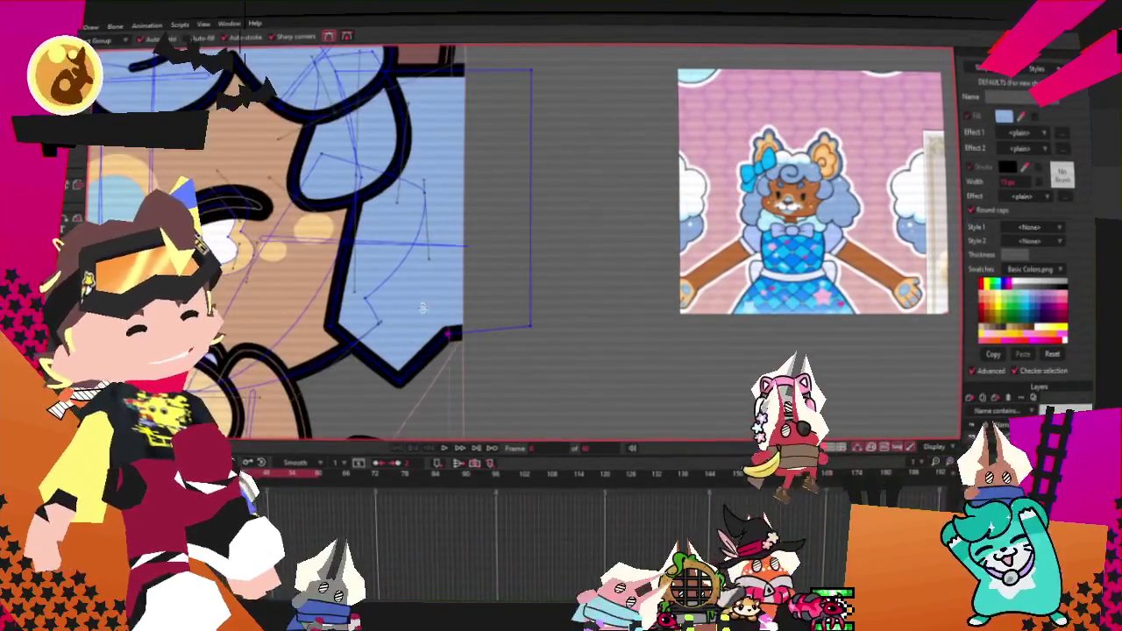
pyautogui.press('a')
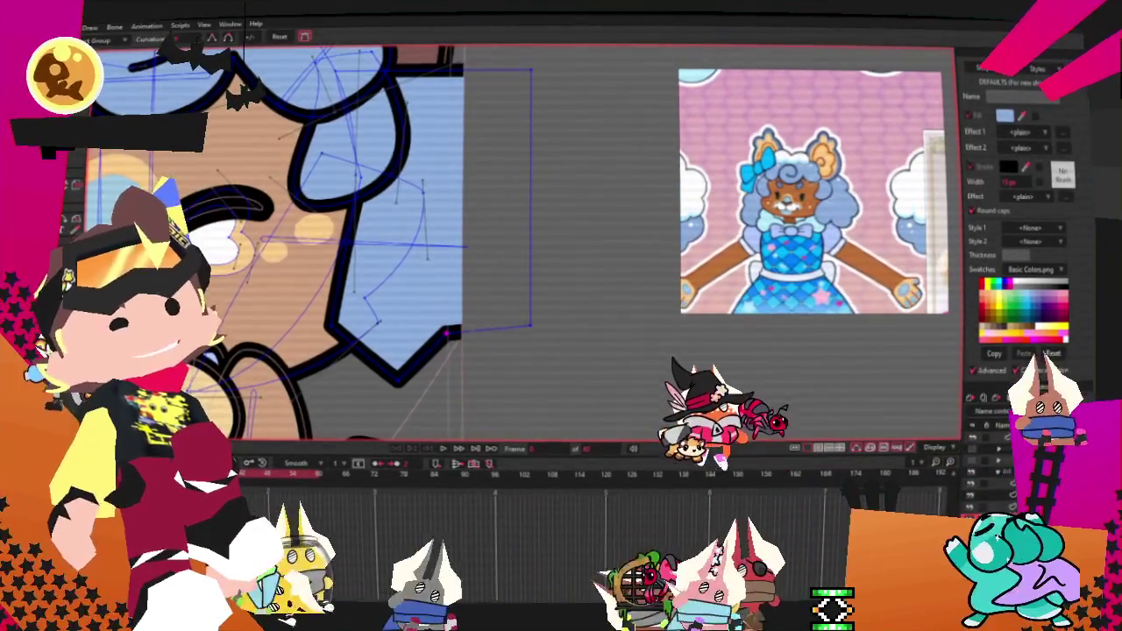
pyautogui.scroll(2, 443, 351)
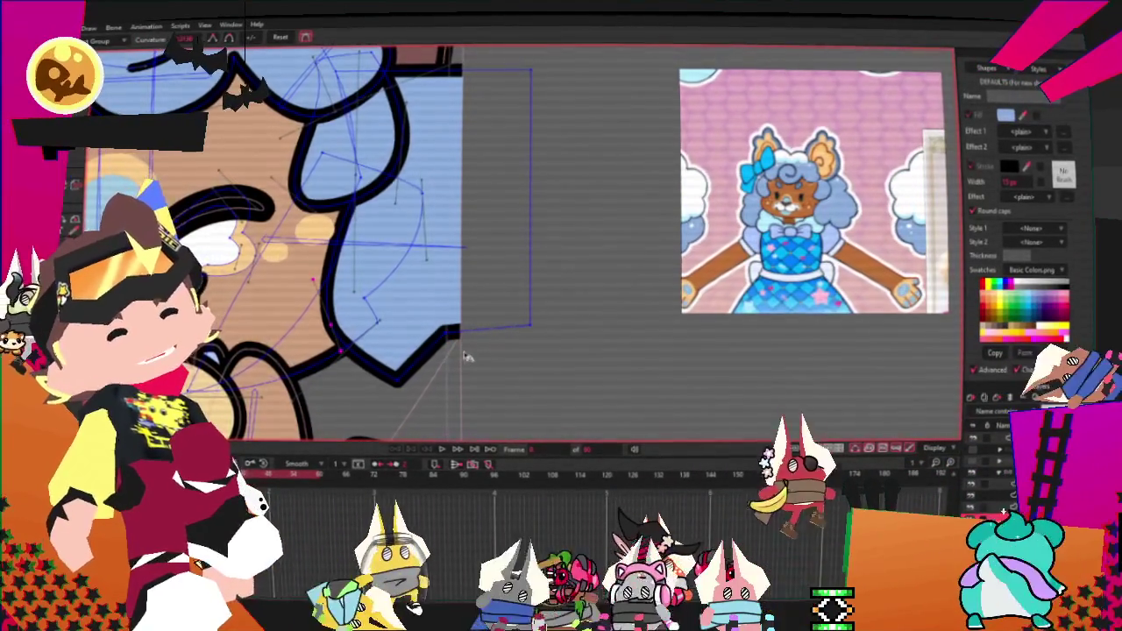
pyautogui.moveTo(429, 378); pyautogui.dragTo(465, 379)
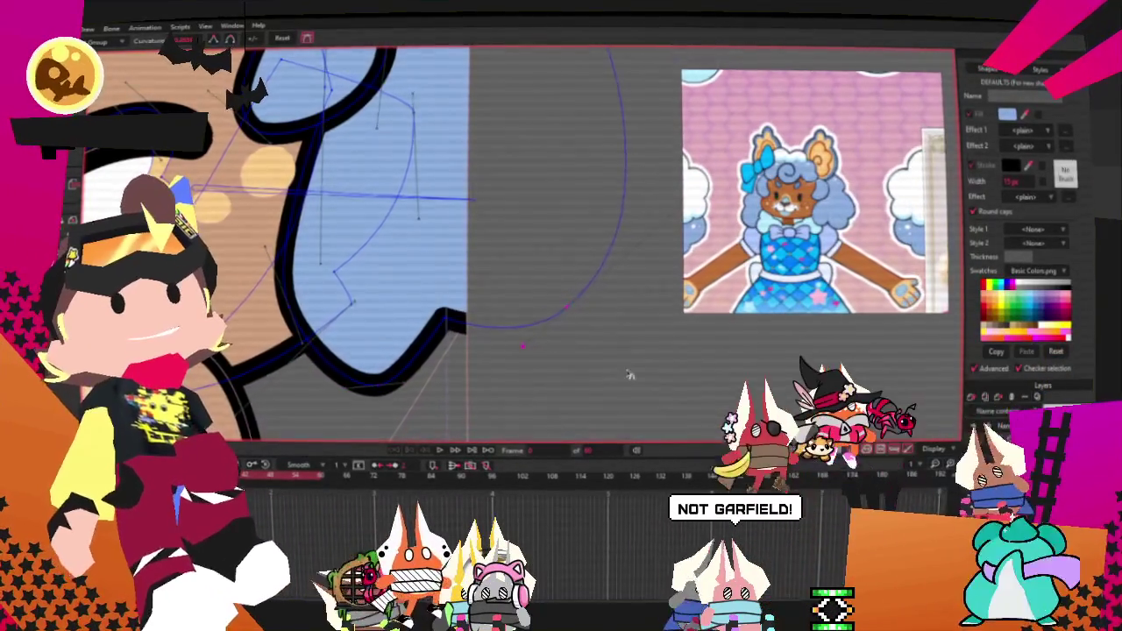
pyautogui.scroll(-2, 479, 344)
pyautogui.scroll(2, 504, 221)
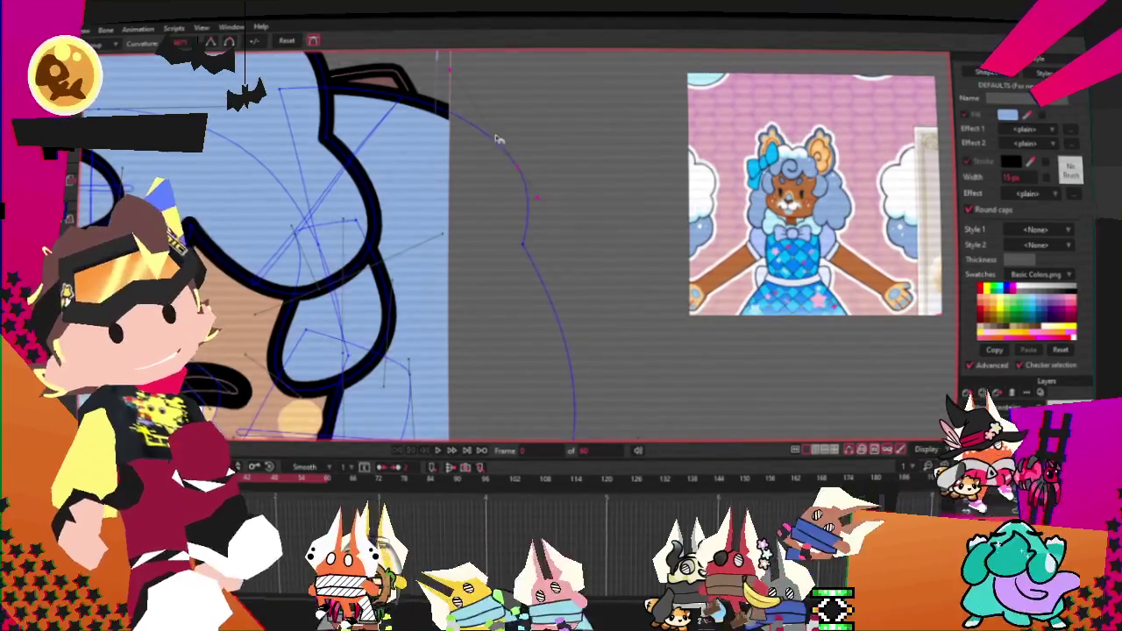
pyautogui.scroll(-3, 453, 232)
pyautogui.press('t')
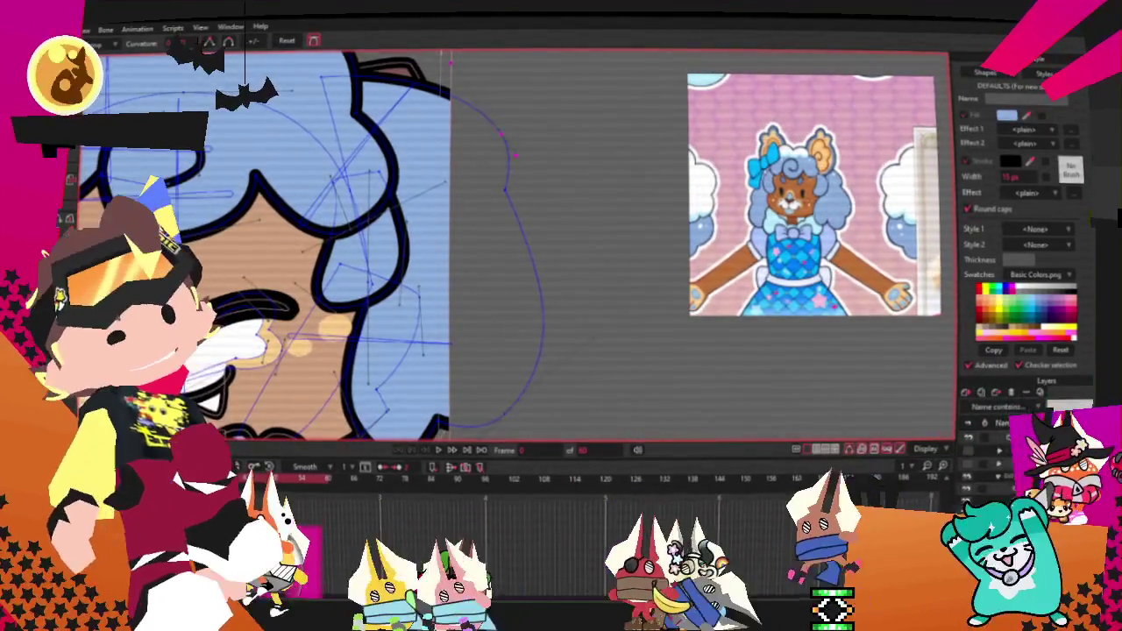
pyautogui.moveTo(510, 200); pyautogui.dragTo(471, 187)
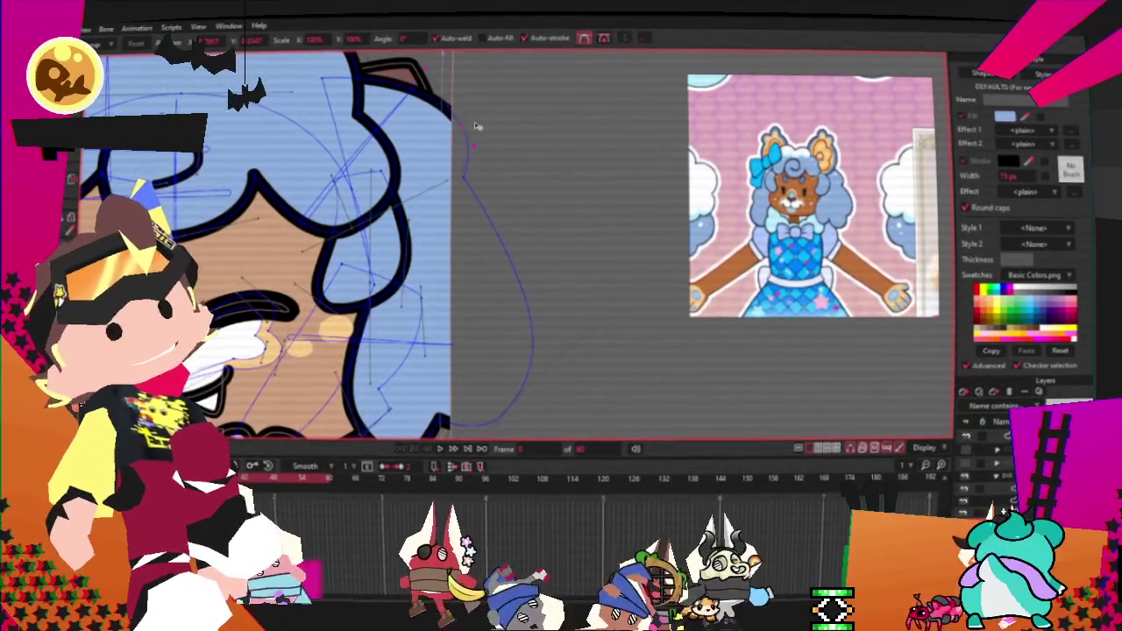
pyautogui.scroll(-2, 532, 255)
pyautogui.scroll(2, 531, 262)
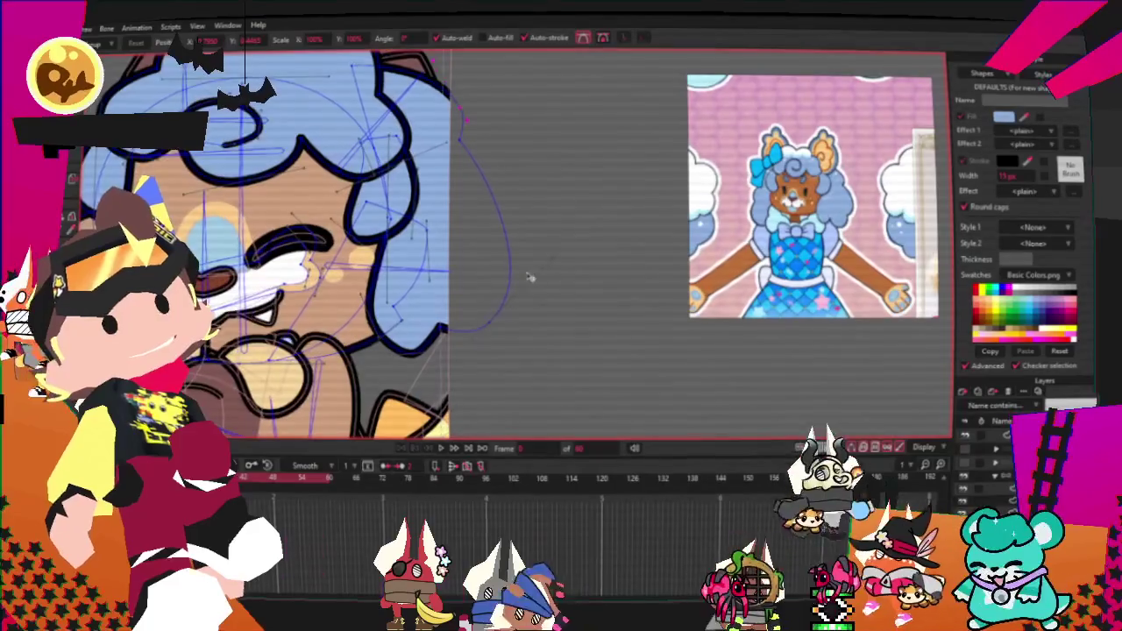
pyautogui.moveTo(551, 265); pyautogui.dragTo(587, 221)
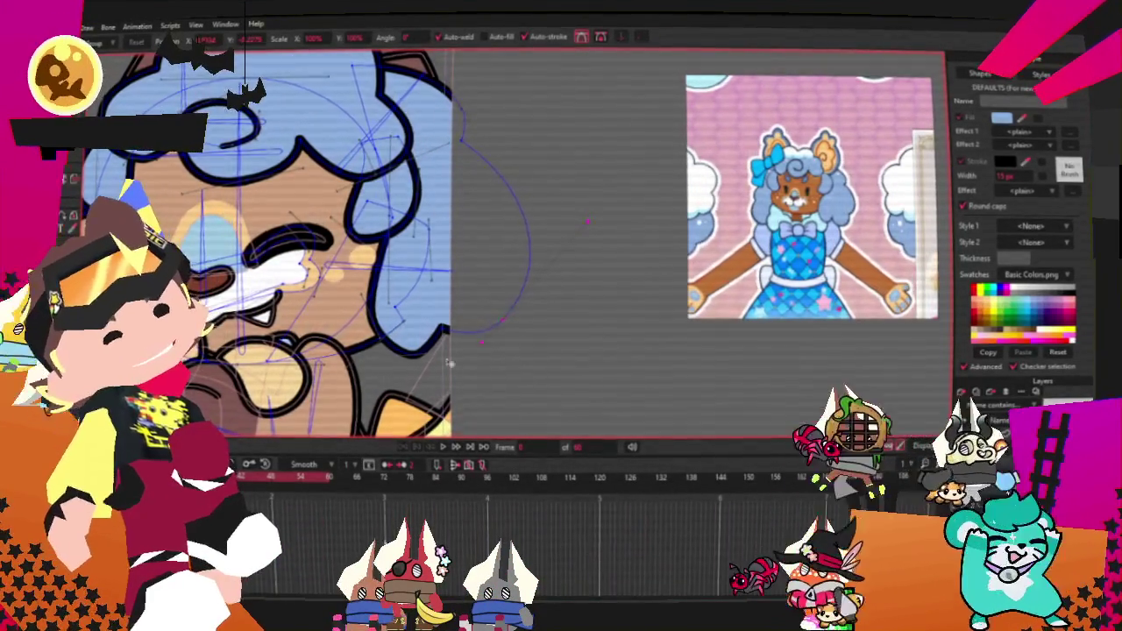
pyautogui.scroll(2, 451, 359)
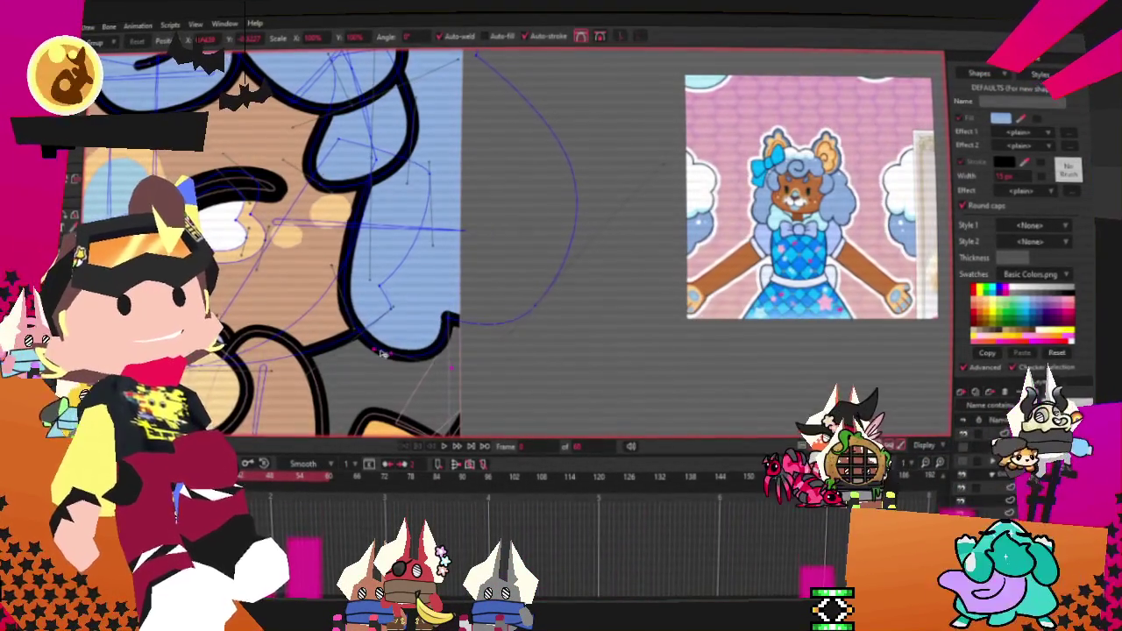
pyautogui.scroll(-2, 463, 326)
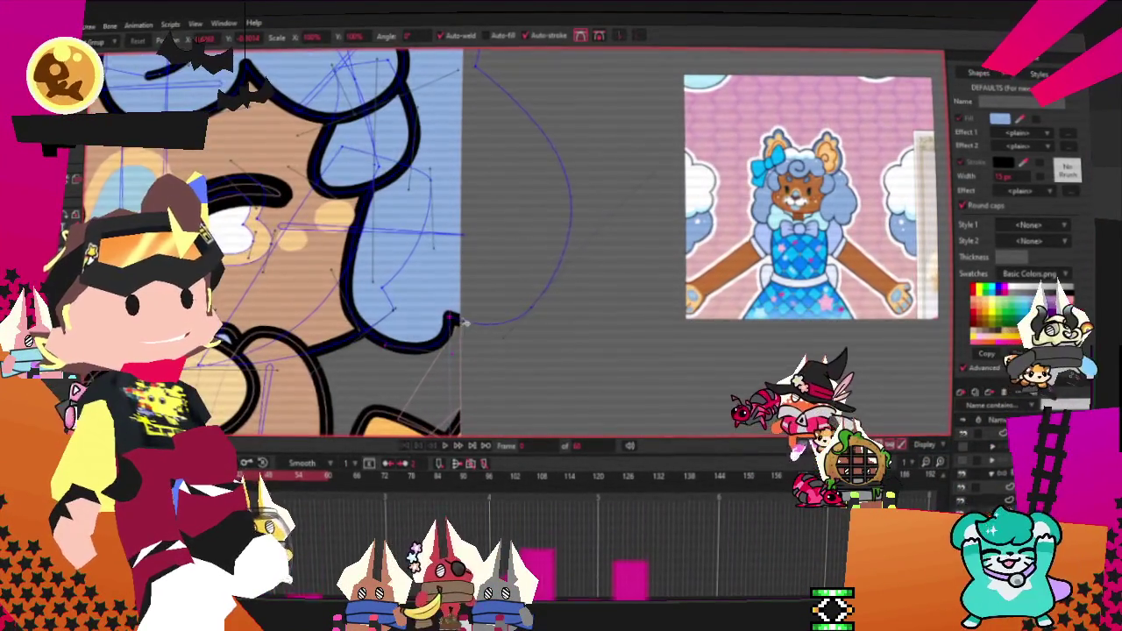
pyautogui.scroll(-2, 462, 321)
pyautogui.scroll(2, 459, 302)
pyautogui.scroll(2, 463, 281)
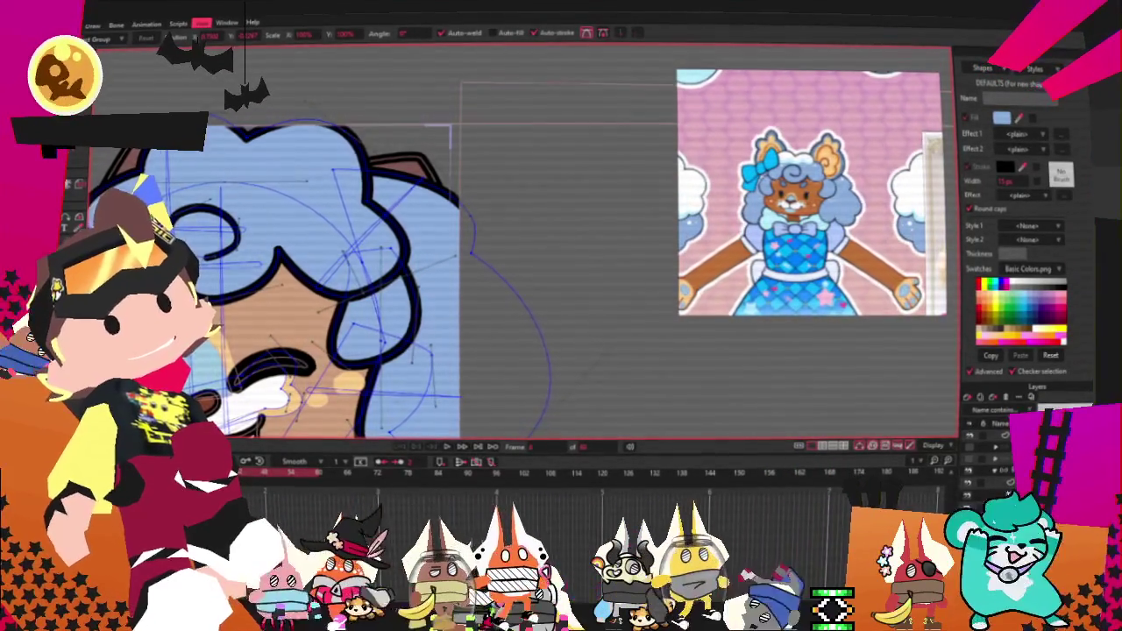
pyautogui.scroll(-3, 561, 263)
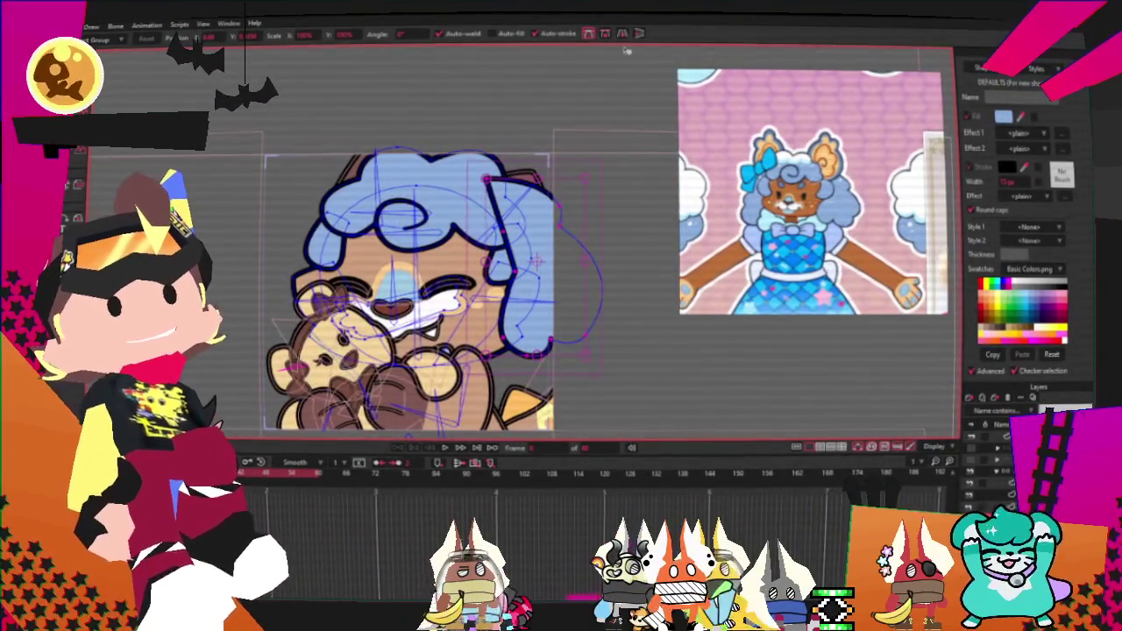
pyautogui.scroll(2, 576, 253)
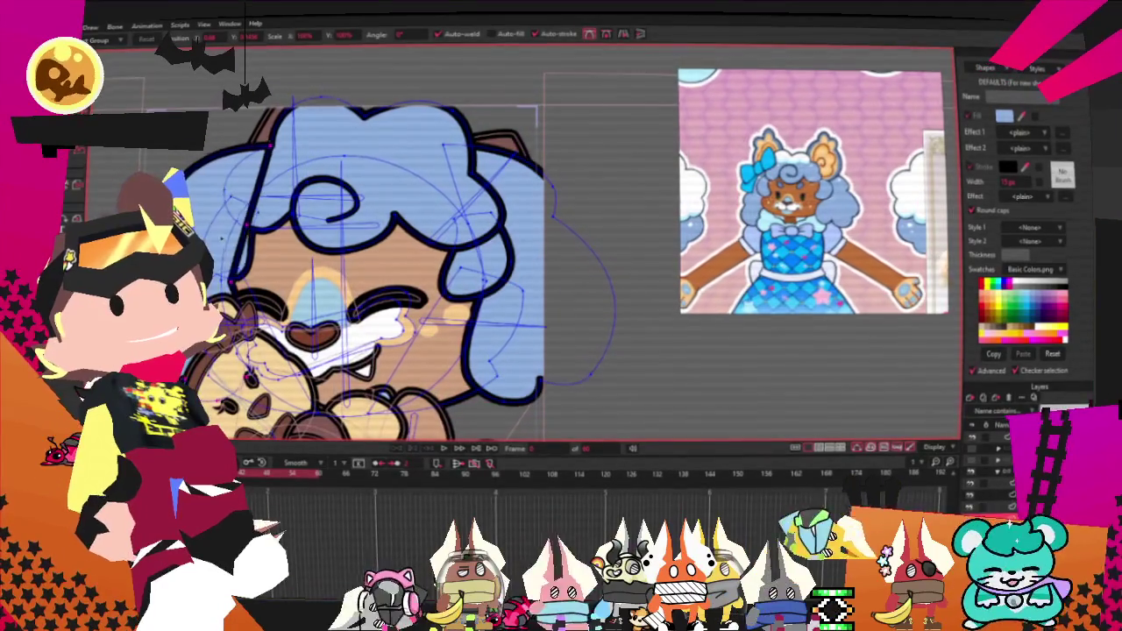
pyautogui.press('g')
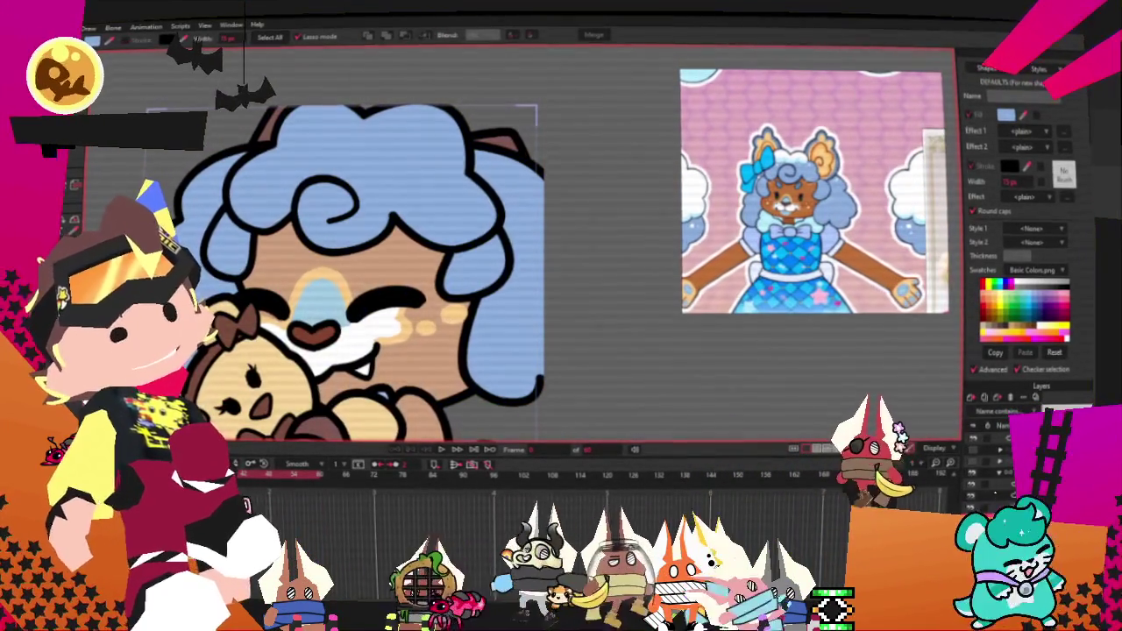
pyautogui.press('t')
pyautogui.scroll(1, 175, 210)
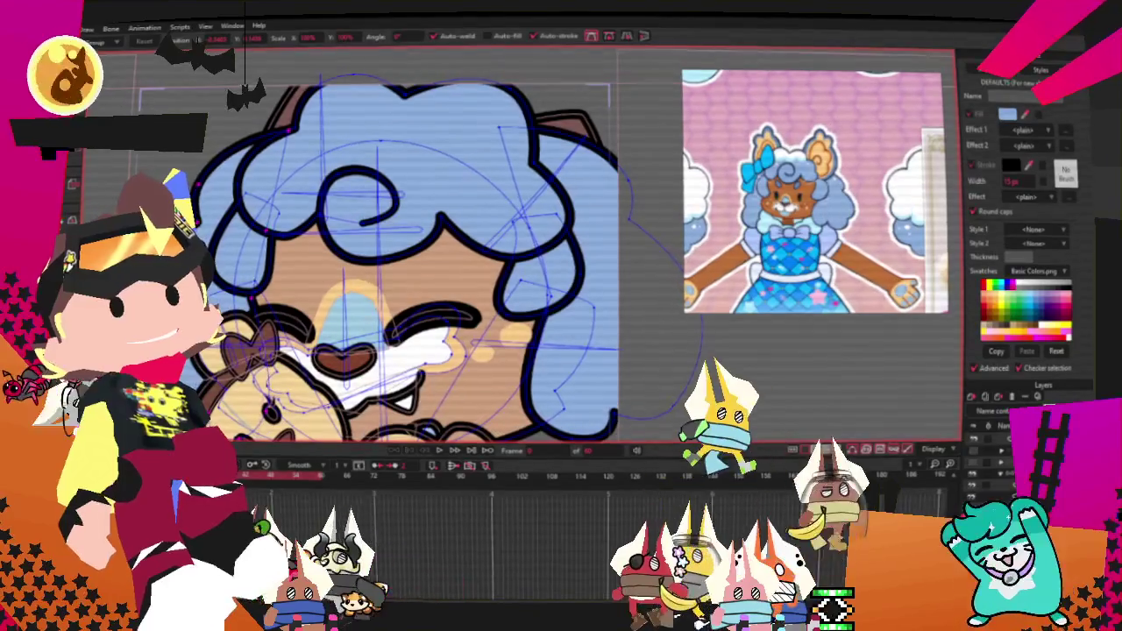
pyautogui.scroll(-1, 287, 278)
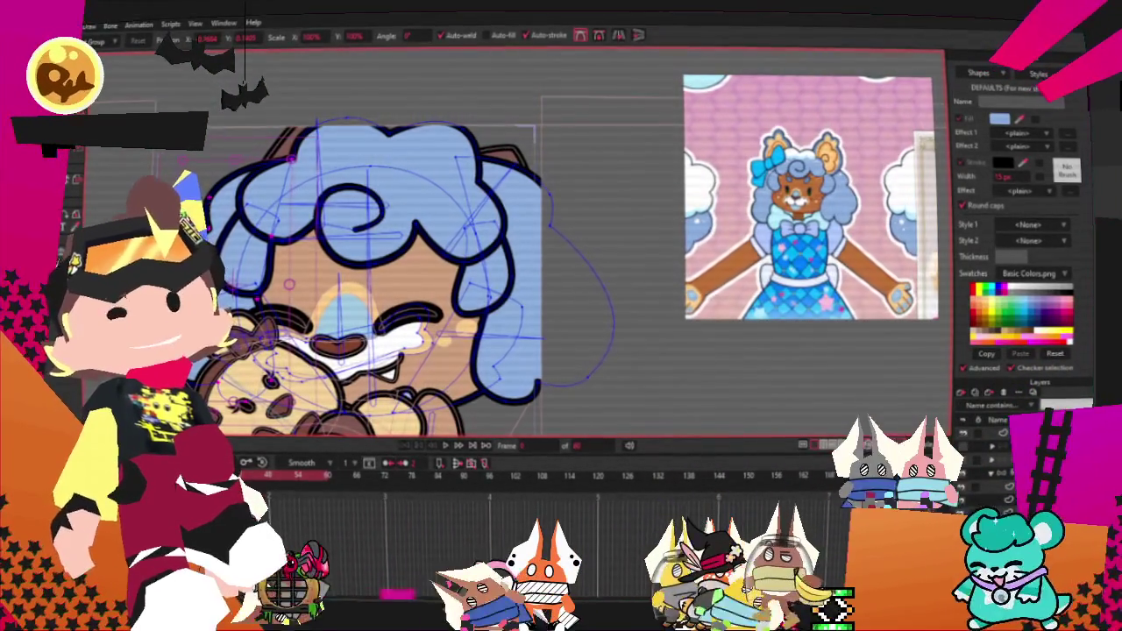
pyautogui.scroll(2, 491, 280)
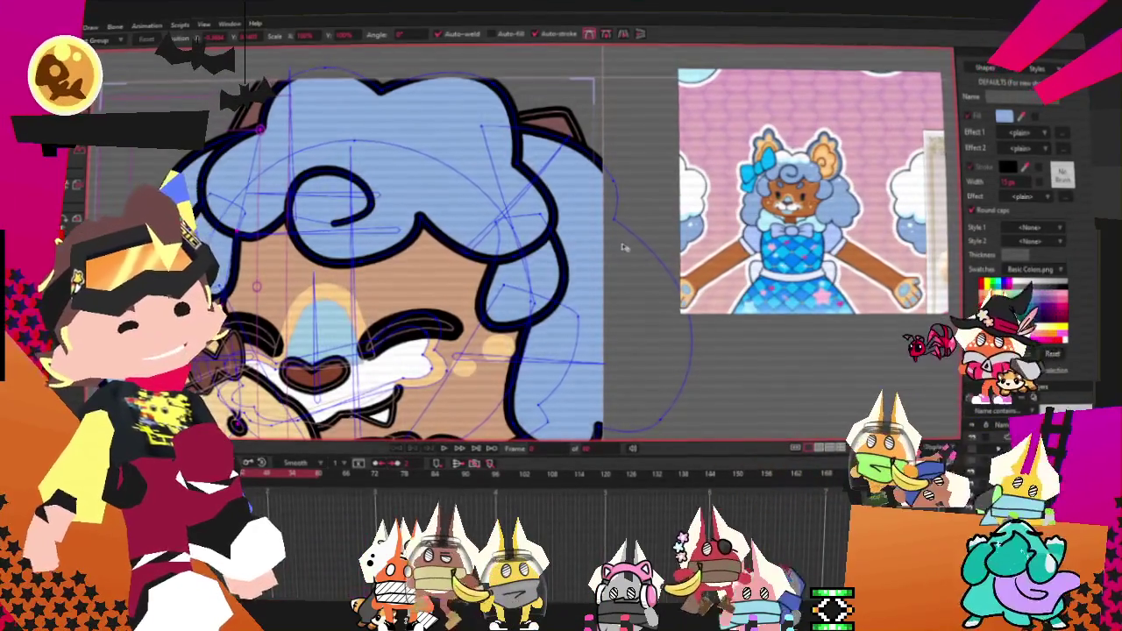
# Step: Zoom the reference image onto the ears and switch to Select Shape to hide point overlays
pyautogui.scroll(-5, 486, 202)
pyautogui.scroll(3, 486, 203)
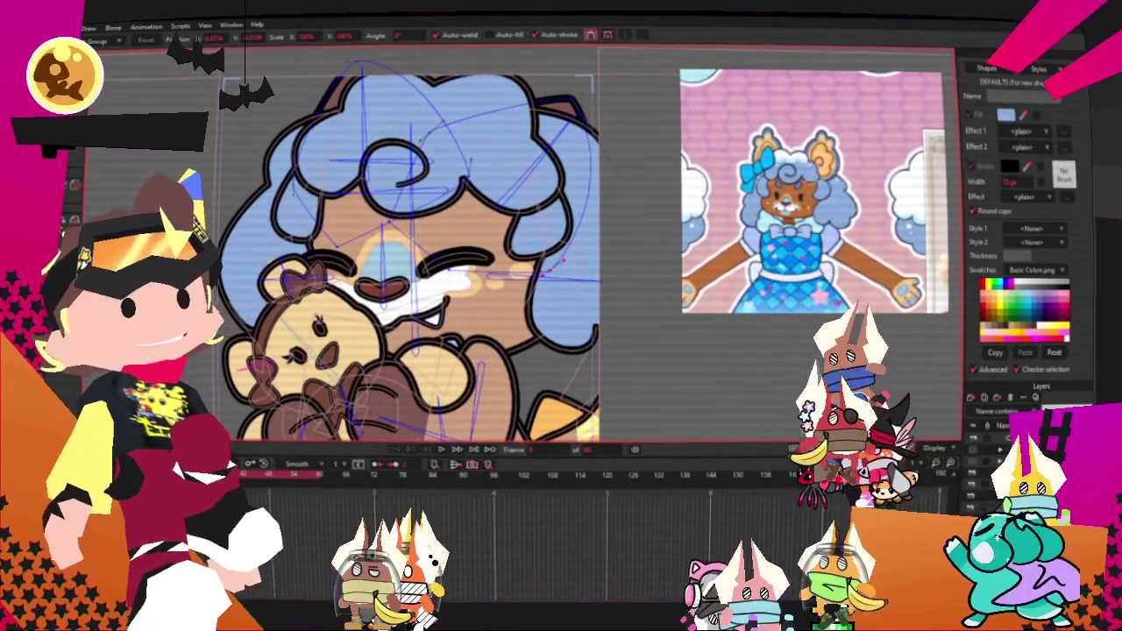
pyautogui.press('g')
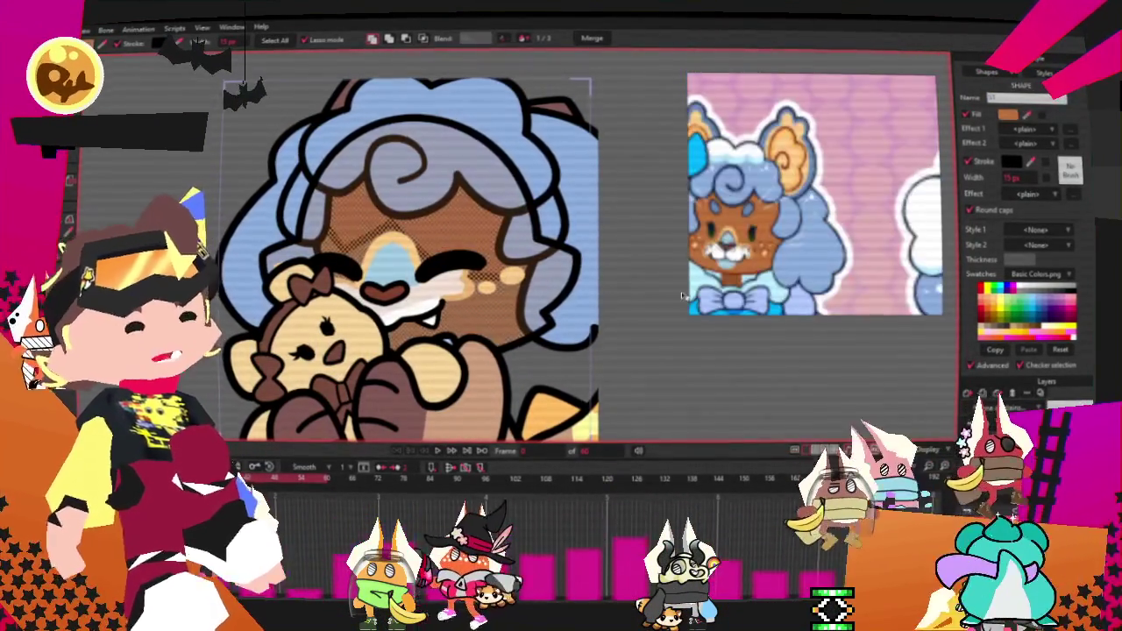
pyautogui.scroll(-3, 626, 361)
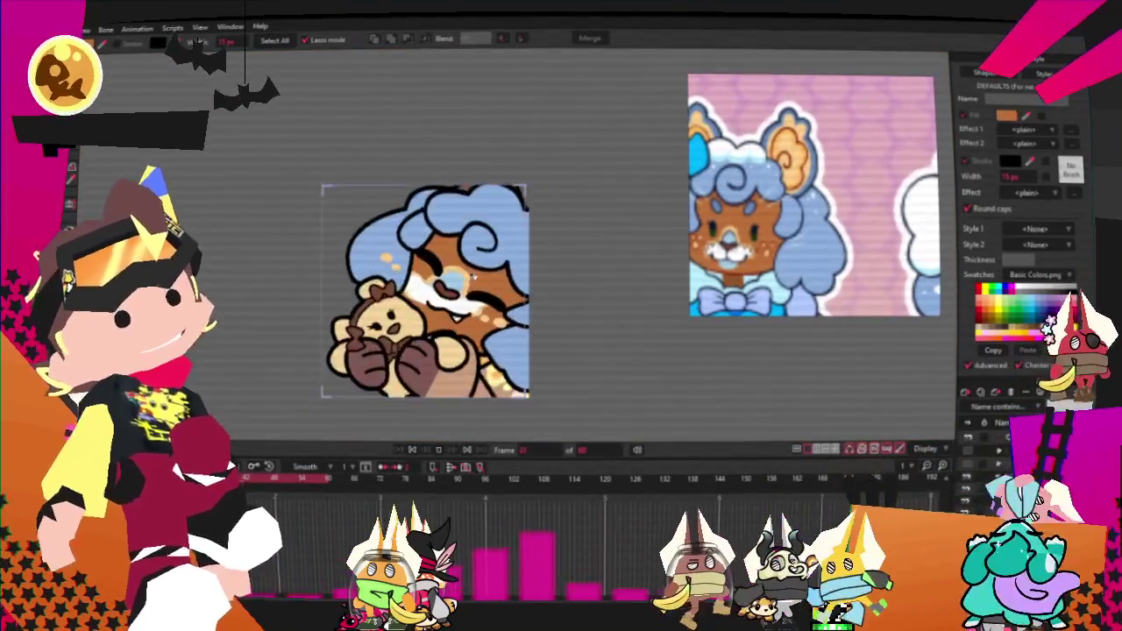
pyautogui.scroll(1, 471, 275)
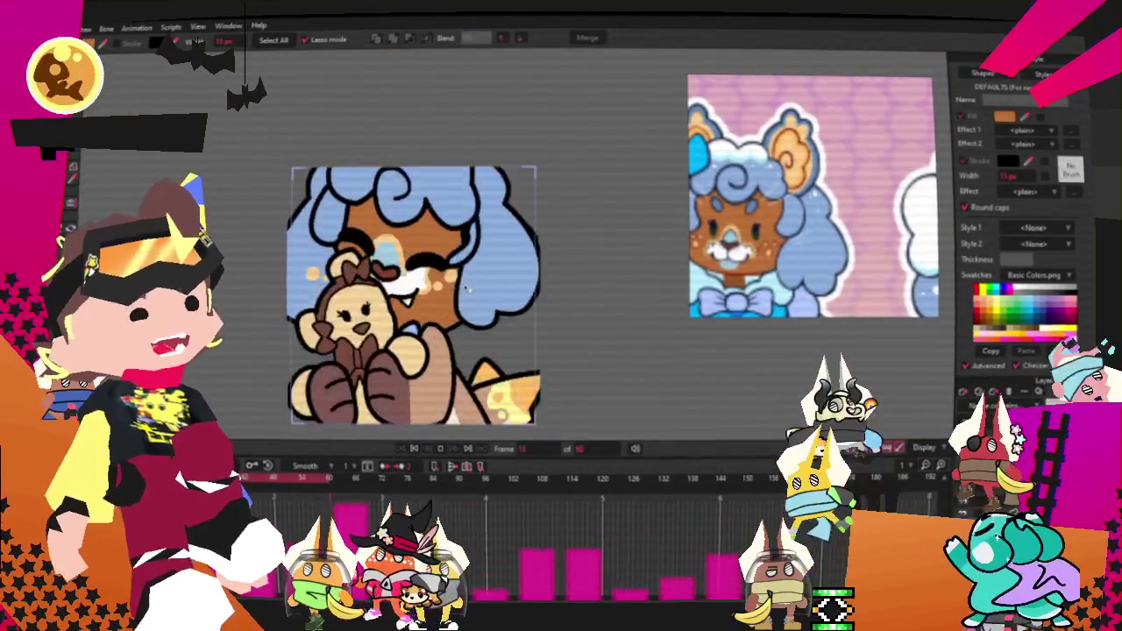
pyautogui.scroll(1, 396, 340)
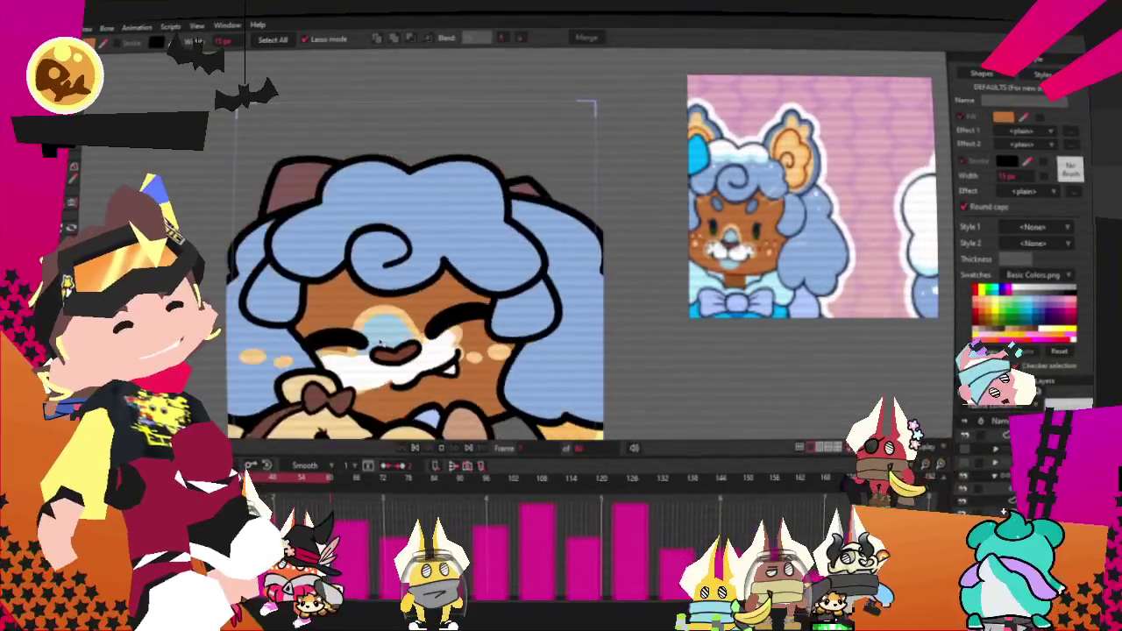
pyautogui.scroll(-3, 423, 369)
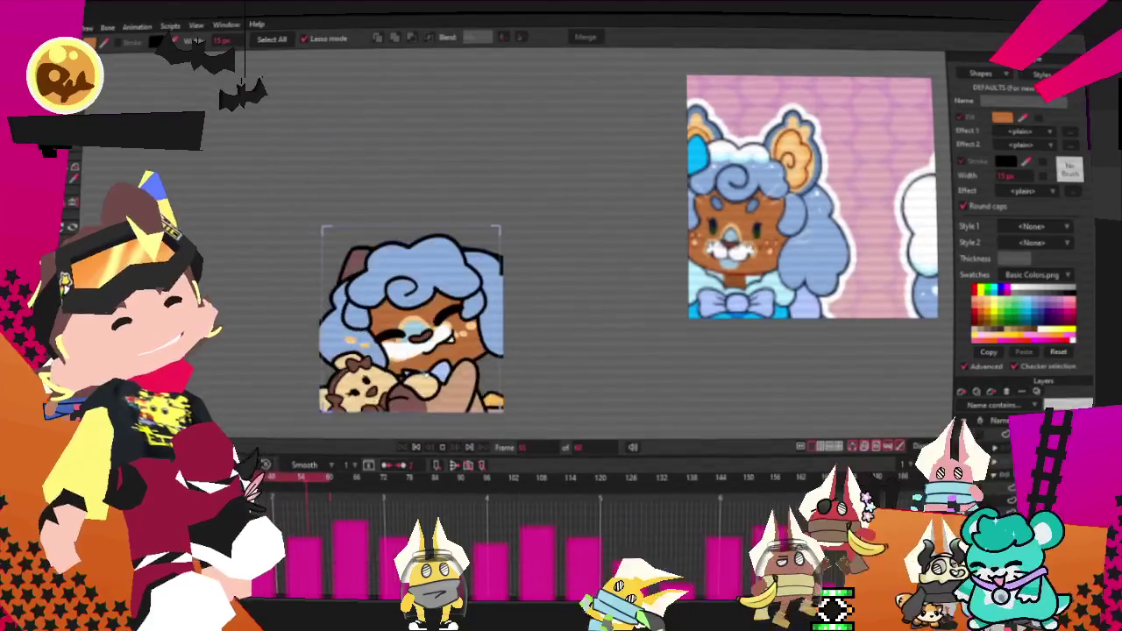
pyautogui.scroll(2, 423, 369)
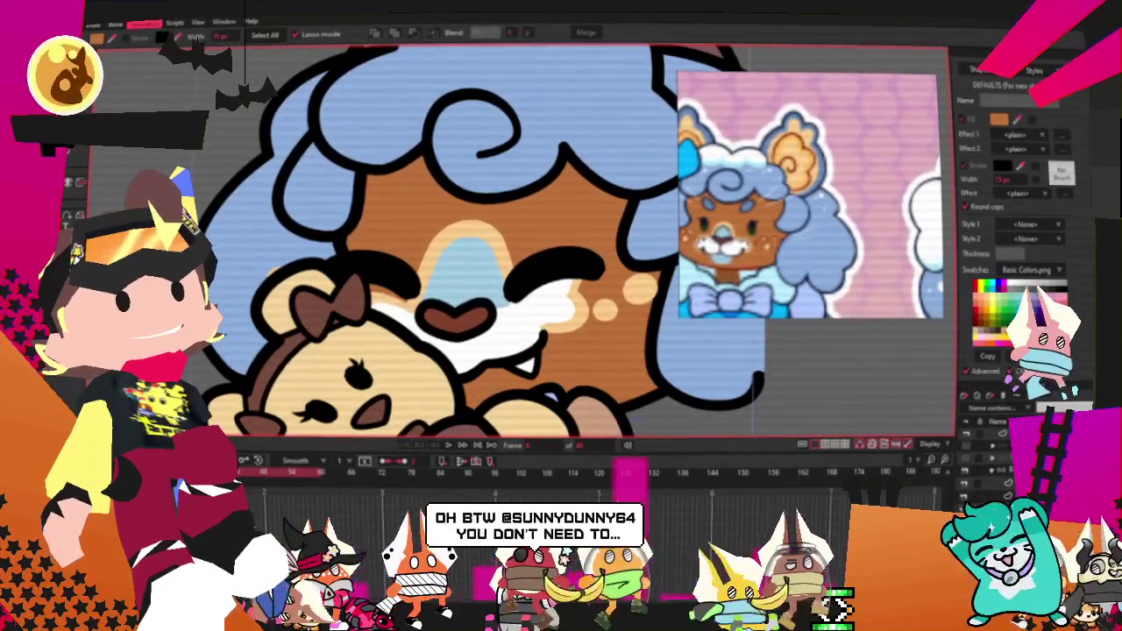
pyautogui.press('t')
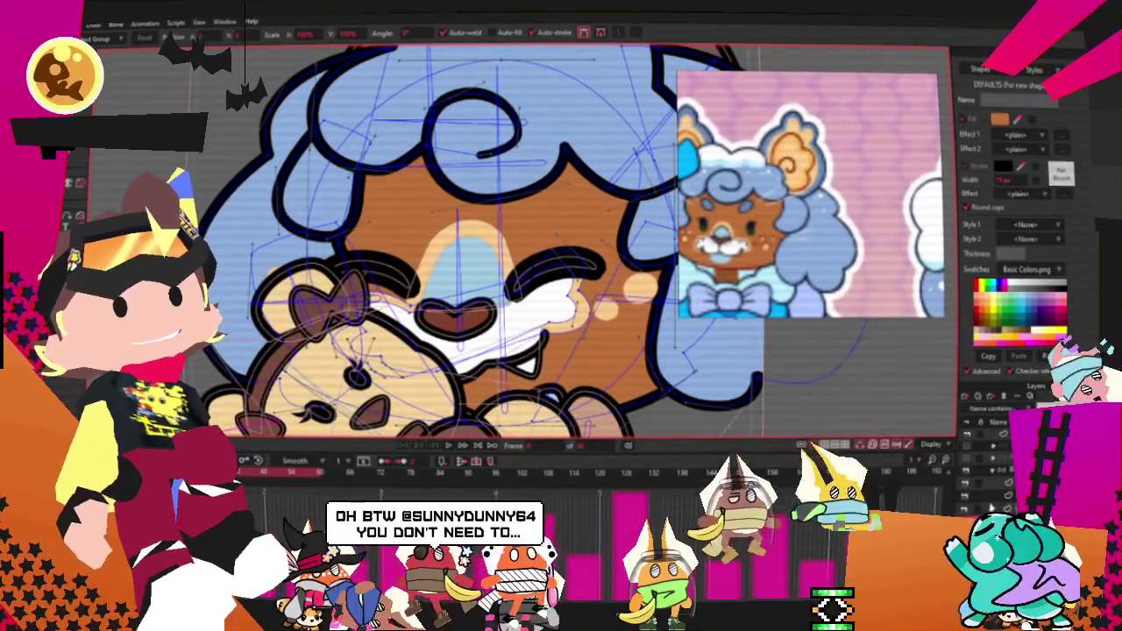
# Step: Zoom to the teddy's bow and rubber-band select the head curve points below it
pyautogui.click(916, 482)
pyautogui.scroll(3, 473, 263)
pyautogui.scroll(2, 474, 263)
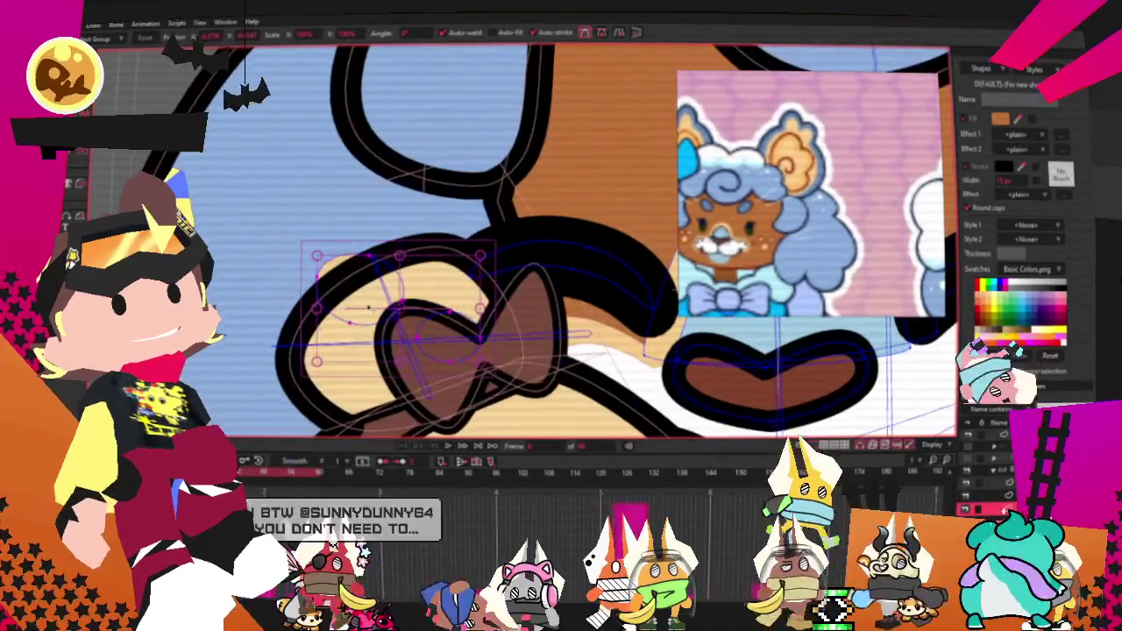
pyautogui.scroll(-2, 330, 177)
pyautogui.scroll(-2, 329, 177)
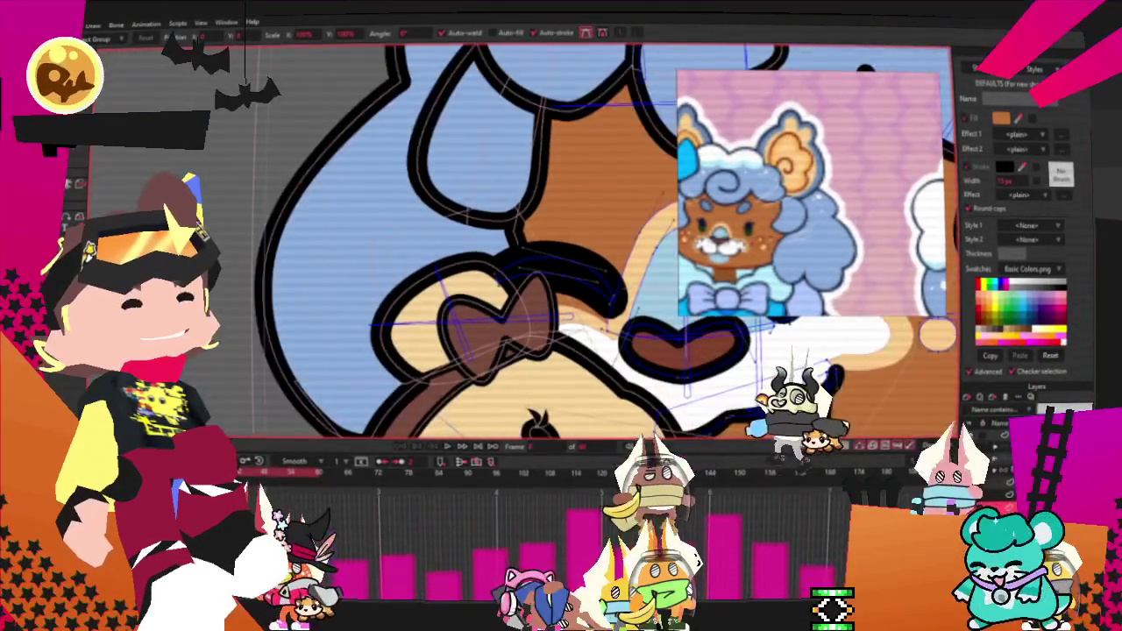
pyautogui.scroll(2, 525, 329)
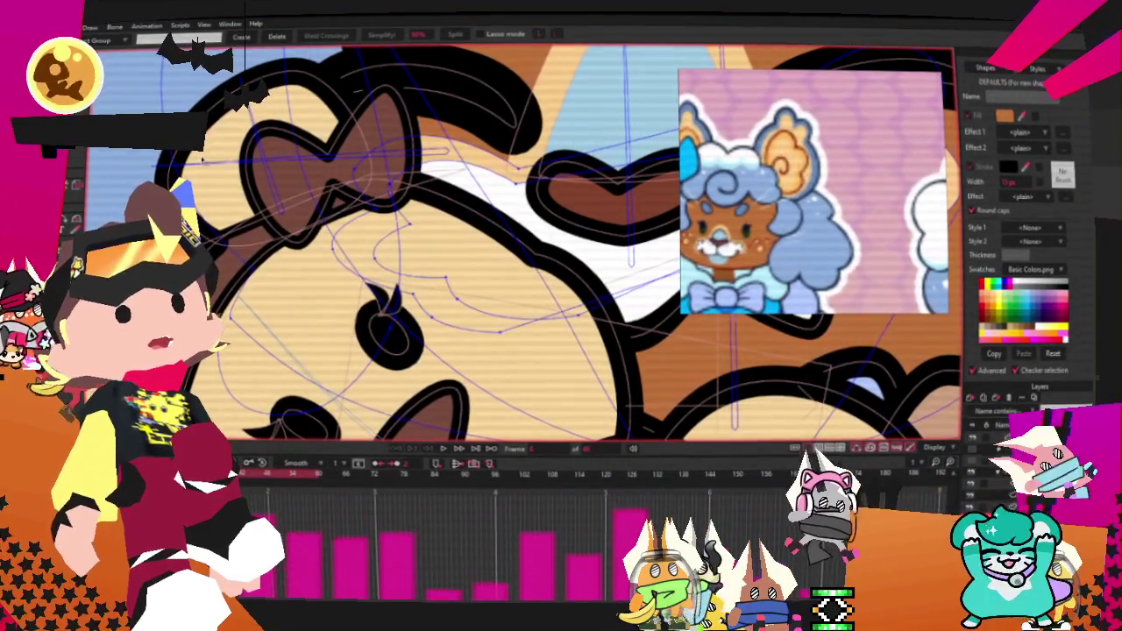
pyautogui.moveTo(526, 333); pyautogui.dragTo(500, 311)
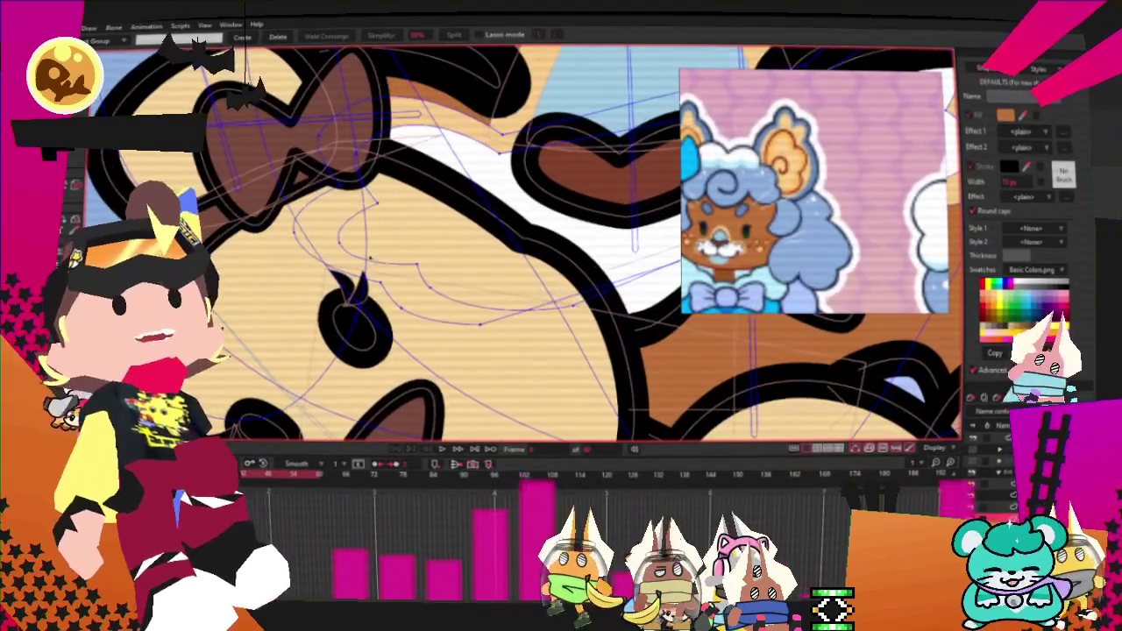
pyautogui.moveTo(367, 251); pyautogui.dragTo(421, 293)
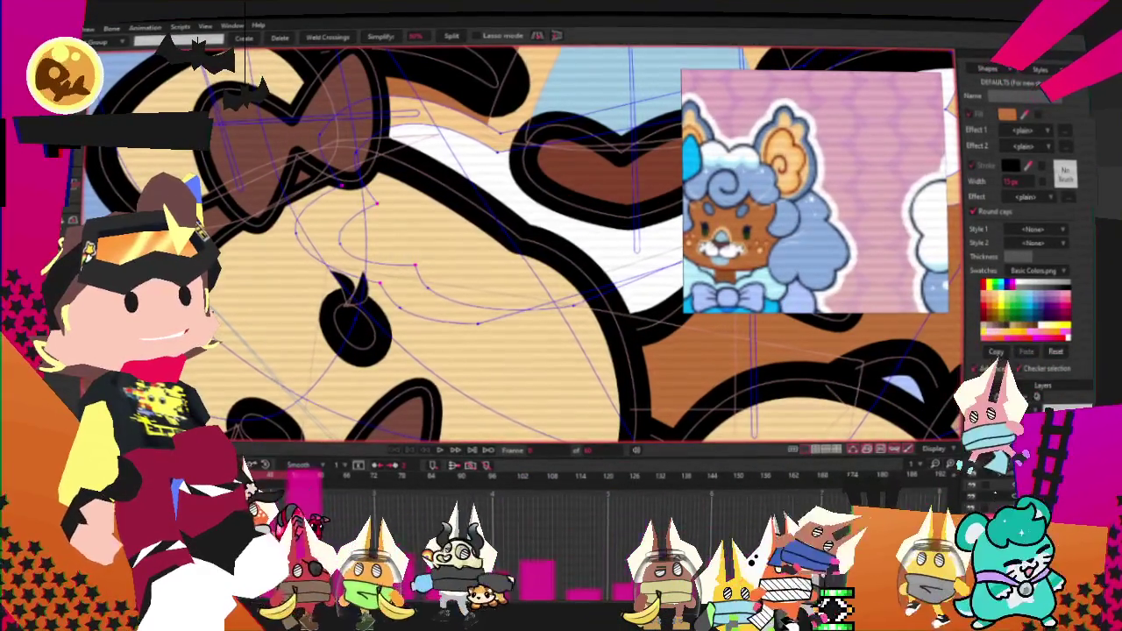
# Step: Move the selected teddy head points slightly up and right, then deselect them
pyautogui.press('t')
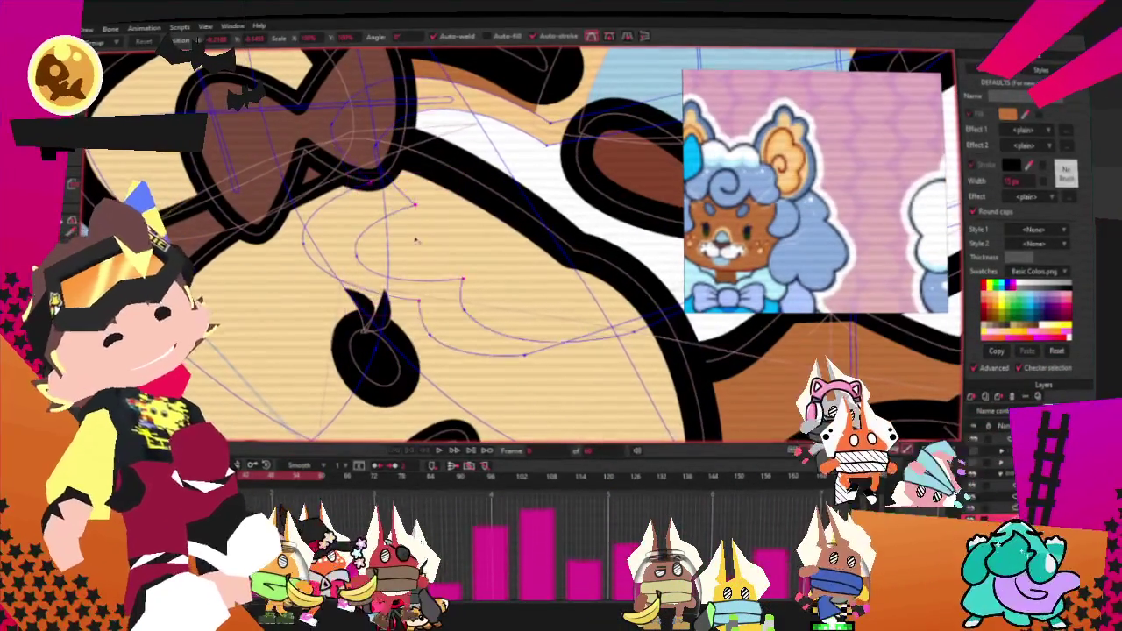
pyautogui.moveTo(426, 189); pyautogui.dragTo(438, 183)
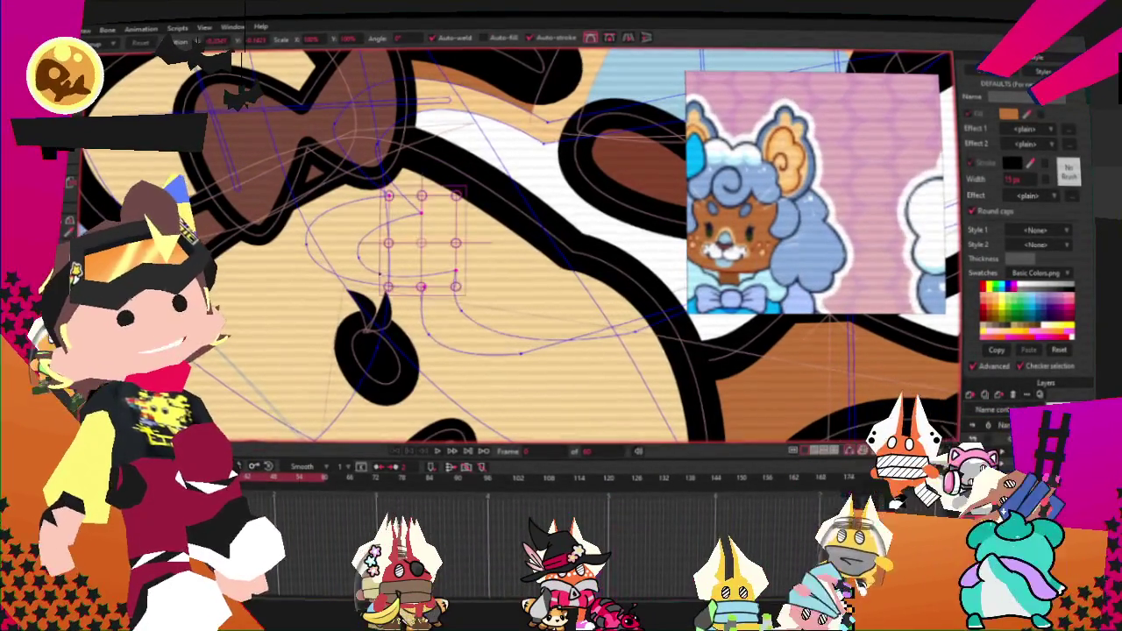
pyautogui.click(360, 257)
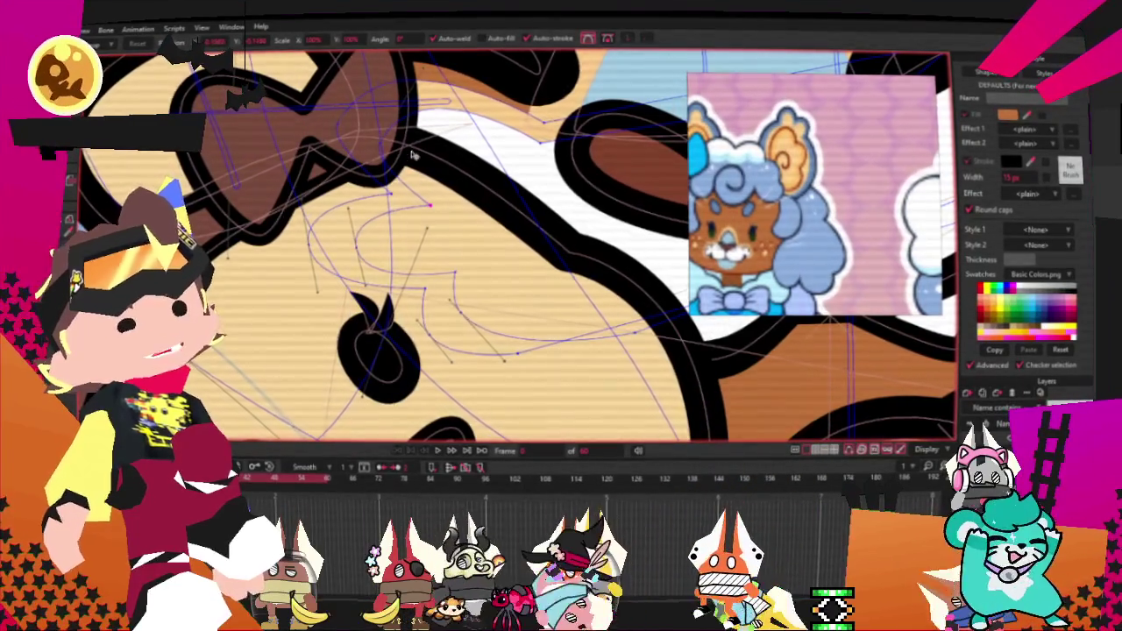
pyautogui.scroll(2, 412, 158)
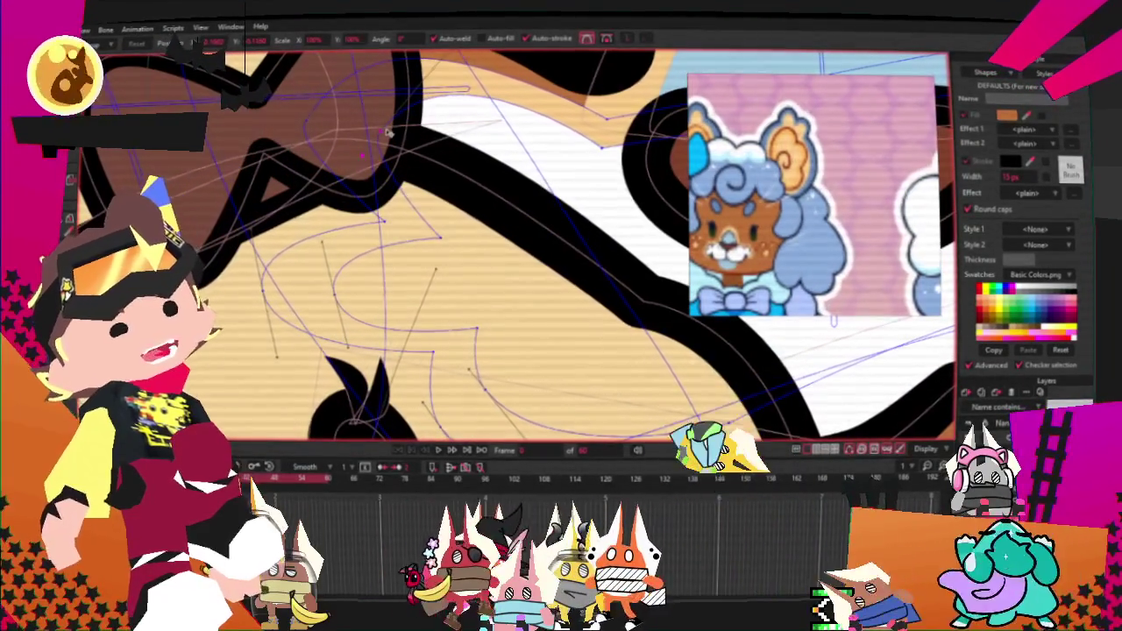
pyautogui.scroll(-2, 493, 330)
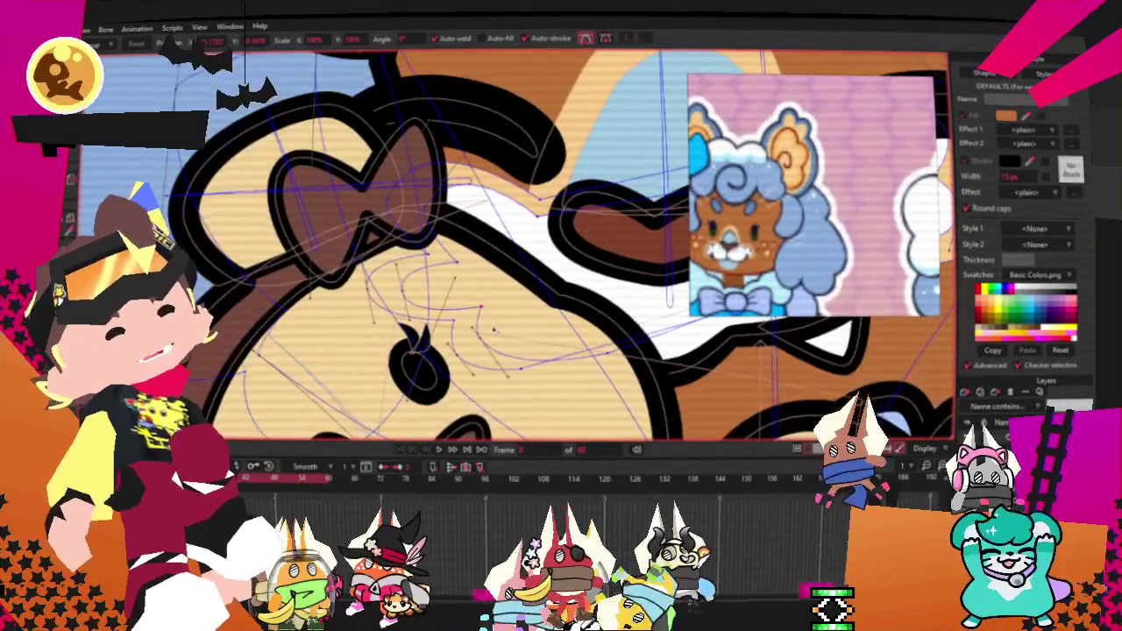
pyautogui.scroll(1, 494, 331)
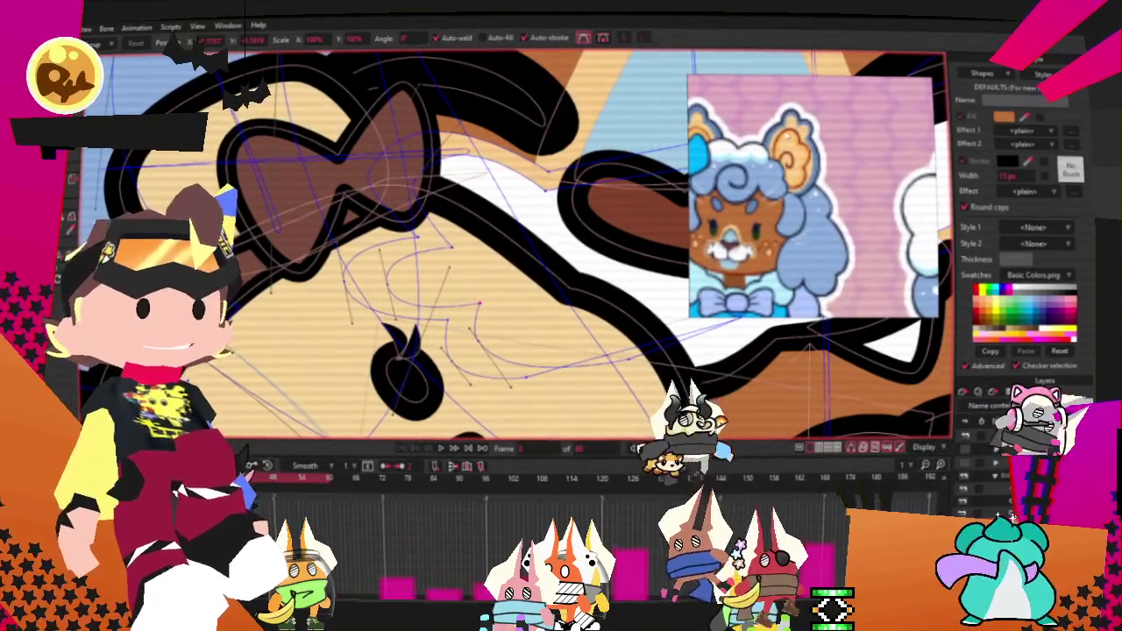
pyautogui.scroll(-2, 361, 281)
pyautogui.scroll(-1, 361, 281)
pyautogui.scroll(-1, 474, 255)
pyautogui.scroll(-1, 473, 254)
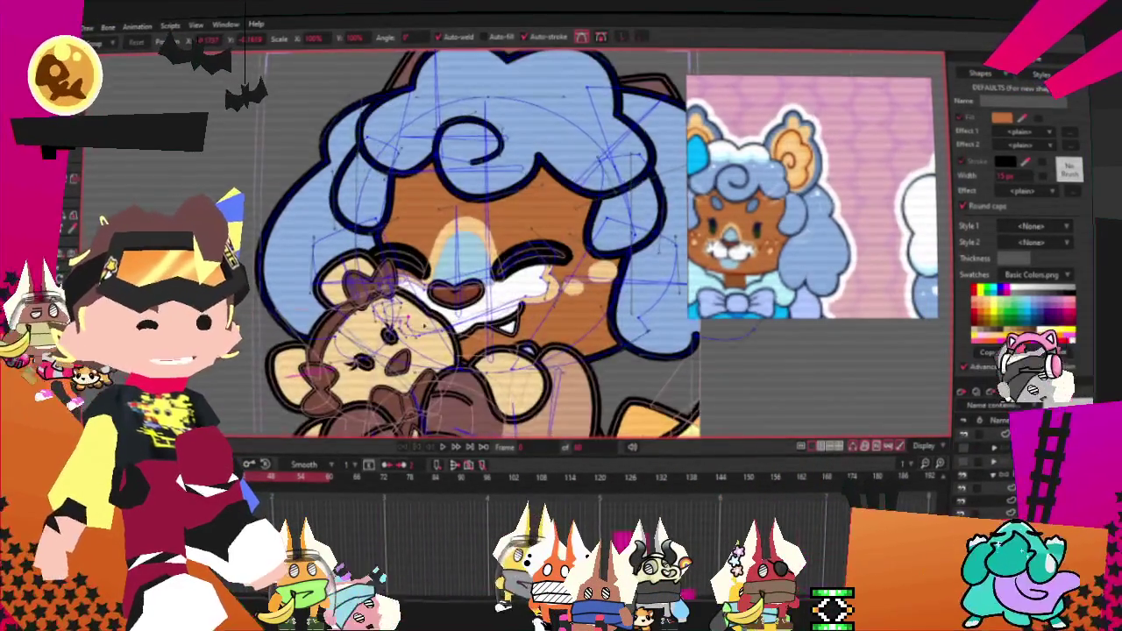
pyautogui.scroll(3, 480, 146)
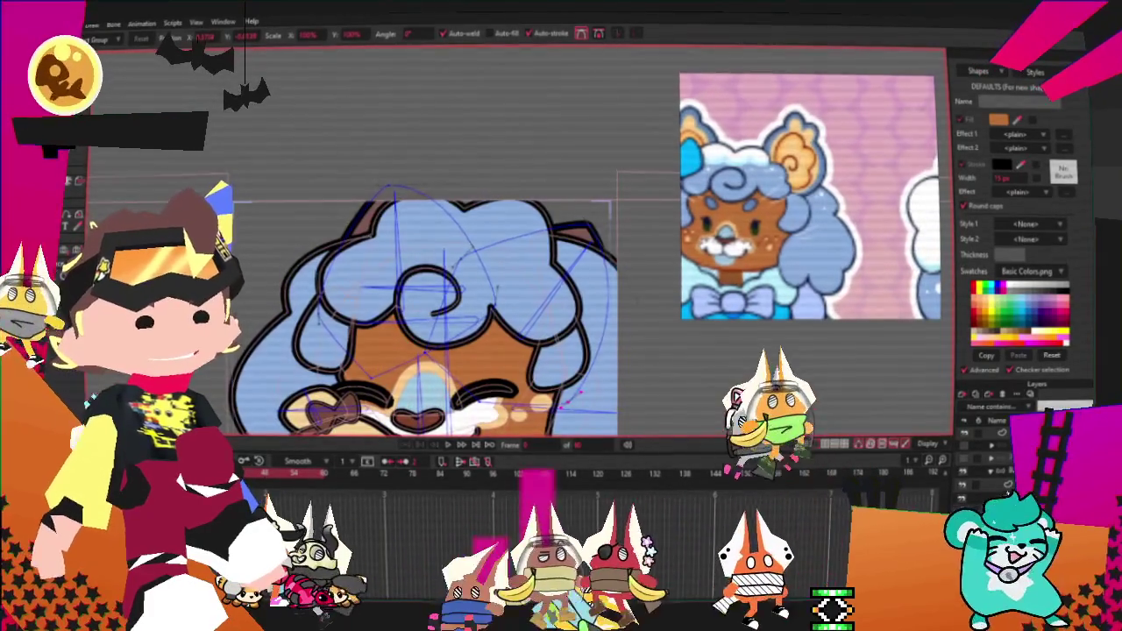
pyautogui.scroll(2, 575, 202)
pyautogui.scroll(2, 576, 203)
pyautogui.scroll(1, 575, 202)
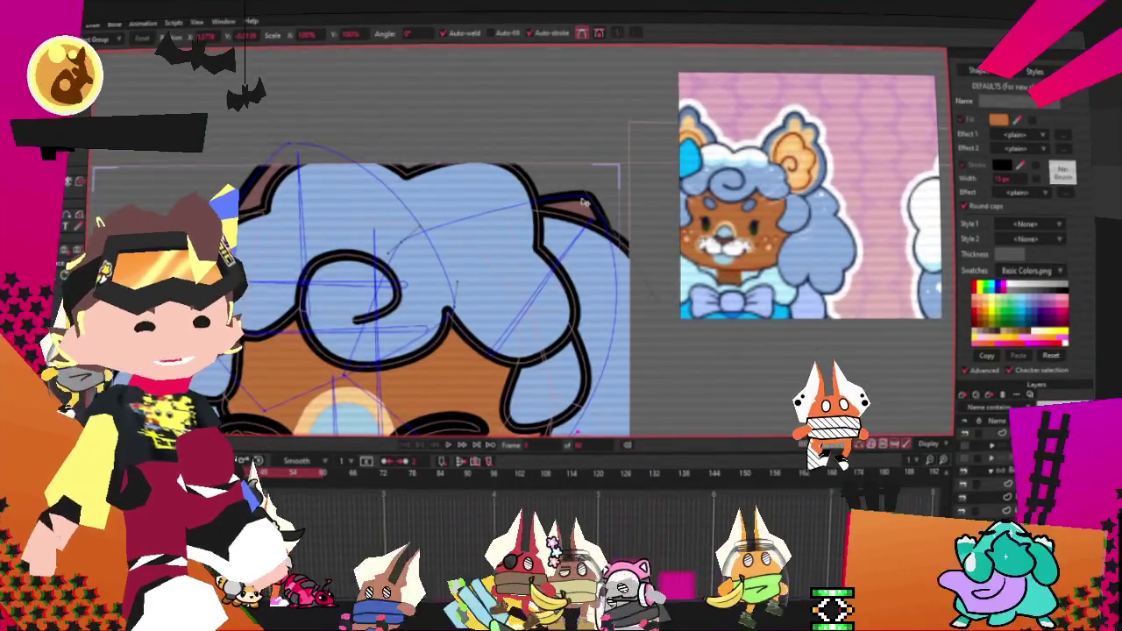
pyautogui.click(575, 203)
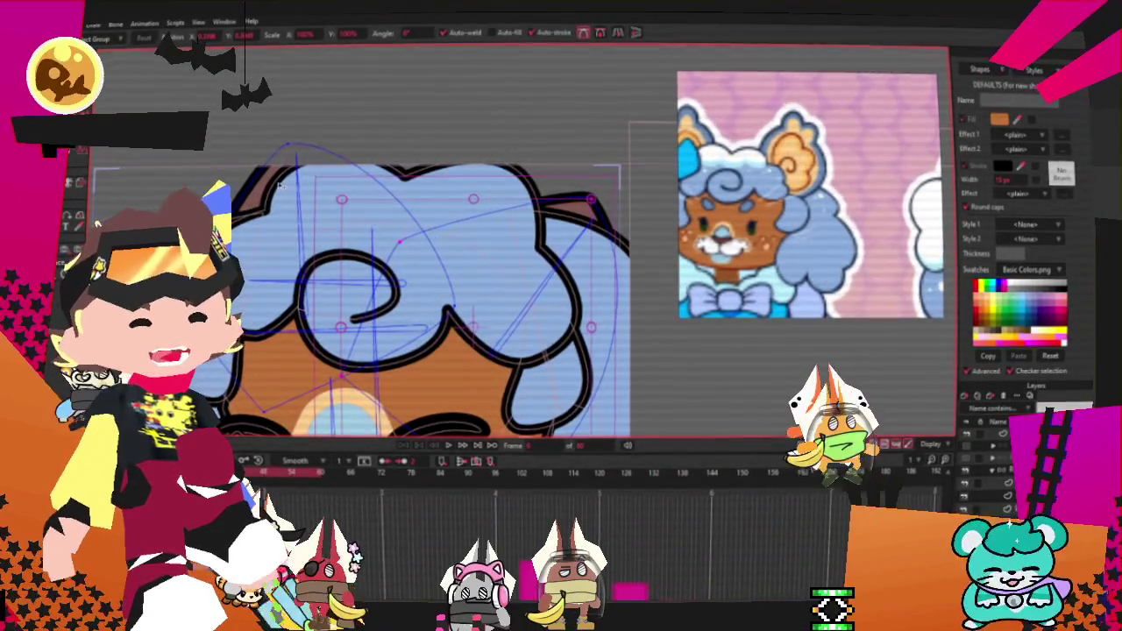
pyautogui.click(350, 219)
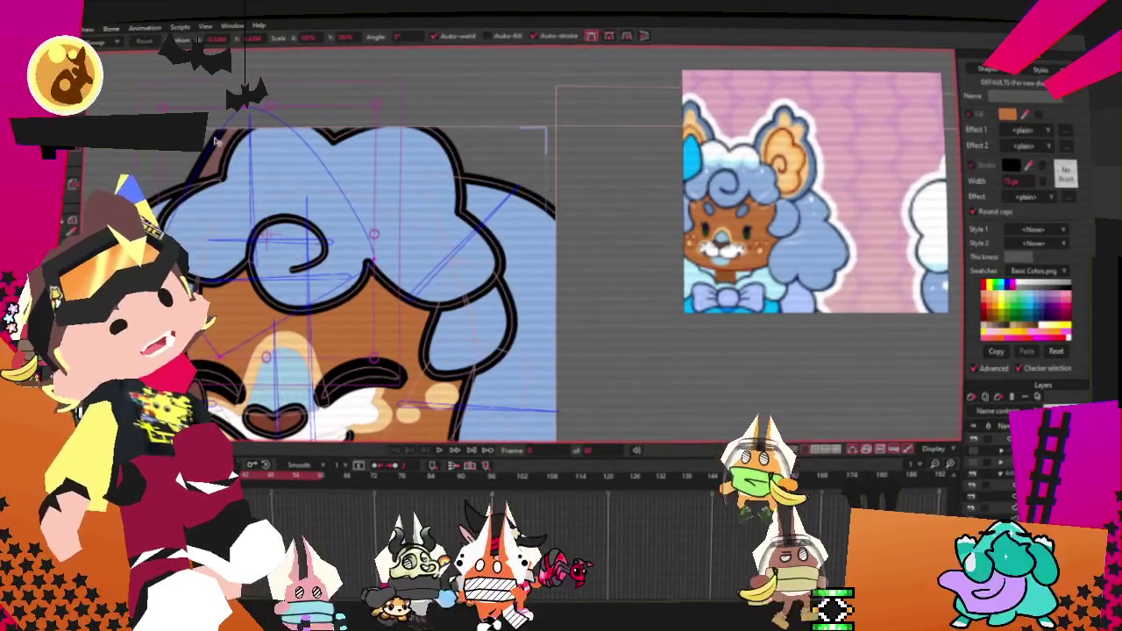
pyautogui.press('g')
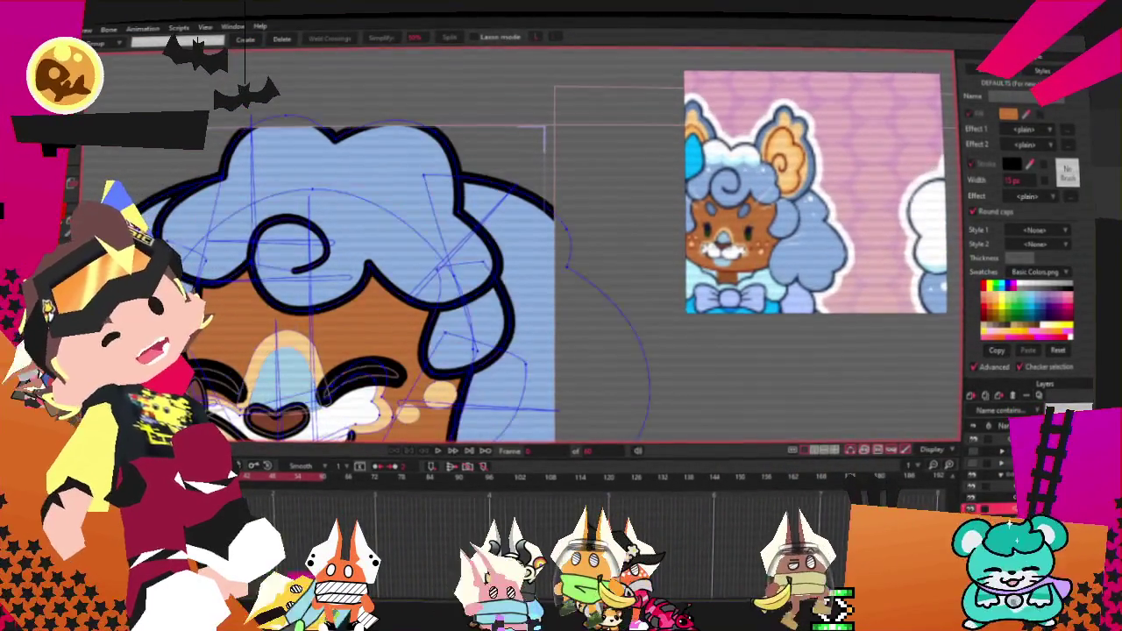
# Step: With Select Shape, select the tan shape under the hair and then a blue hair lock
pyautogui.press('t')
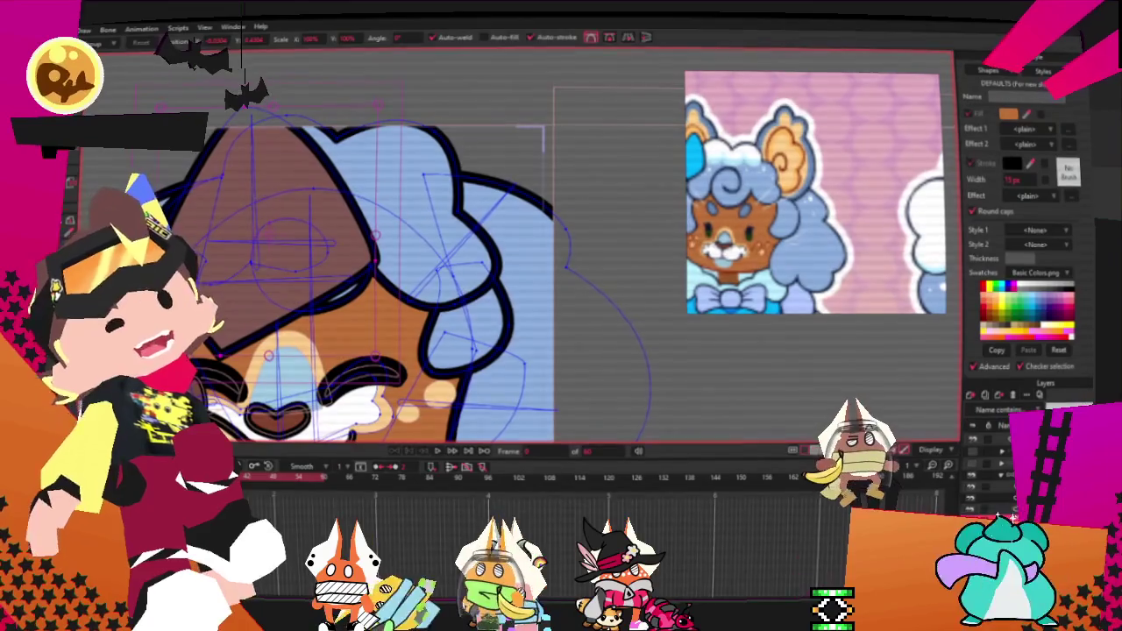
pyautogui.press('q')
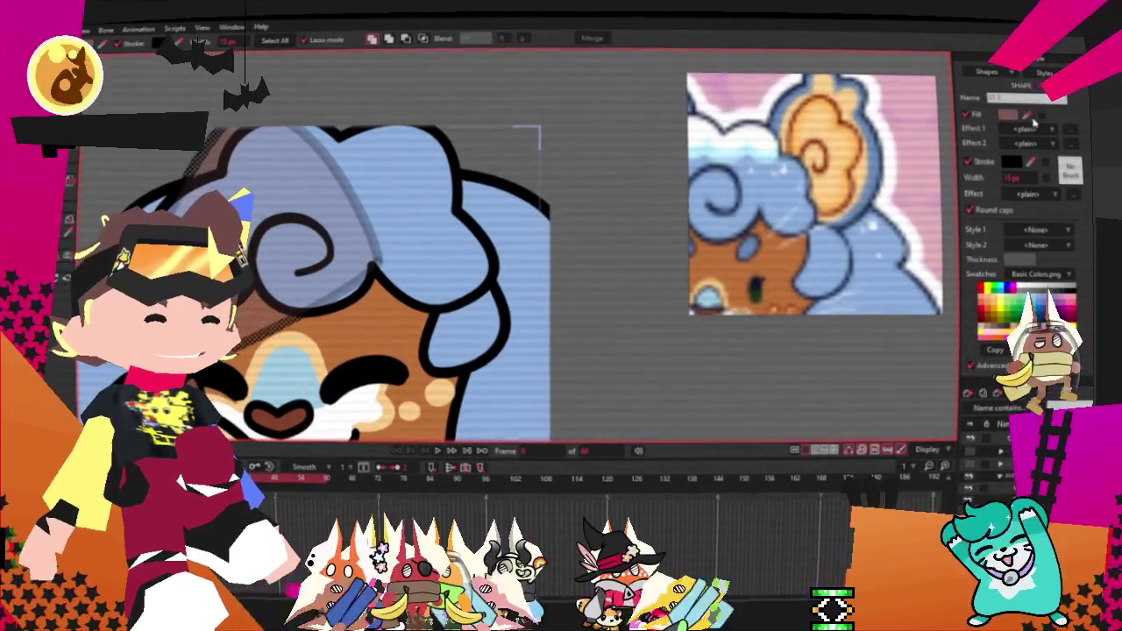
pyautogui.click(716, 197)
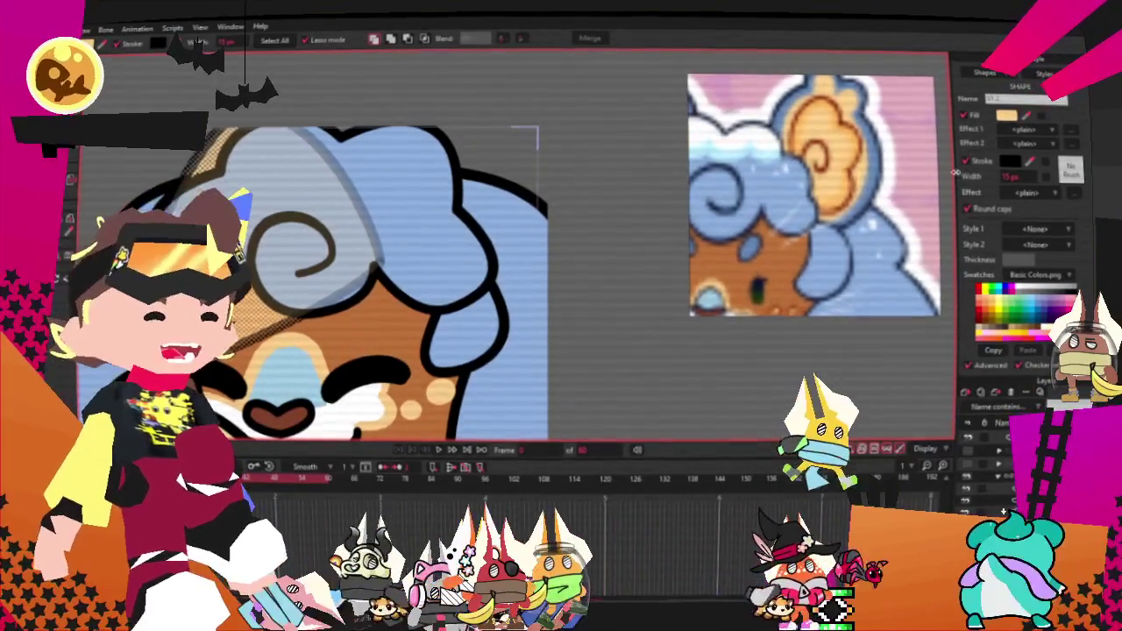
pyautogui.scroll(3, 859, 145)
pyautogui.click(867, 147)
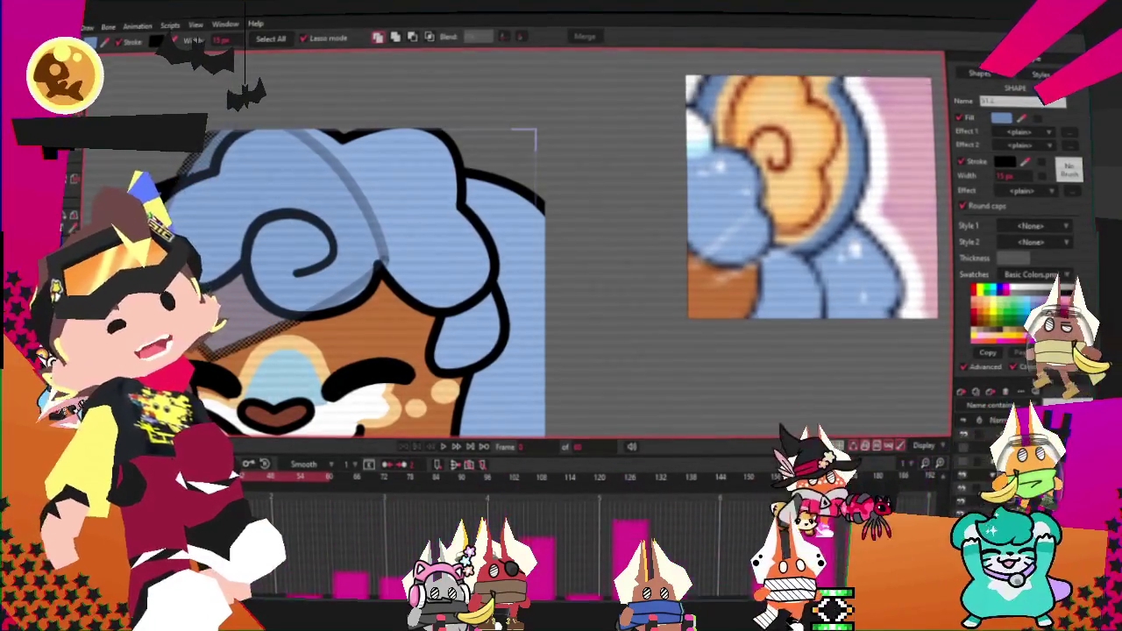
pyautogui.press('r')
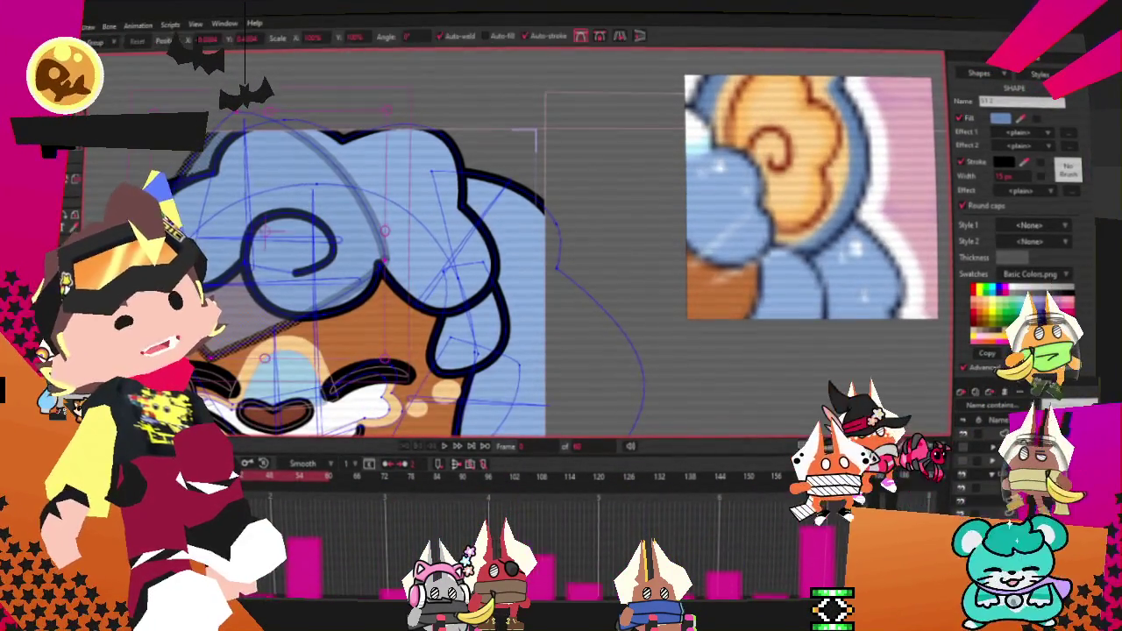
pyautogui.click(547, 161)
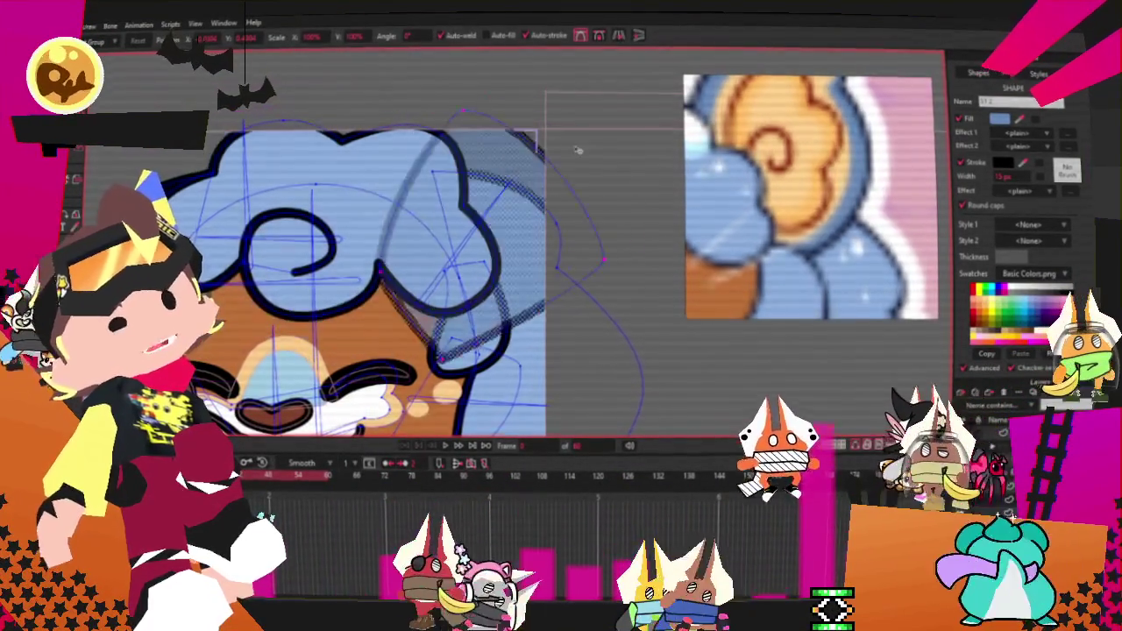
pyautogui.moveTo(547, 161); pyautogui.dragTo(496, 158)
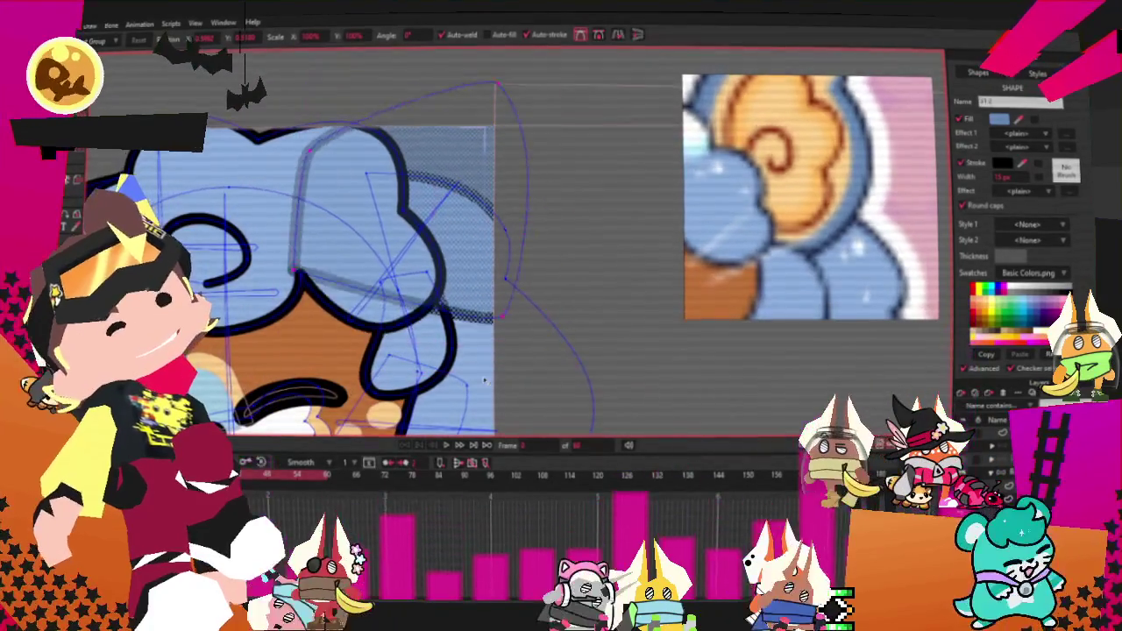
pyautogui.keyDown('shift'); pyautogui.click(304, 285); pyautogui.keyUp('shift')
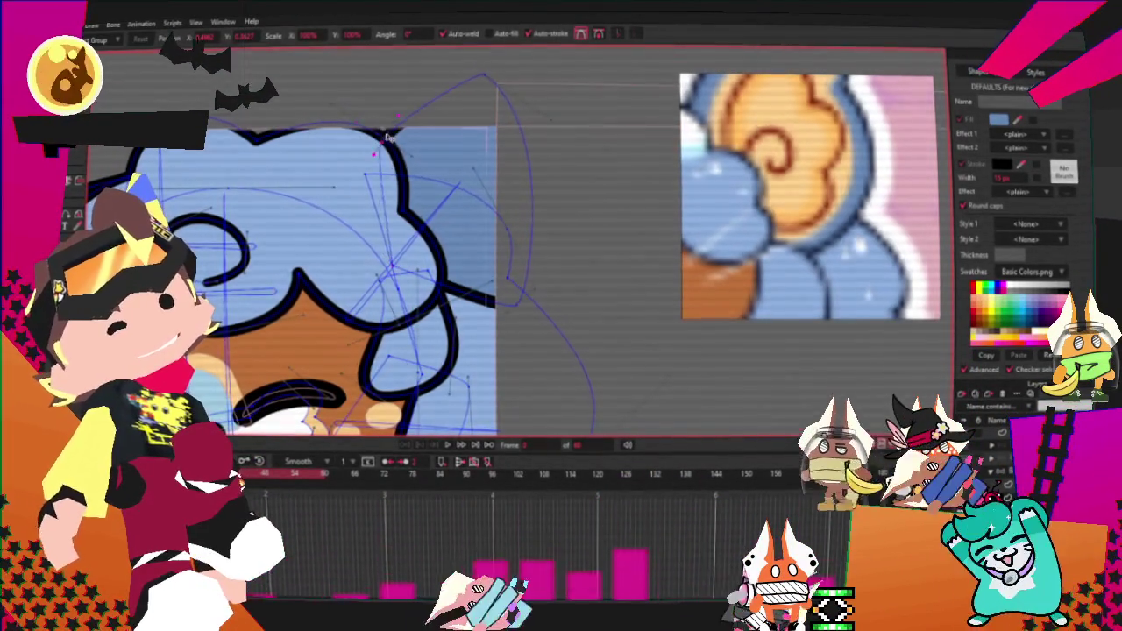
pyautogui.press('q')
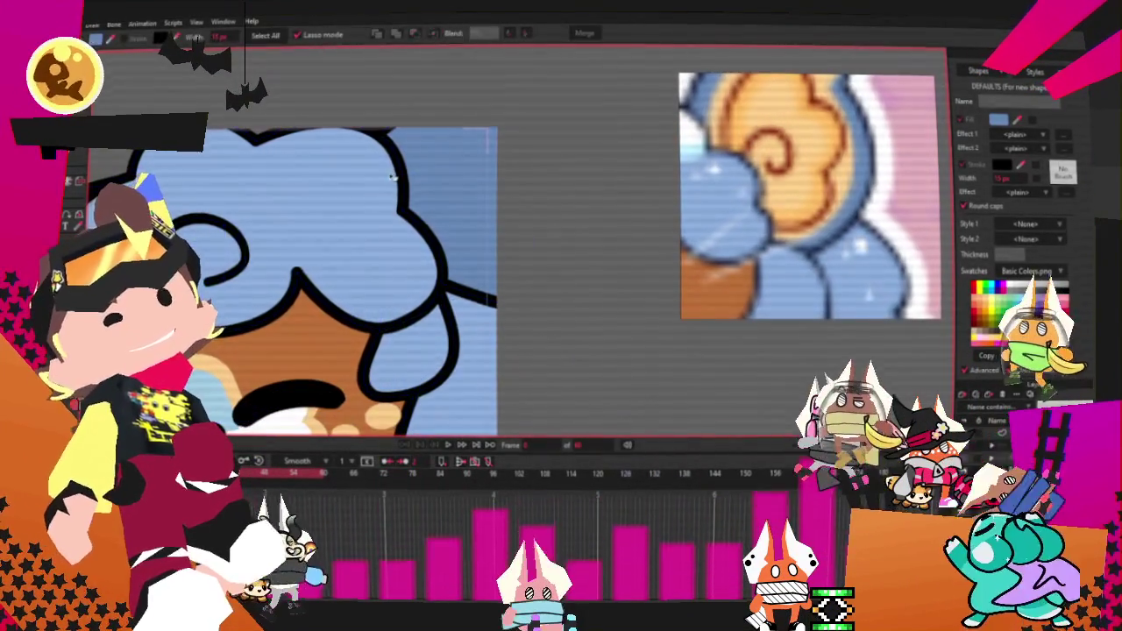
pyautogui.press('space')
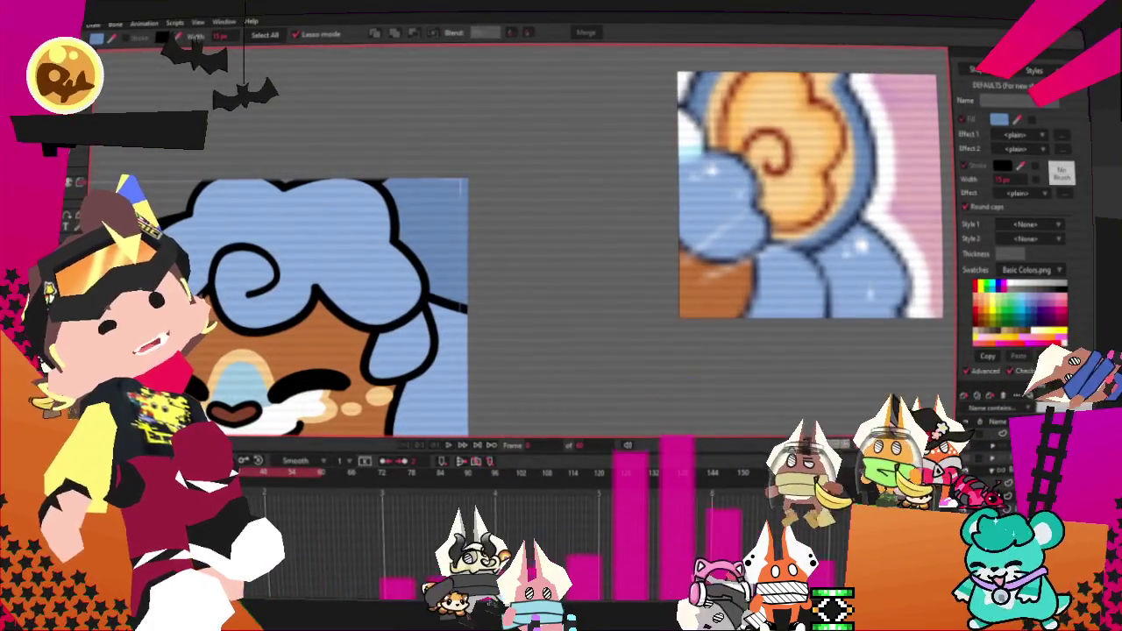
pyautogui.press('t')
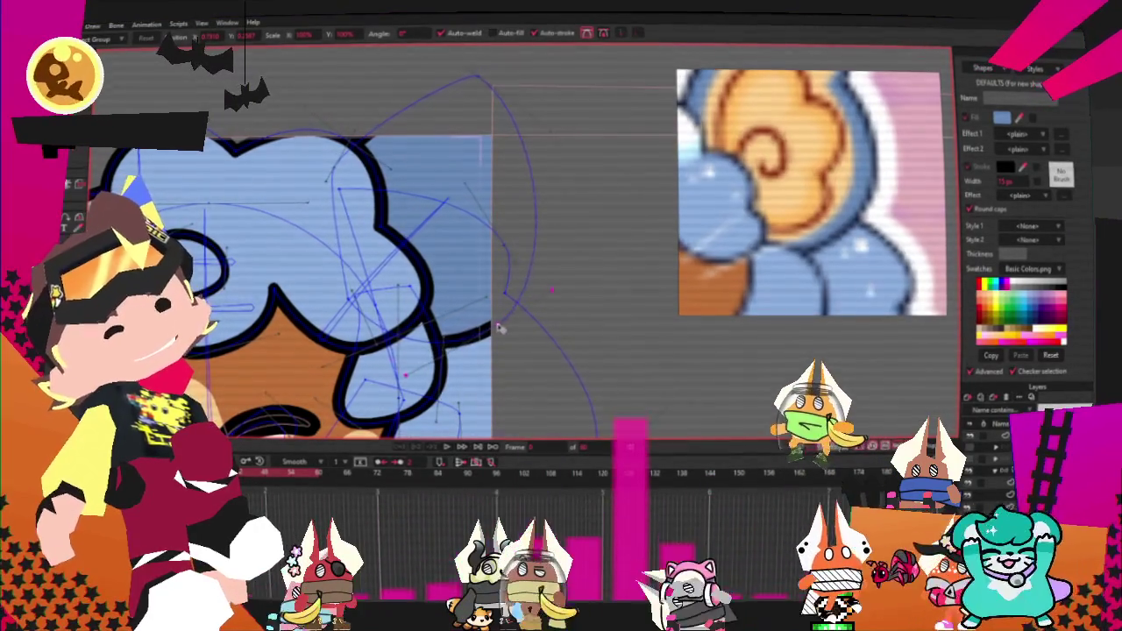
# Step: Drag the ear curve's top, right-side and upper-left points into a taller, rounded ear outline
pyautogui.moveTo(499, 328); pyautogui.dragTo(417, 80)
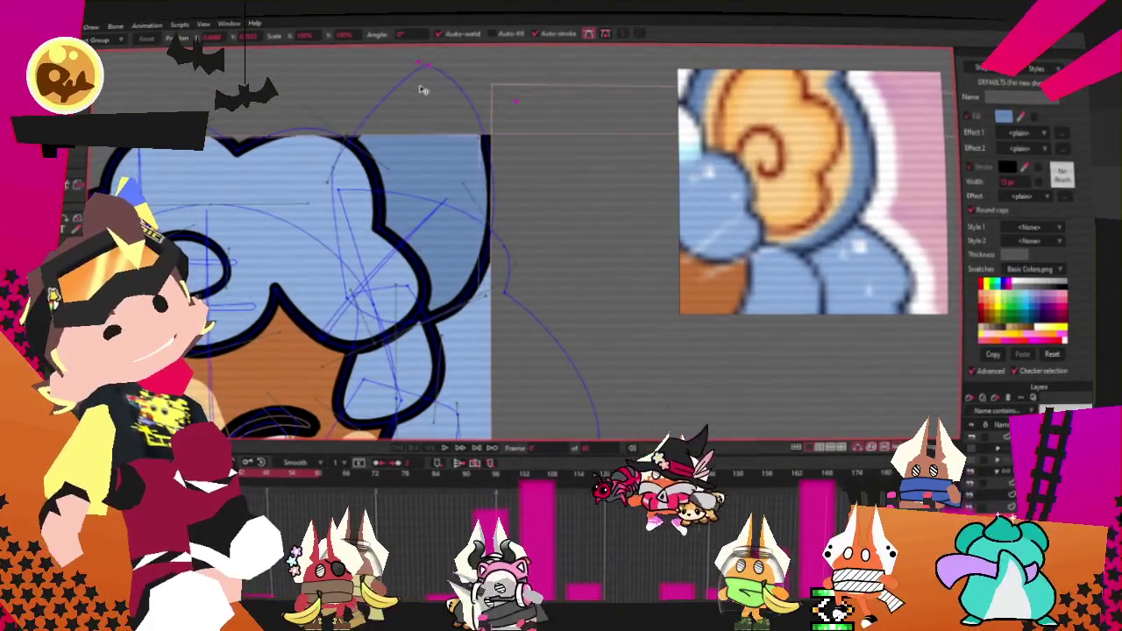
pyautogui.scroll(3, 424, 90)
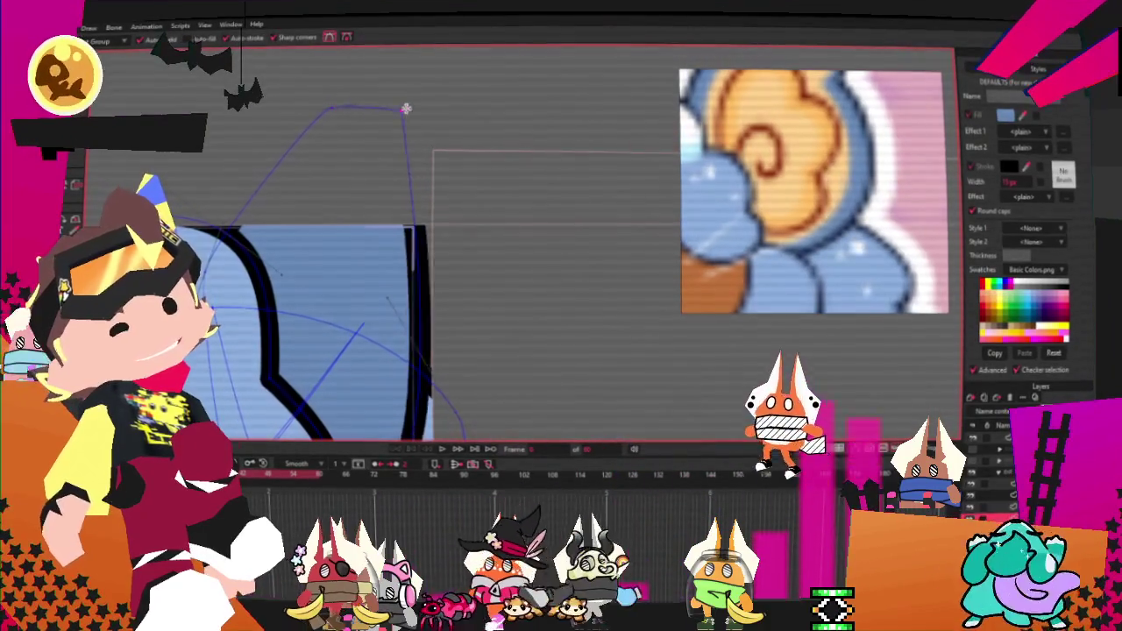
pyautogui.moveTo(401, 112); pyautogui.dragTo(410, 103)
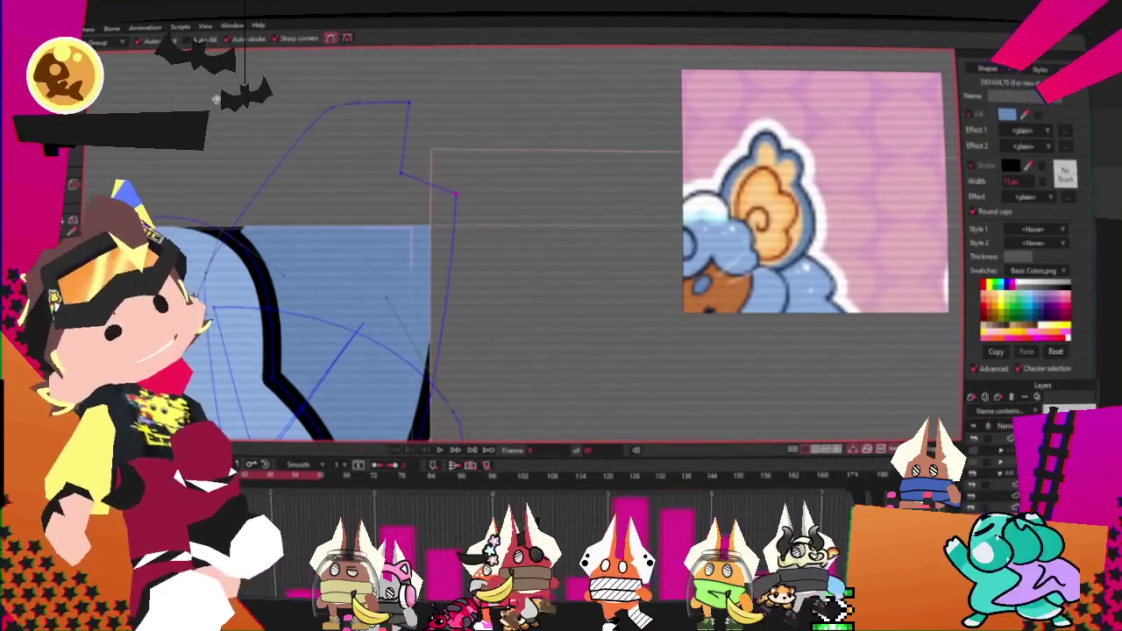
pyautogui.scroll(2, 159, 96)
pyautogui.moveTo(395, 117); pyautogui.dragTo(334, 69)
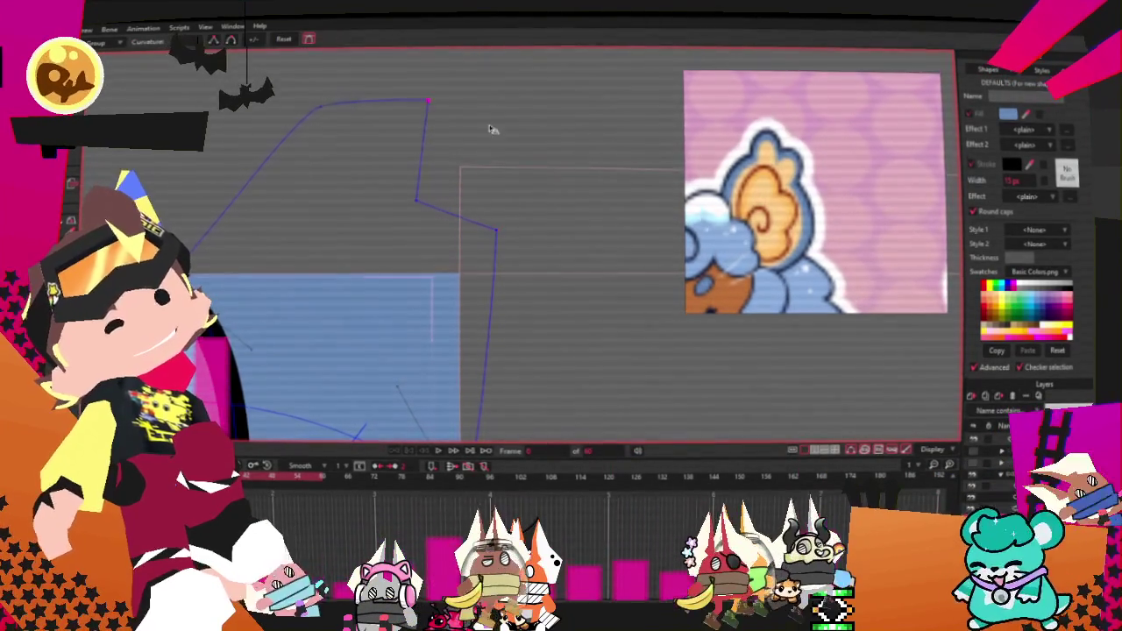
pyautogui.moveTo(495, 230); pyautogui.dragTo(490, 223)
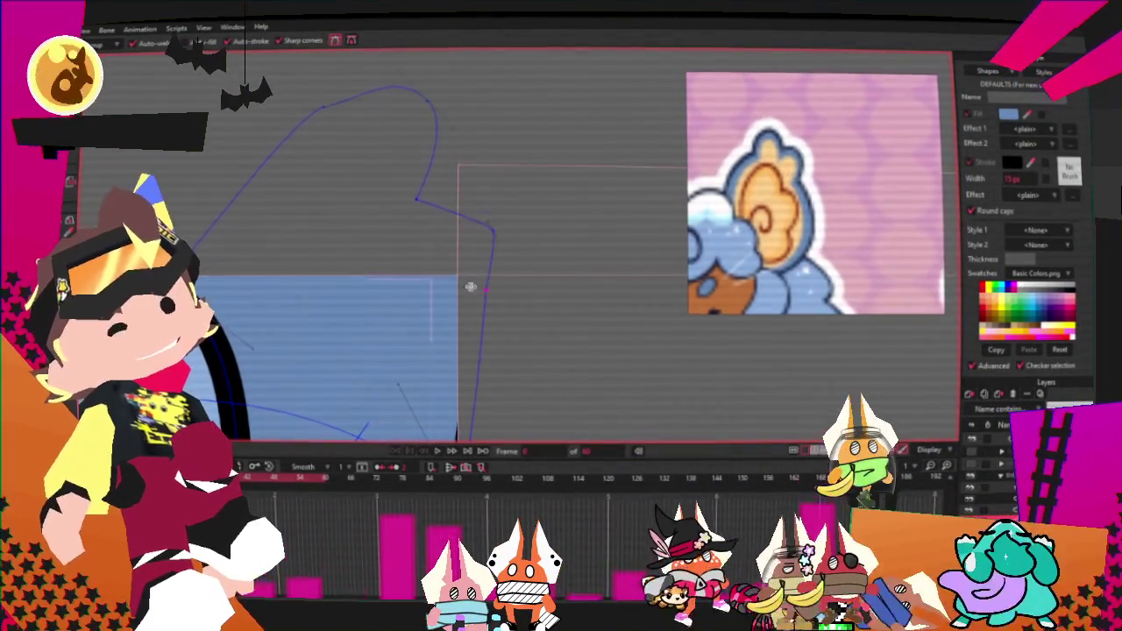
pyautogui.press('t')
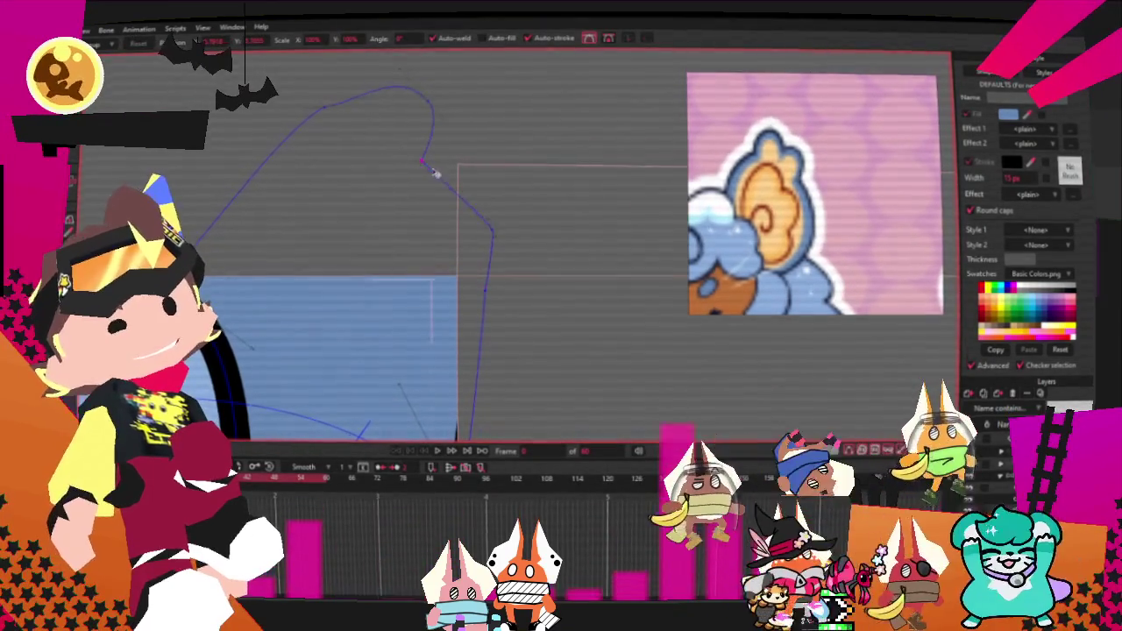
pyautogui.moveTo(495, 204); pyautogui.dragTo(514, 221)
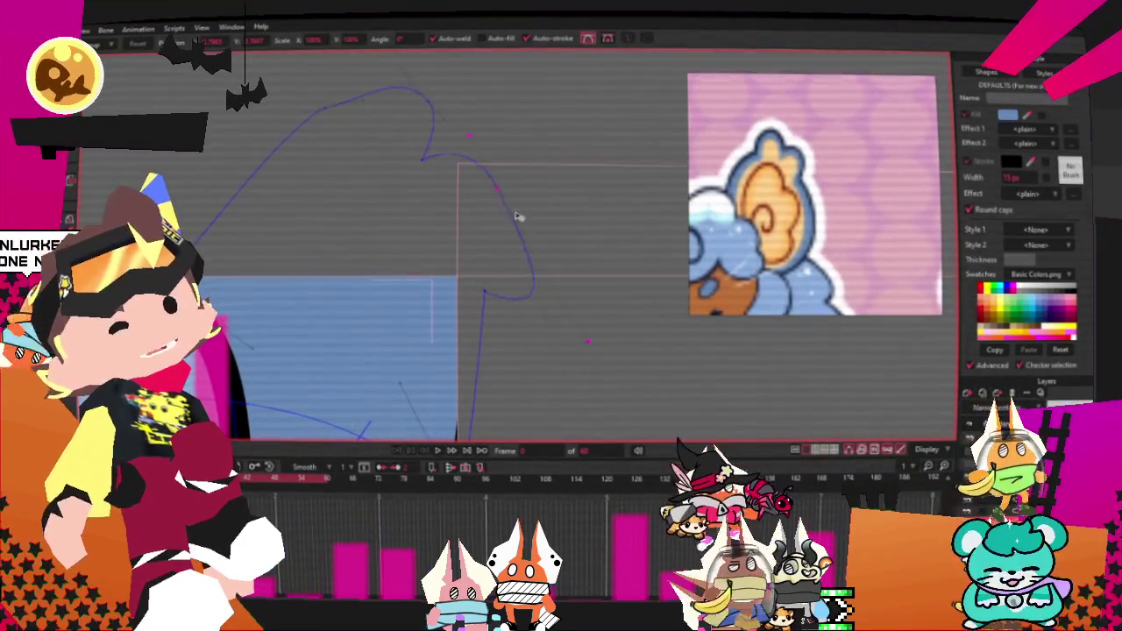
pyautogui.click(326, 107)
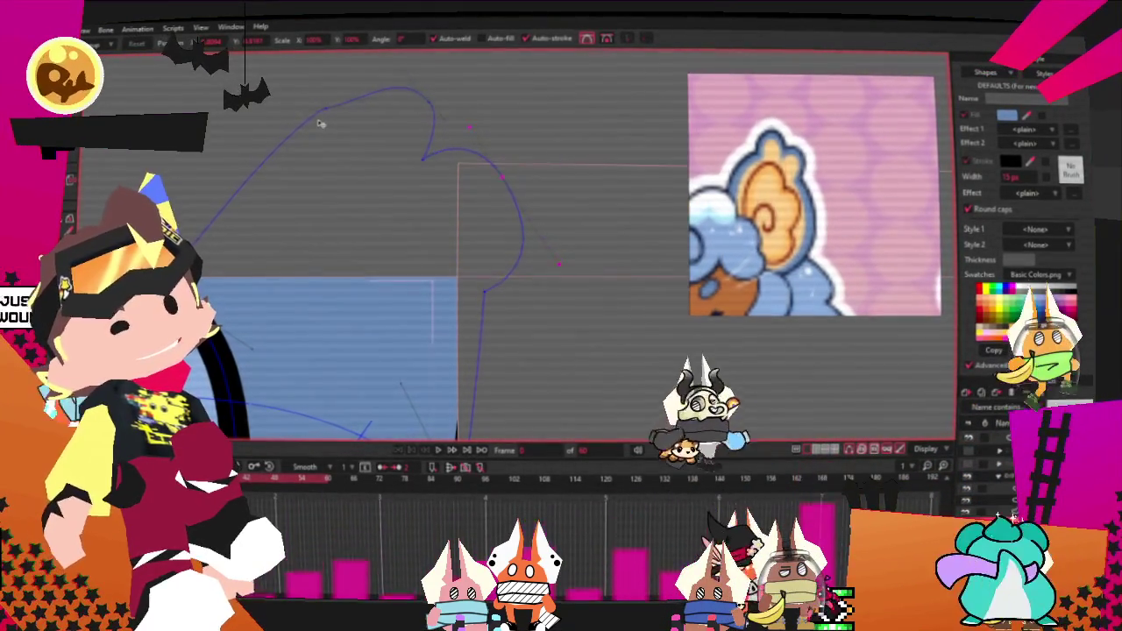
pyautogui.moveTo(358, 169); pyautogui.dragTo(438, 143)
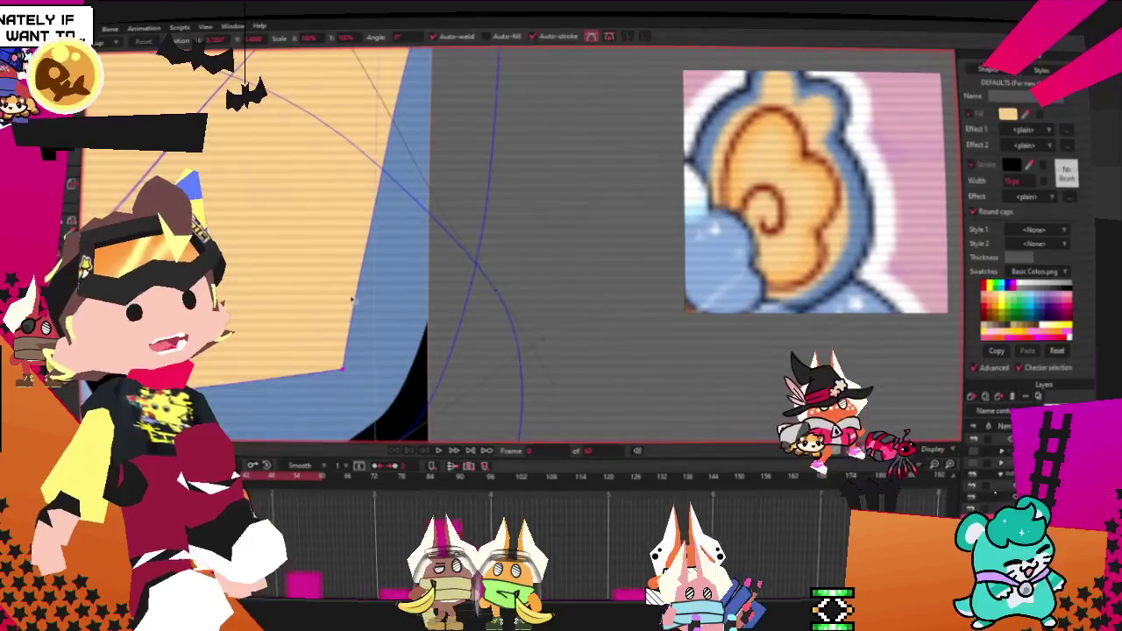
# Step: Add new points to the ear curve, pulling up an ear tip and extending it rightward
pyautogui.scroll(-2, 352, 300)
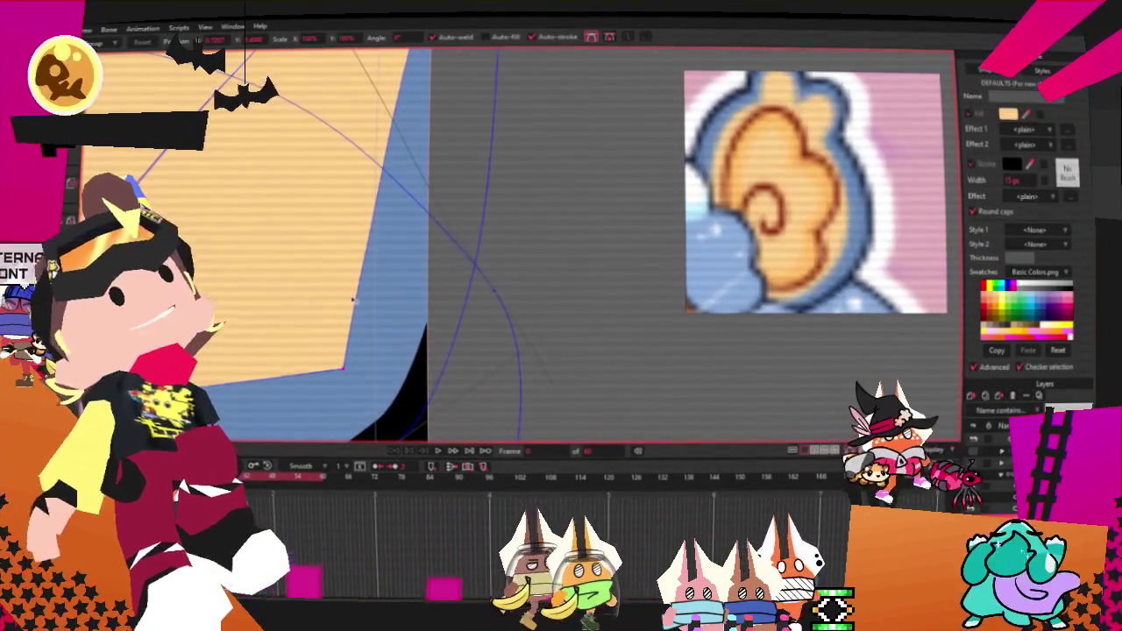
pyautogui.scroll(-2, 428, 313)
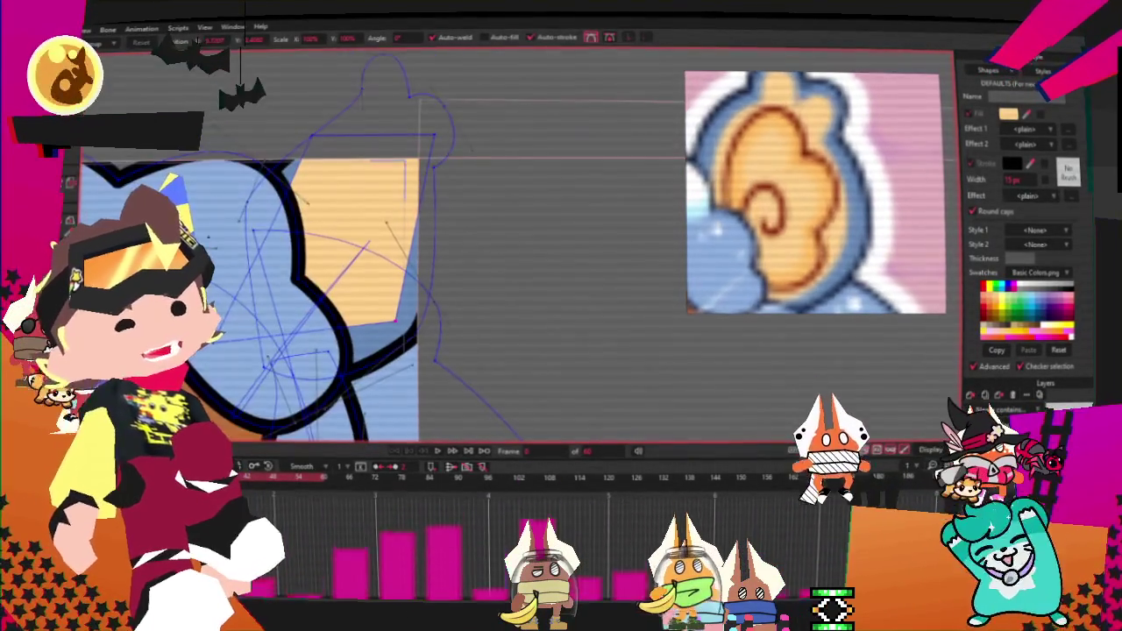
pyautogui.scroll(2, 423, 288)
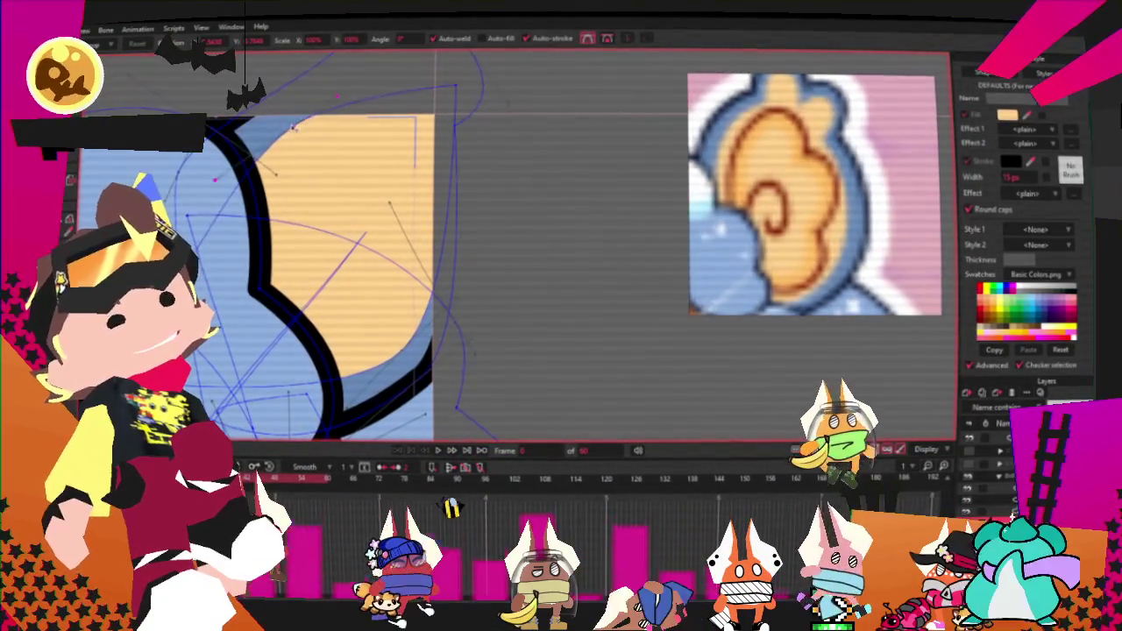
pyautogui.scroll(-2, 335, 176)
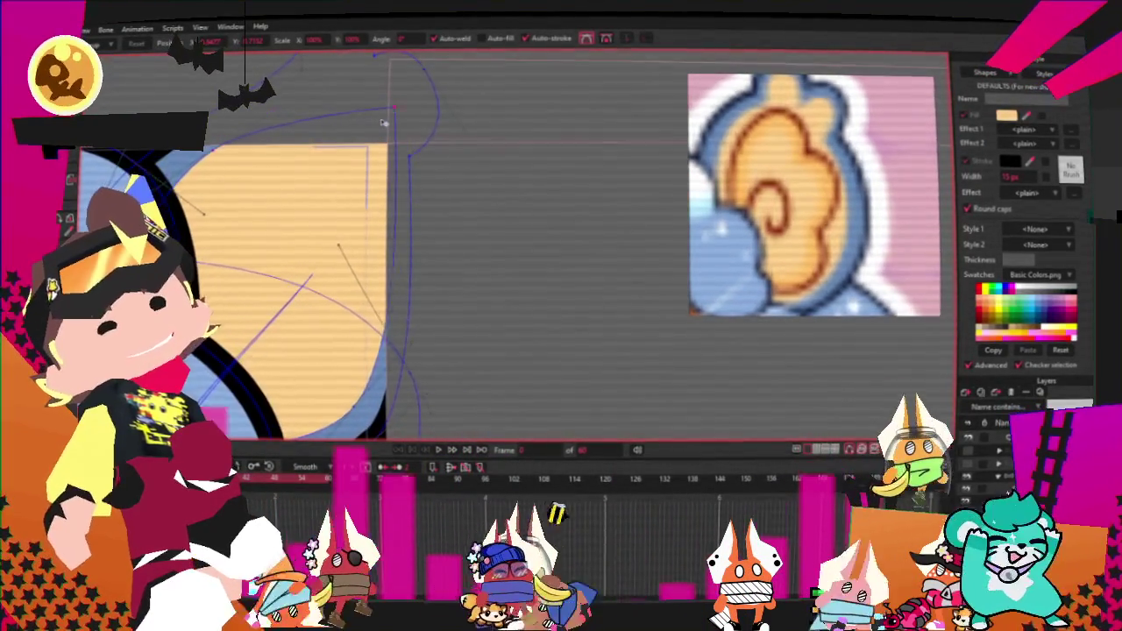
pyautogui.scroll(2, 369, 70)
pyautogui.press('a')
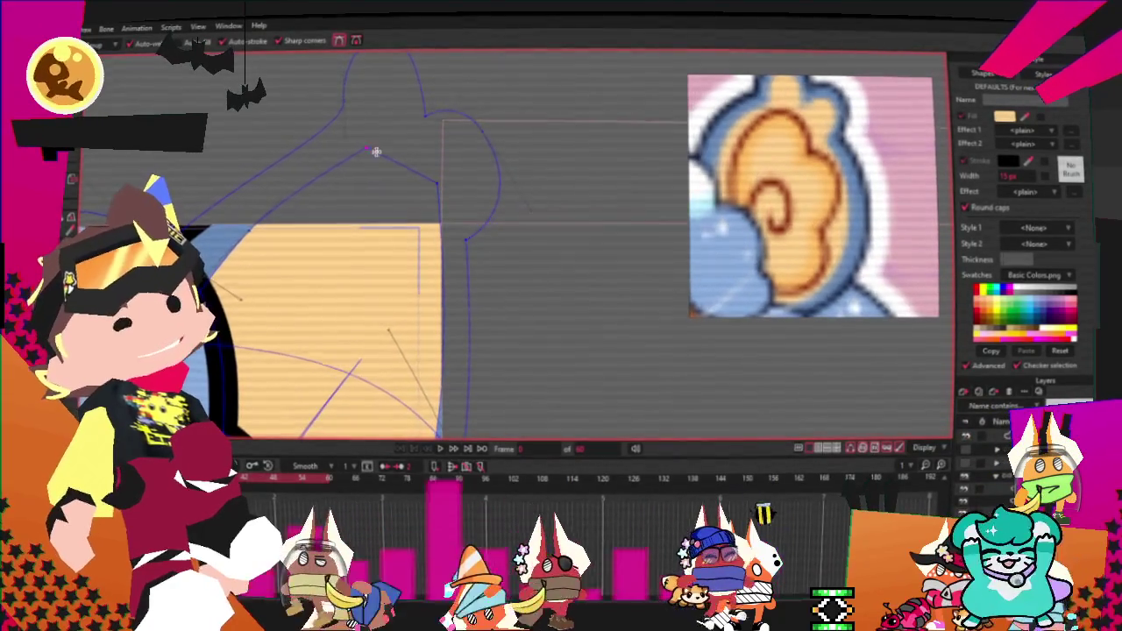
pyautogui.moveTo(376, 152); pyautogui.dragTo(379, 77)
pyautogui.moveTo(410, 143); pyautogui.dragTo(469, 182)
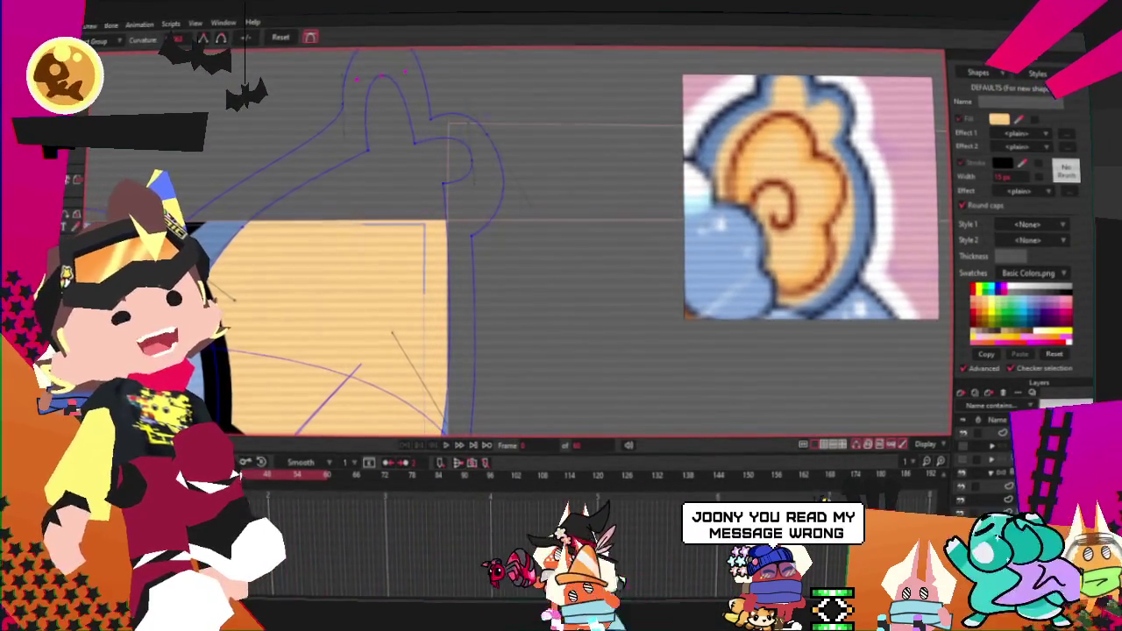
# Step: Adjust the ear's inner curl points, raising a point at the top of the curl
pyautogui.scroll(2, 450, 221)
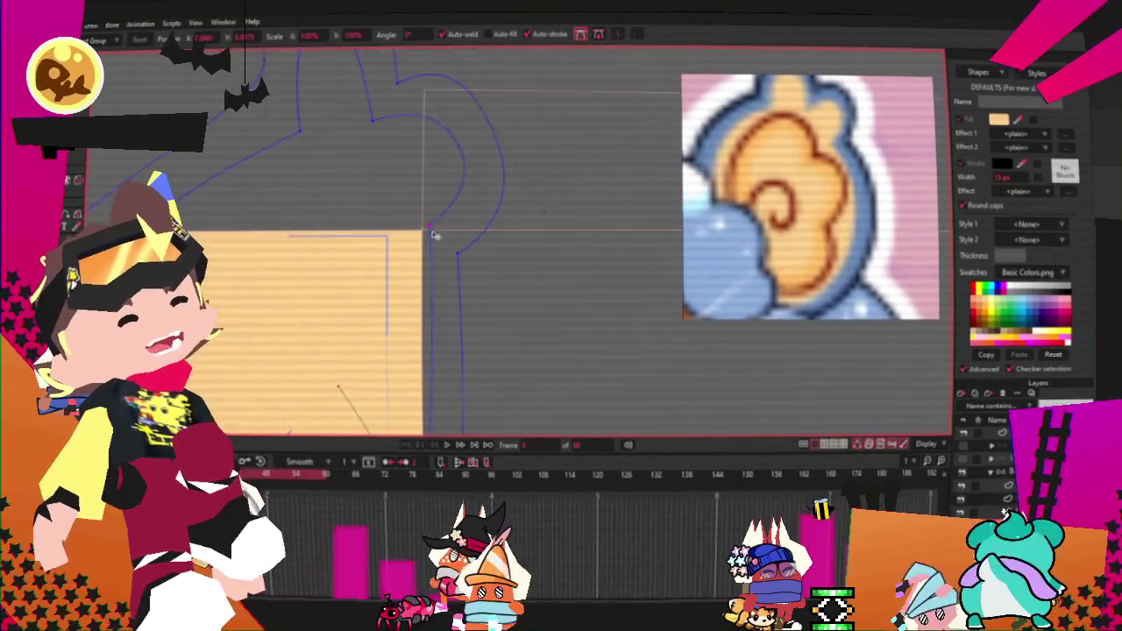
pyautogui.moveTo(375, 123); pyautogui.dragTo(388, 117)
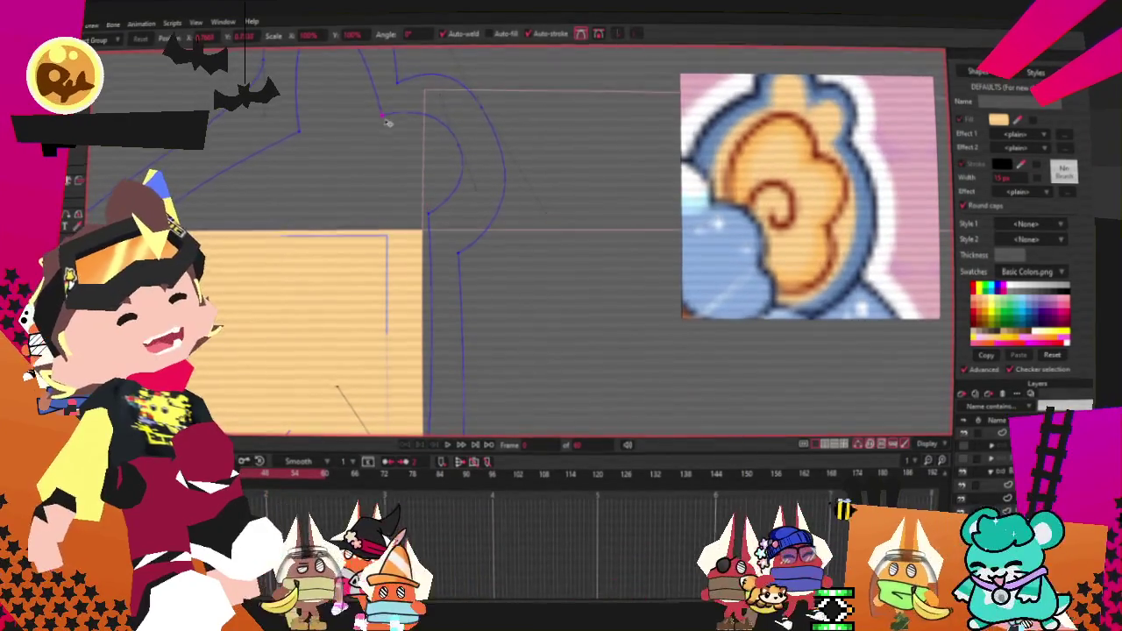
pyautogui.moveTo(299, 132); pyautogui.dragTo(286, 133)
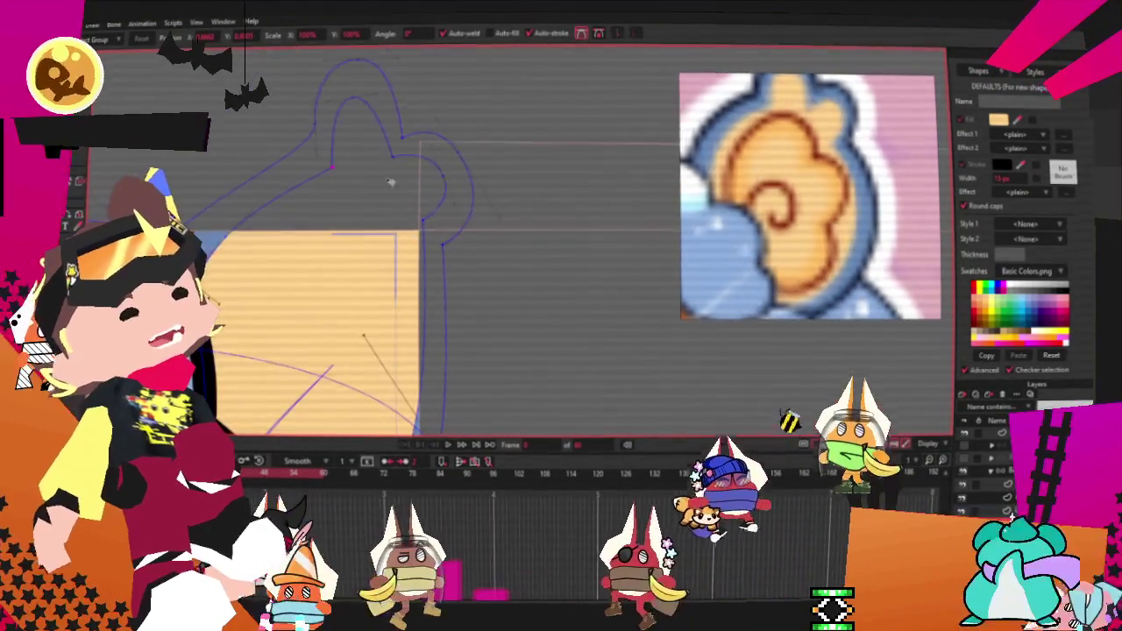
pyautogui.moveTo(396, 196); pyautogui.dragTo(365, 82)
pyautogui.scroll(1, 378, 95)
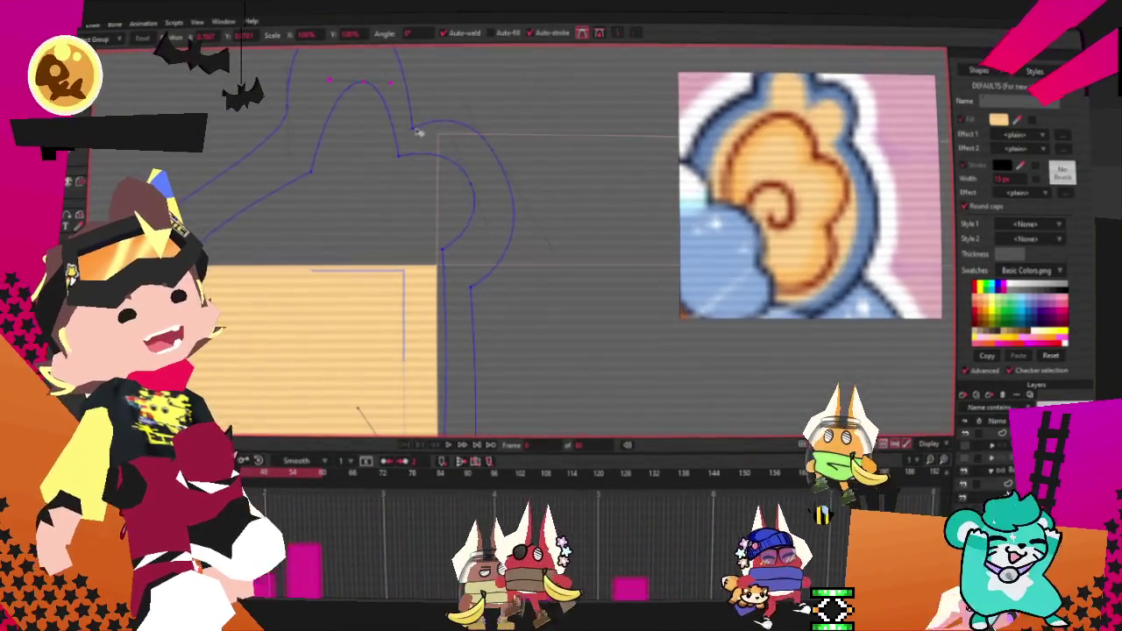
# Step: Push the ear's upper-right arc higher and wider and extend its lower right curve downward
pyautogui.moveTo(399, 156); pyautogui.dragTo(412, 154)
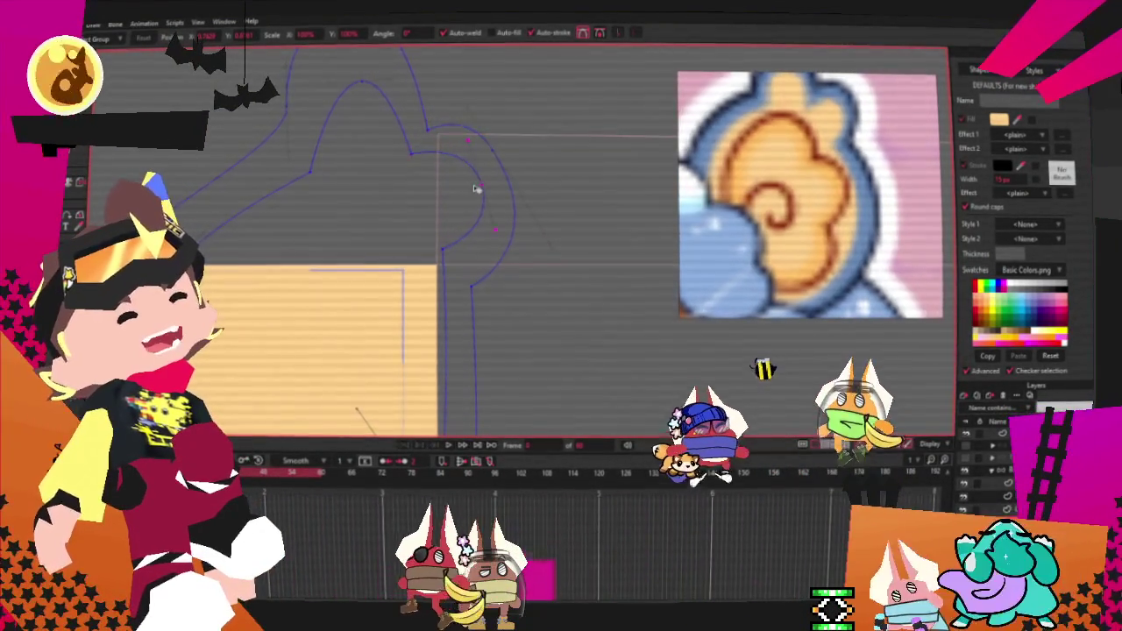
pyautogui.moveTo(442, 248); pyautogui.dragTo(442, 260)
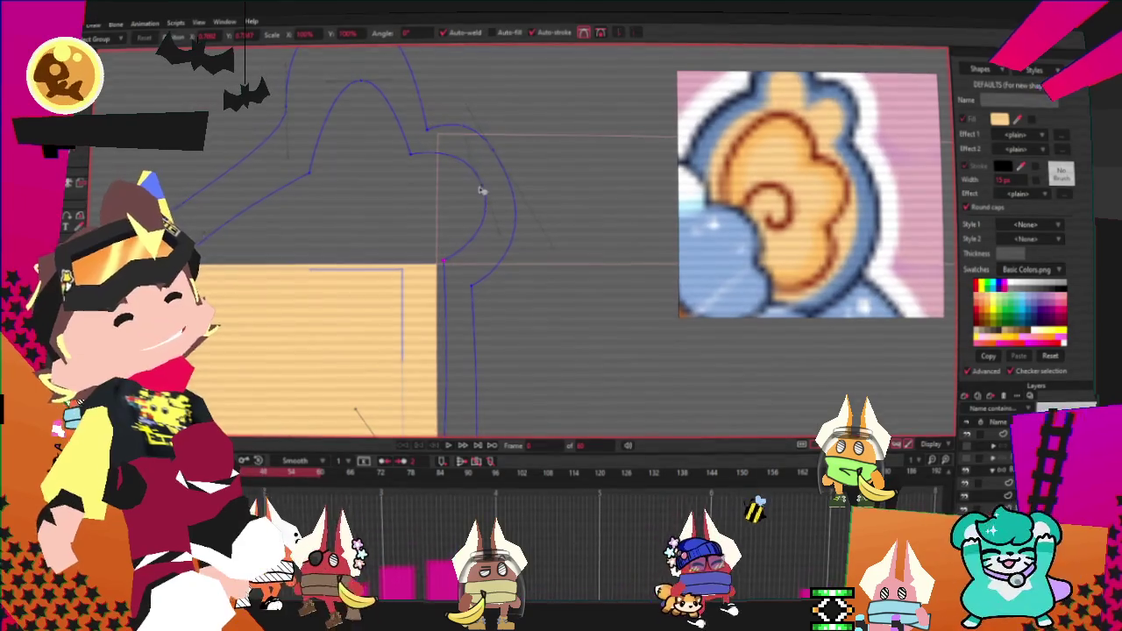
pyautogui.scroll(1, 471, 193)
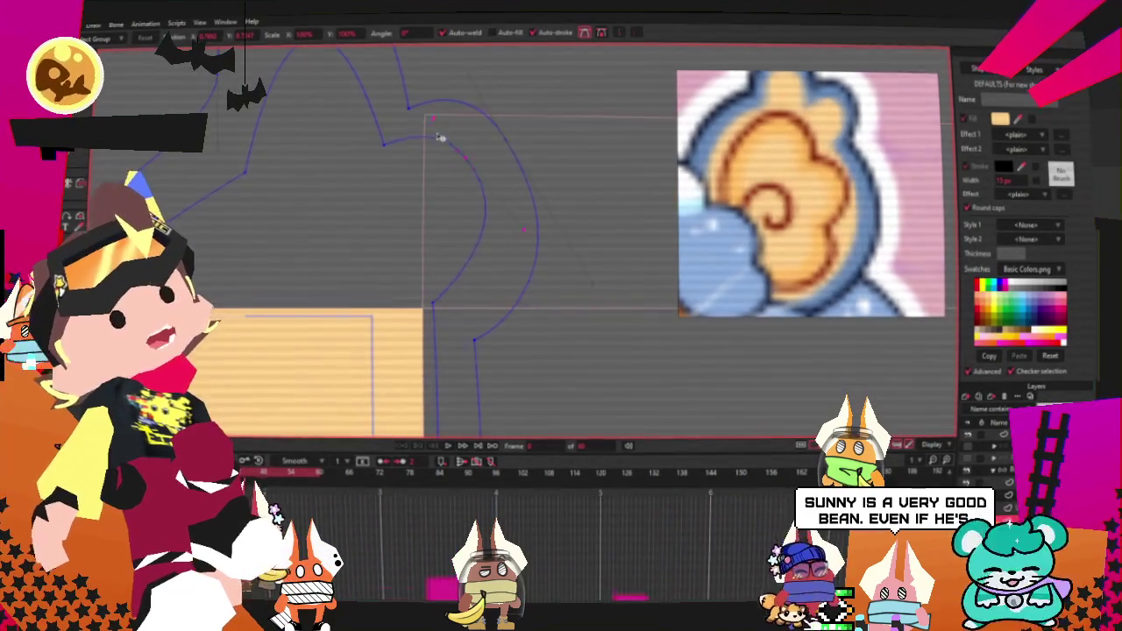
pyautogui.moveTo(524, 149); pyautogui.dragTo(500, 104)
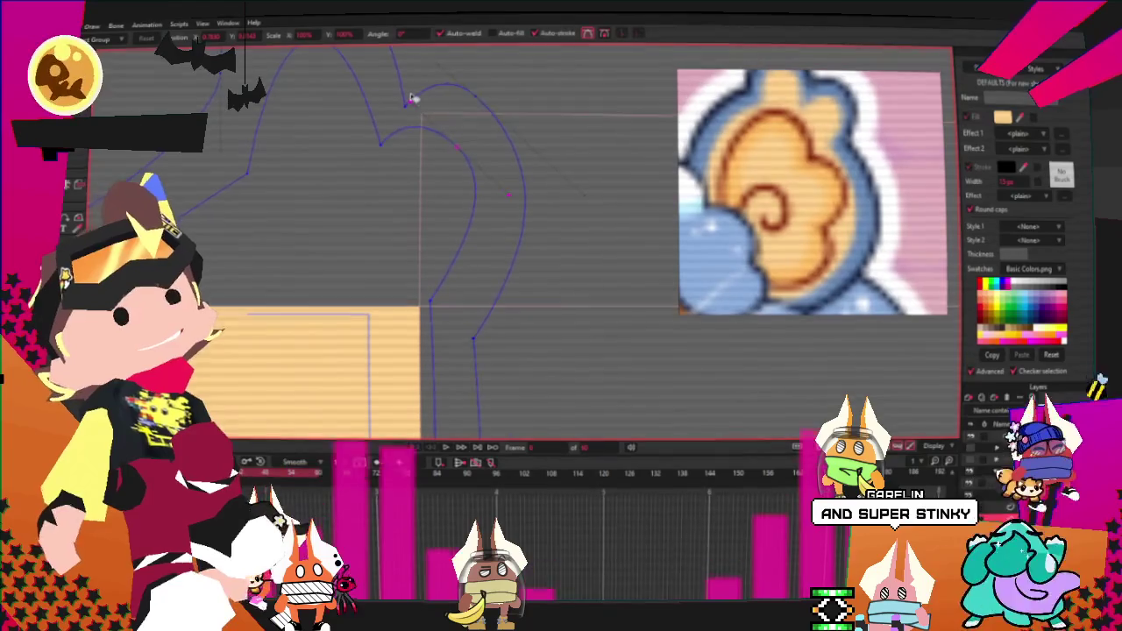
pyautogui.scroll(1, 413, 88)
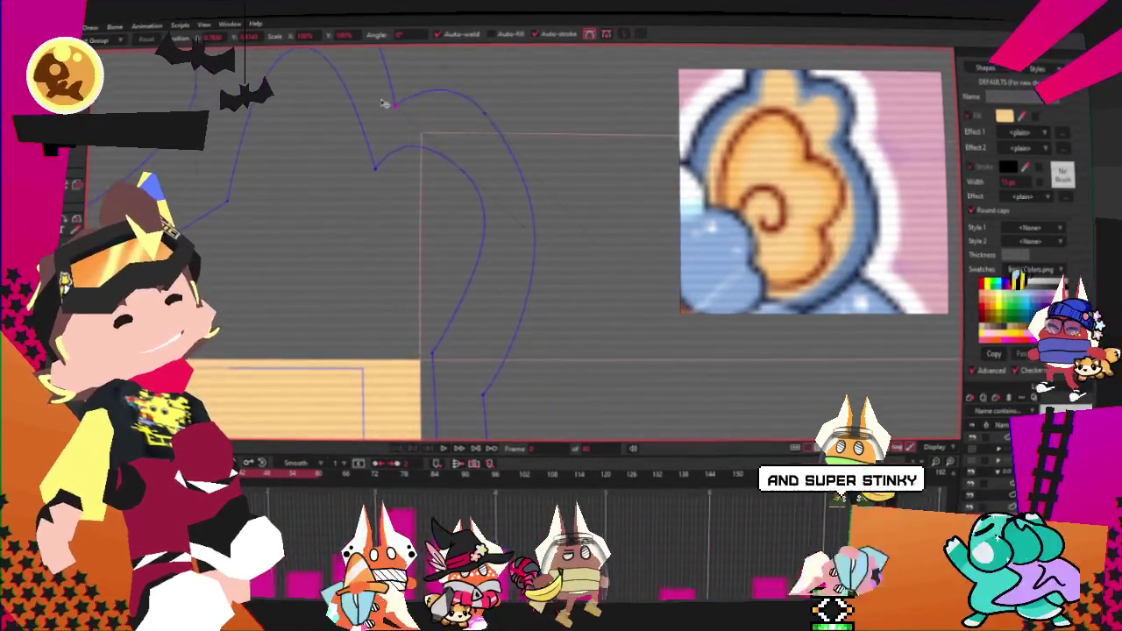
pyautogui.scroll(-1, 438, 131)
pyautogui.scroll(-1, 443, 136)
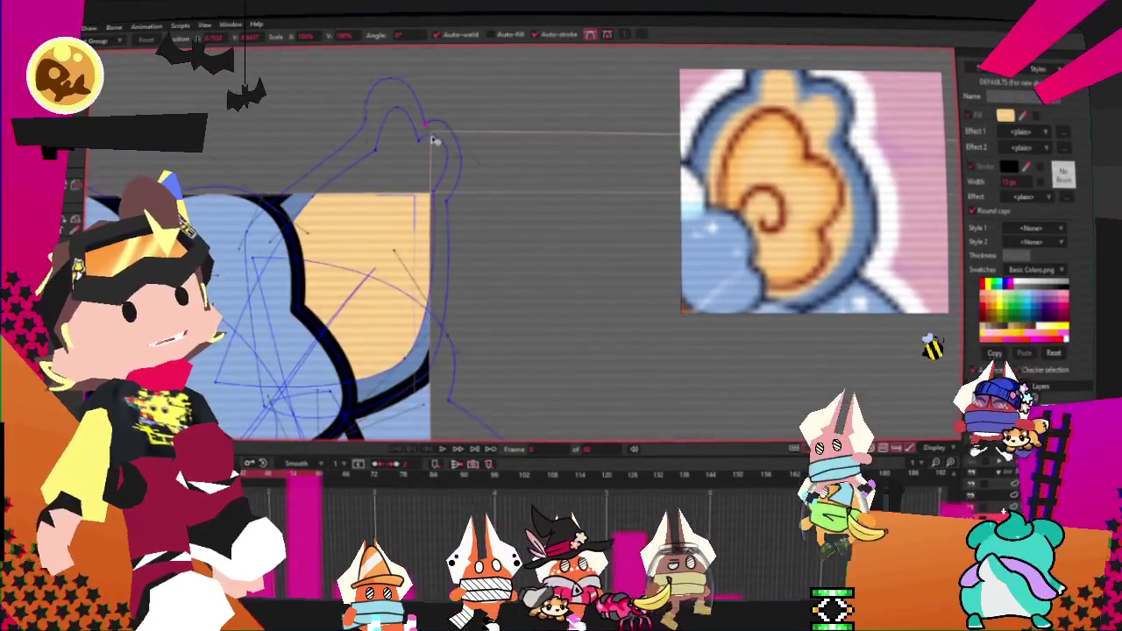
pyautogui.scroll(-1, 433, 158)
pyautogui.scroll(1, 427, 171)
pyautogui.scroll(1, 419, 173)
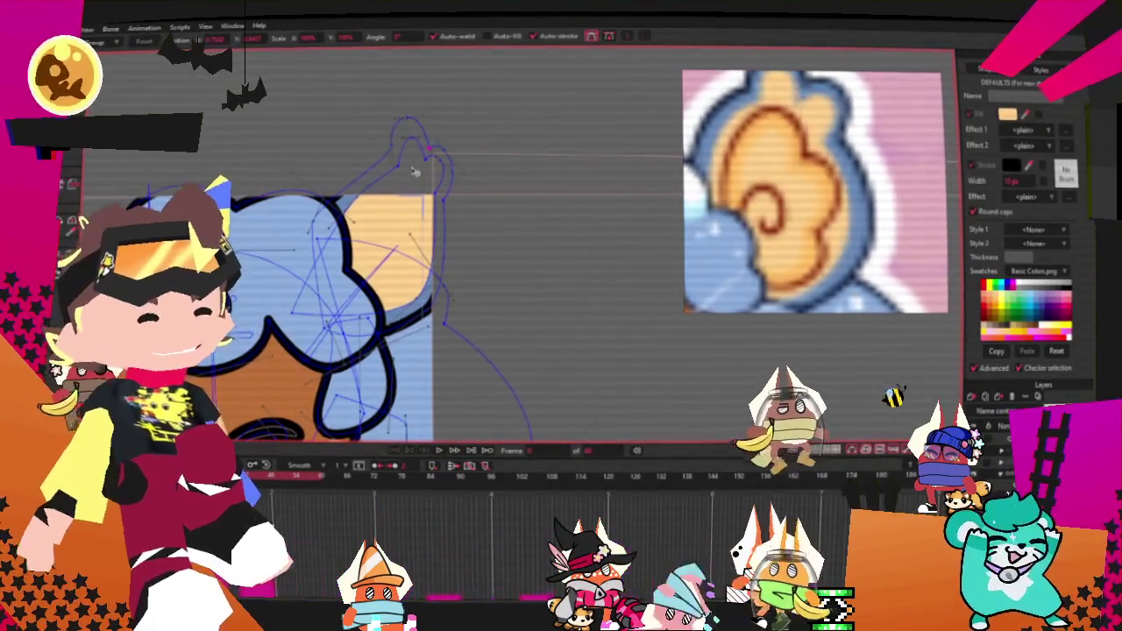
pyautogui.scroll(2, 429, 149)
pyautogui.scroll(-1, 427, 109)
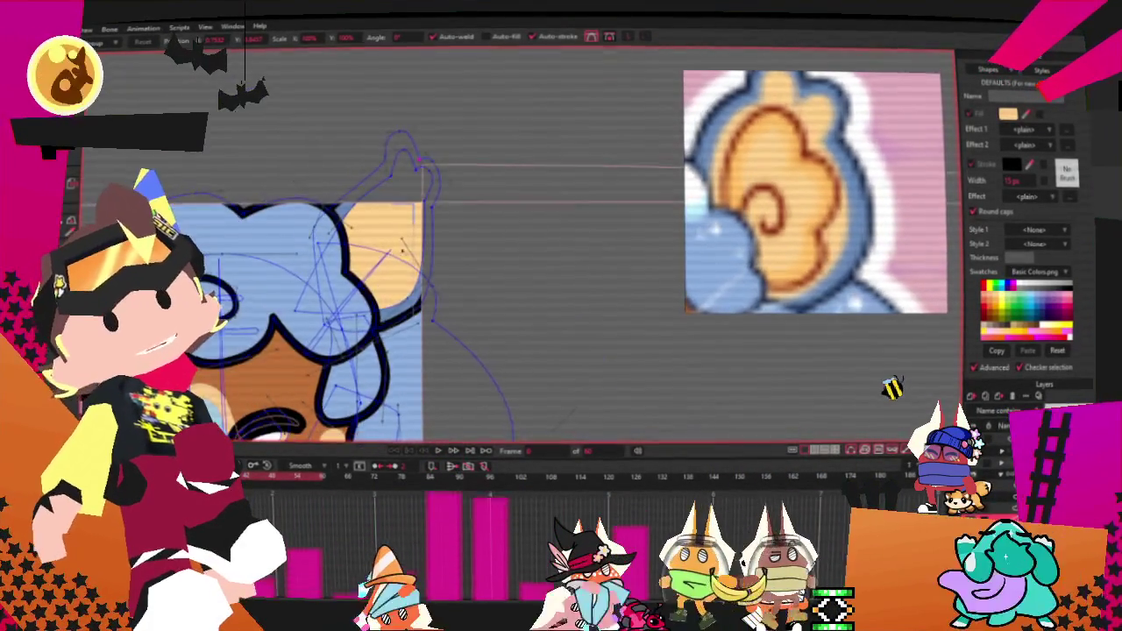
# Step: Draw a rectangle over the ear area and give it a dark red outline stroke
pyautogui.press('g')
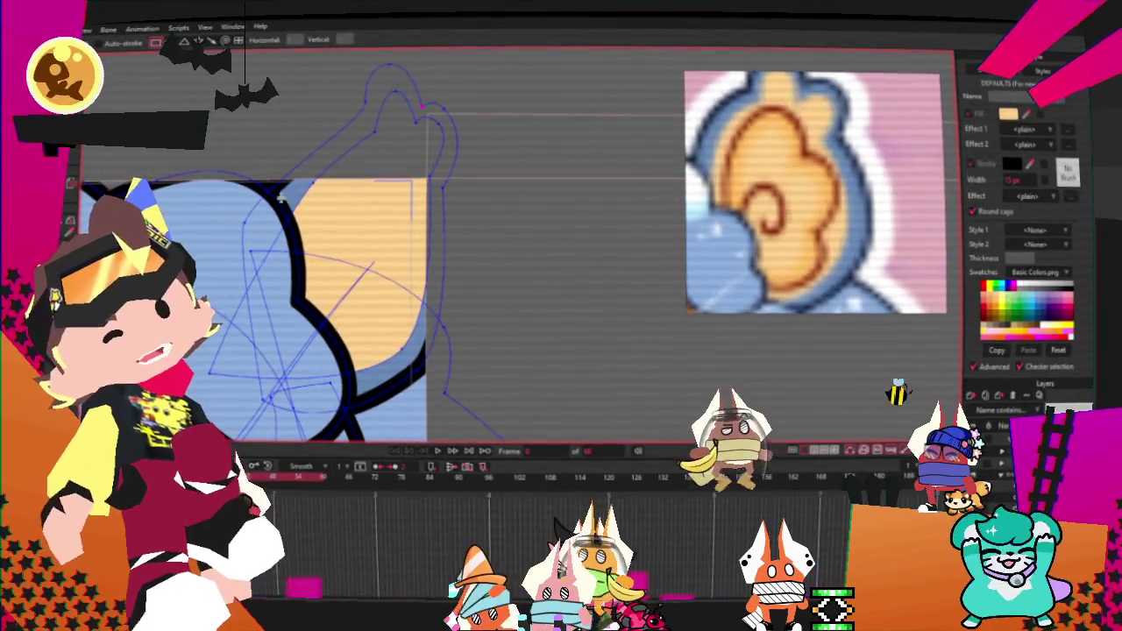
pyautogui.moveTo(292, 216); pyautogui.dragTo(372, 316)
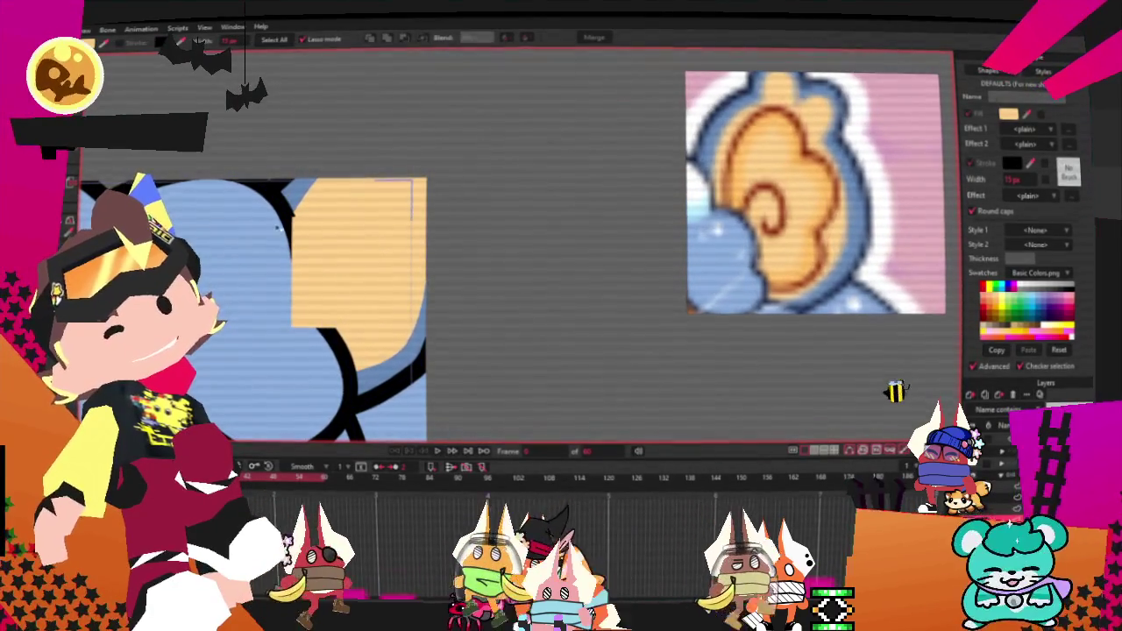
pyautogui.click(268, 228)
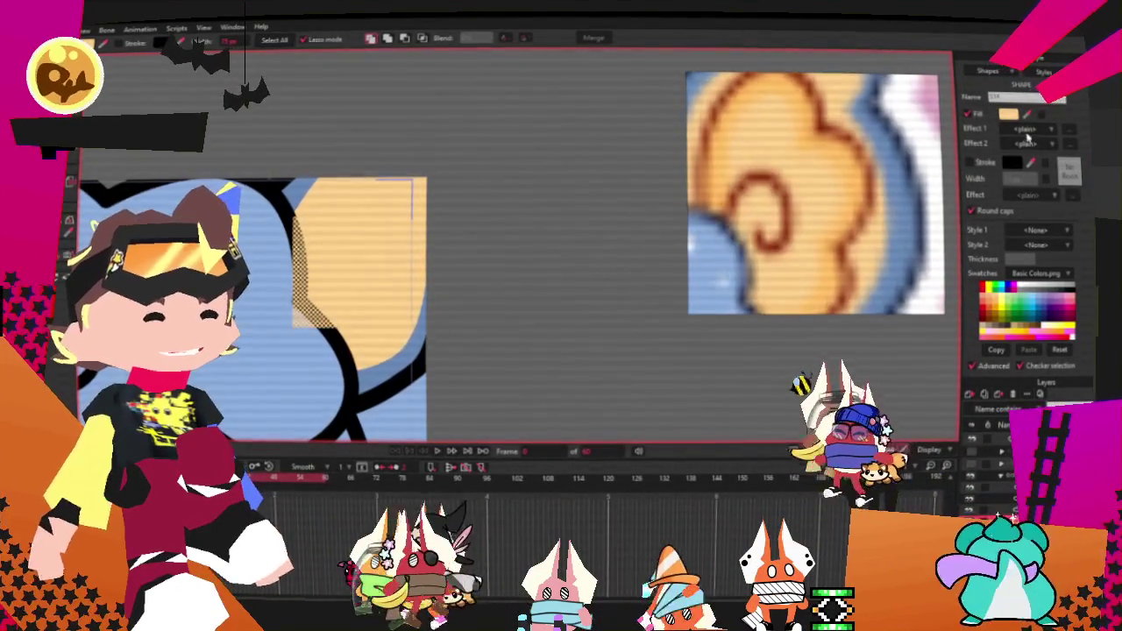
pyautogui.click(969, 164)
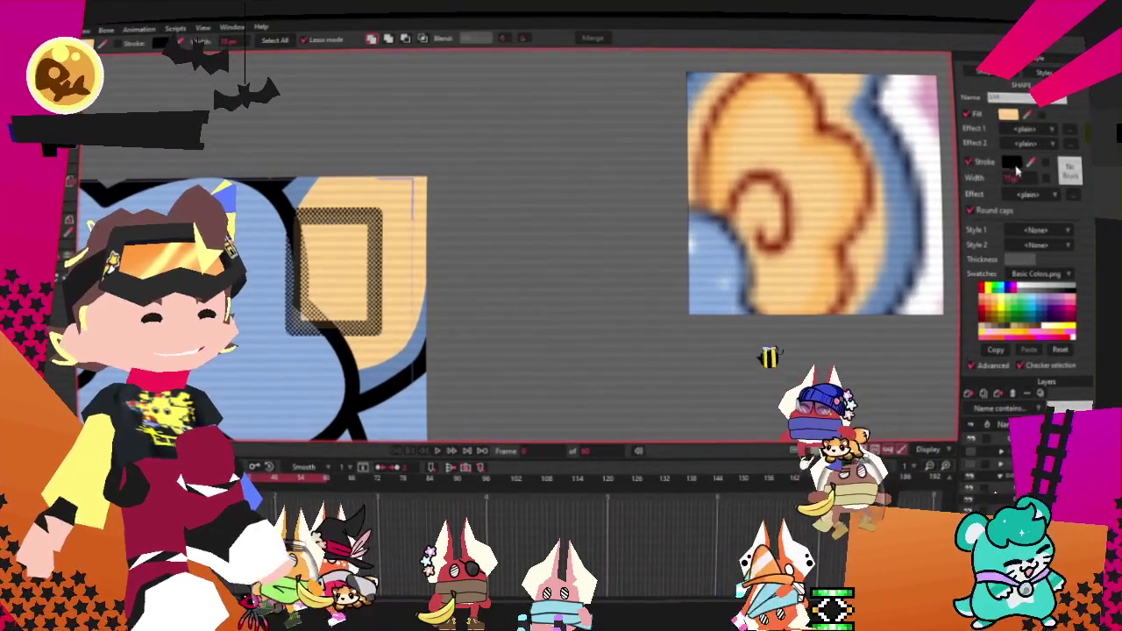
pyautogui.click(506, 167)
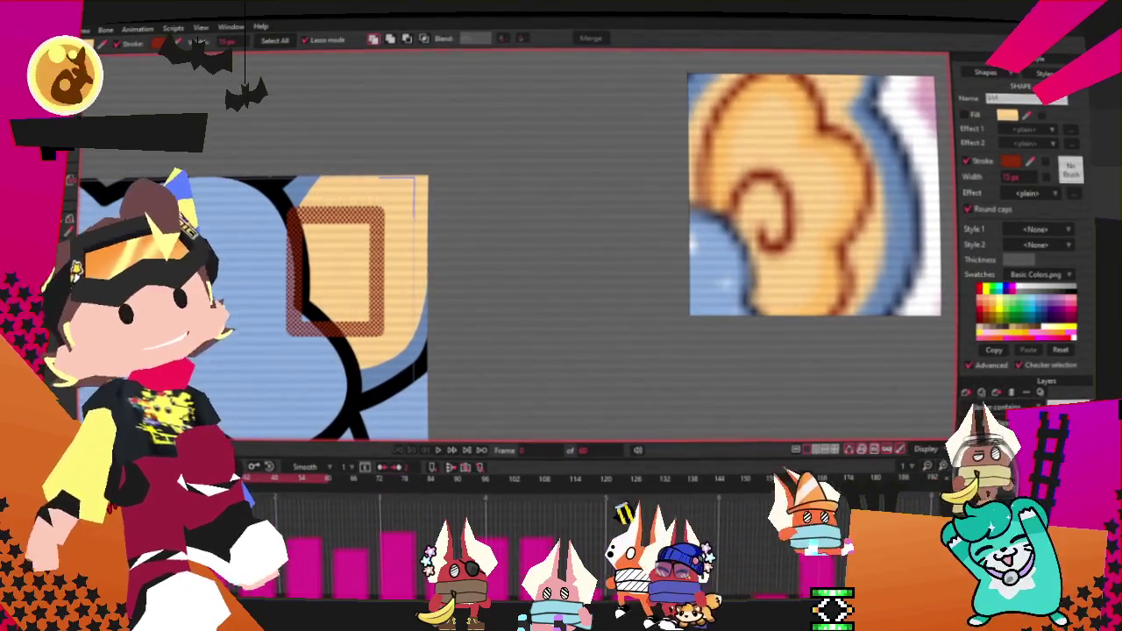
pyautogui.click(515, 279)
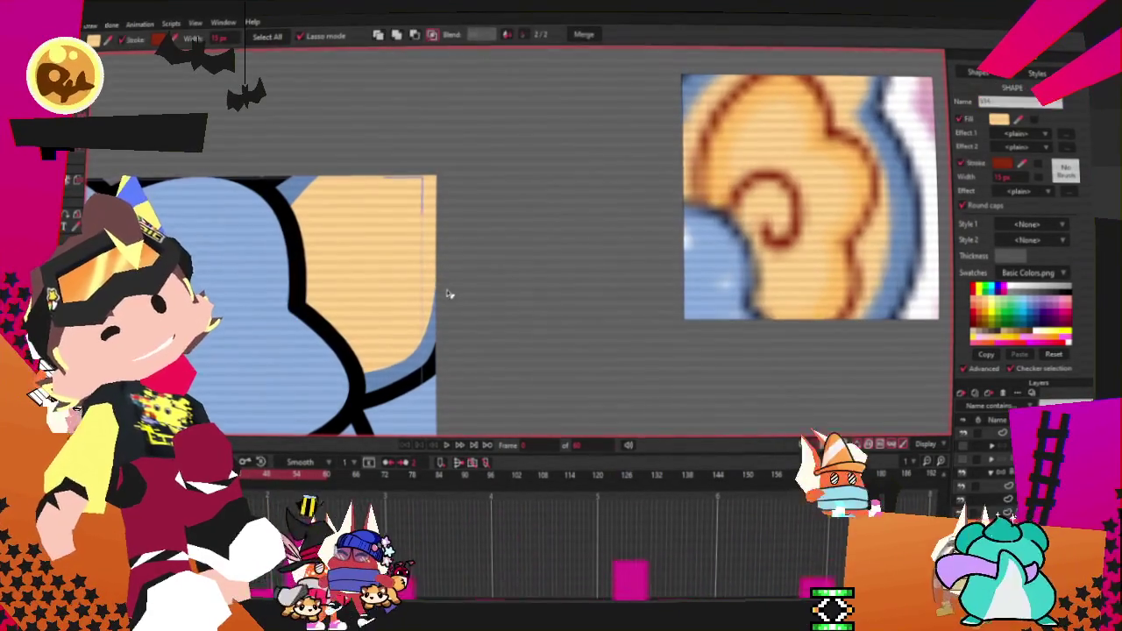
# Step: Draw another thick dark-red outlined rectangle inside the ear and deselect it
pyautogui.click(411, 304)
pyautogui.moveTo(279, 206); pyautogui.dragTo(388, 338)
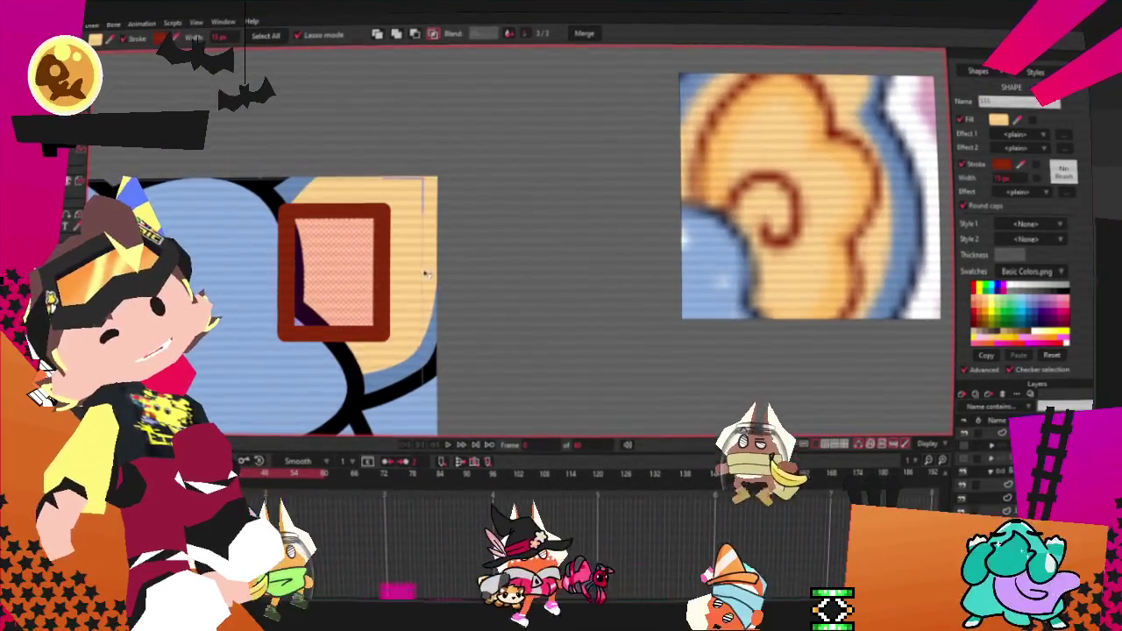
pyautogui.click(491, 268)
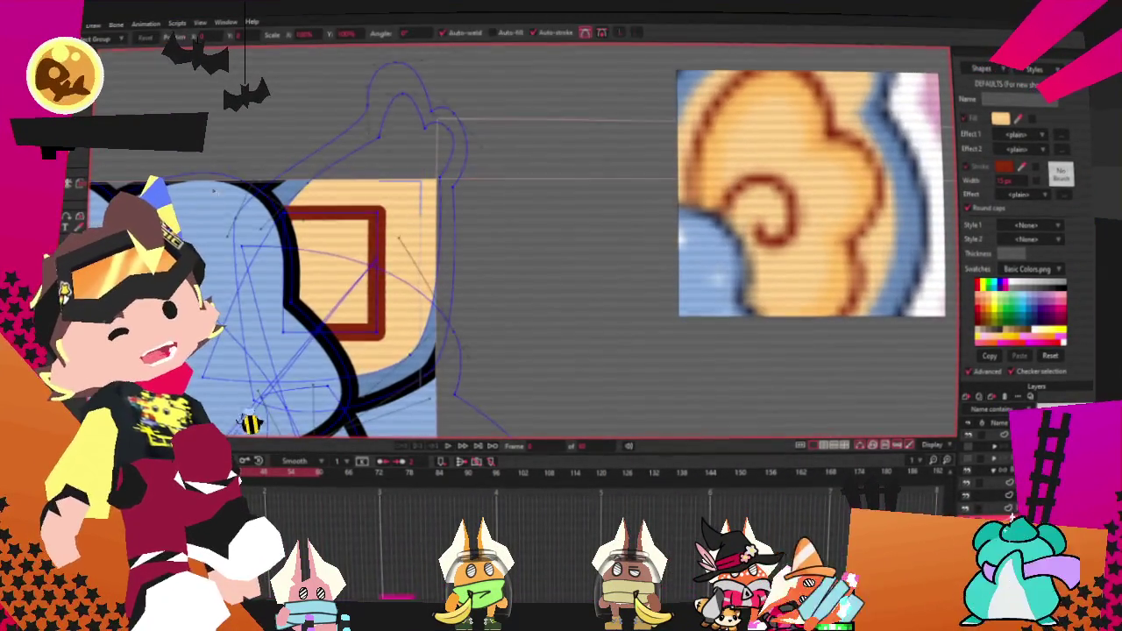
# Step: Curve the red rectangle's left edge, pull a new point out of its right edge, undo a corner move
pyautogui.scroll(2, 337, 242)
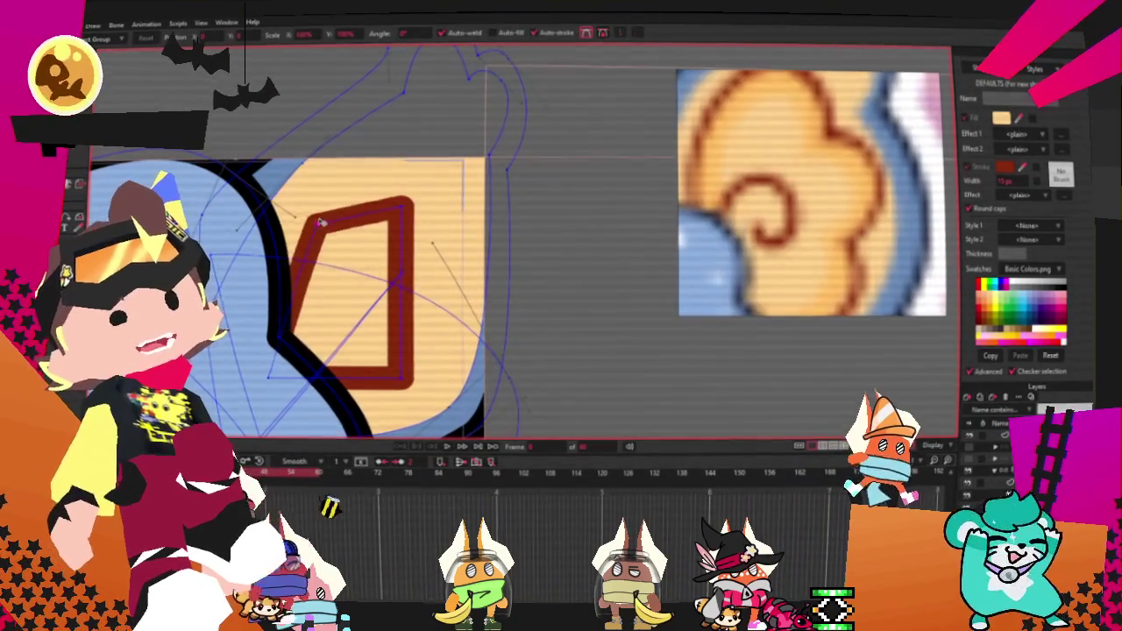
pyautogui.press('c')
pyautogui.moveTo(666, 357); pyautogui.dragTo(776, 357)
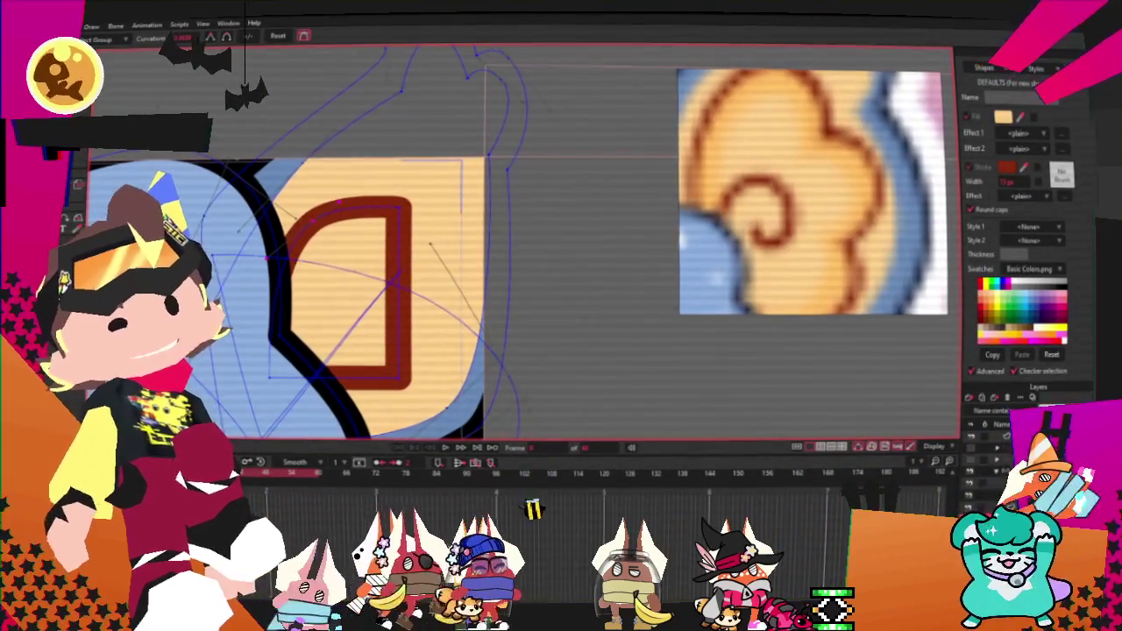
pyautogui.press('a')
pyautogui.moveTo(401, 251)
pyautogui.mouseDown()
pyautogui.moveTo(438, 253)
pyautogui.moveTo(457, 109)
pyautogui.moveTo(448, 114)
pyautogui.mouseUp()
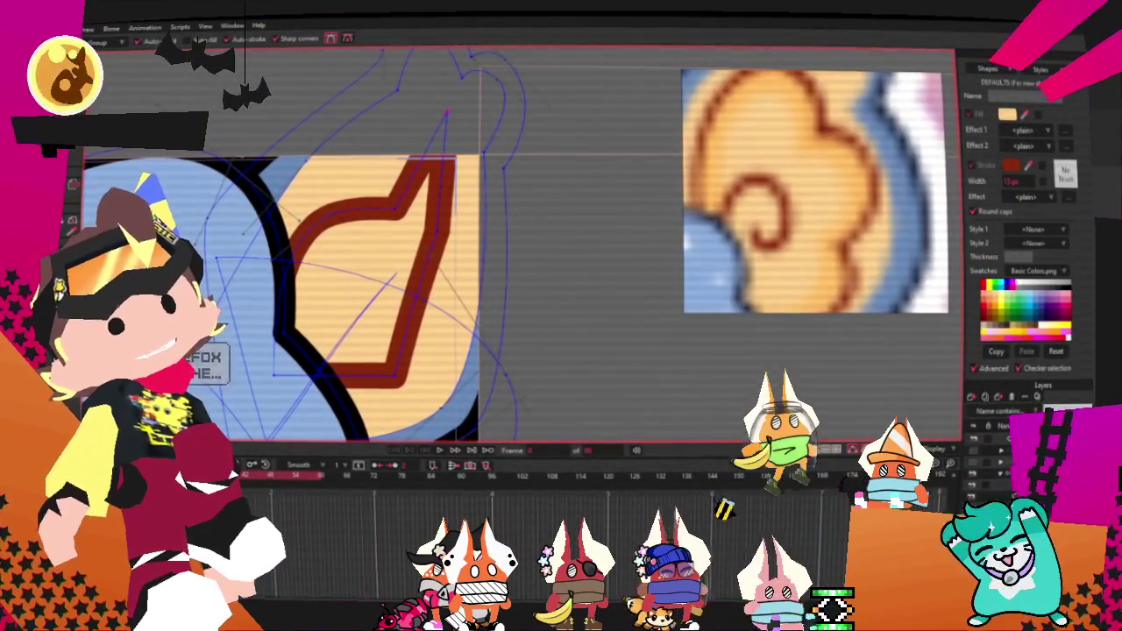
pyautogui.press('c')
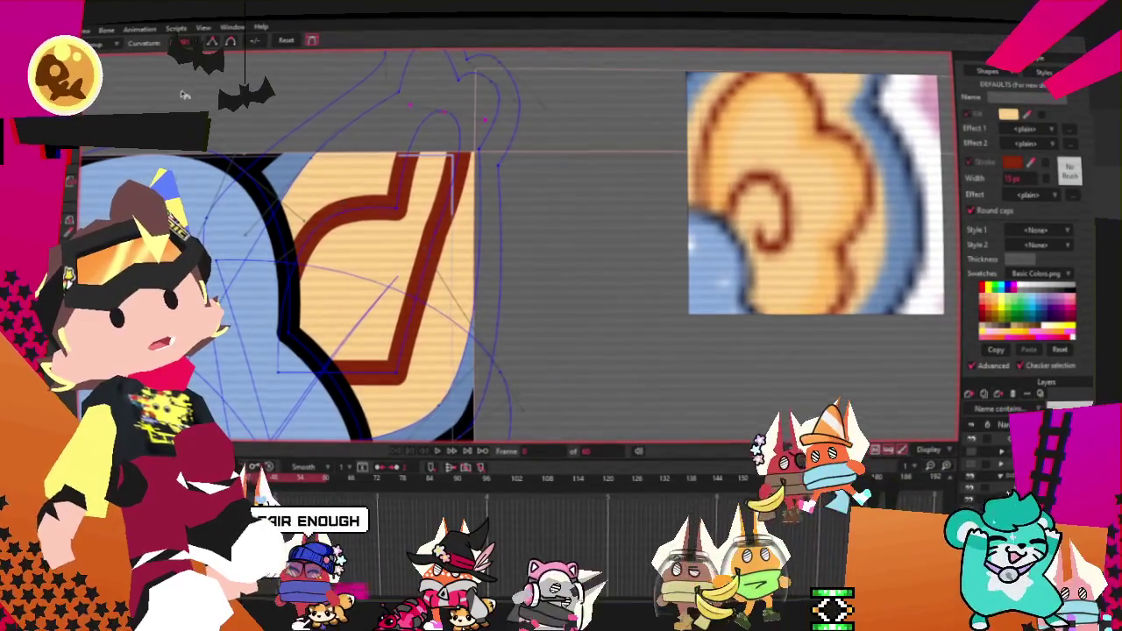
pyautogui.press('t')
pyautogui.moveTo(399, 209); pyautogui.dragTo(403, 149)
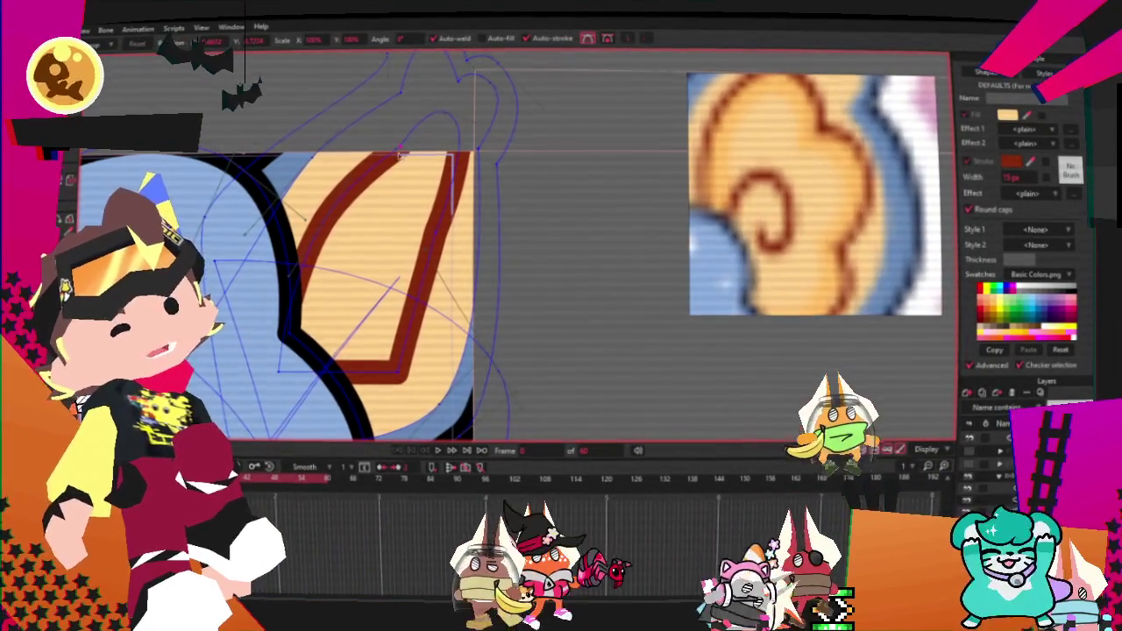
pyautogui.hotkey('ctrl', 'z')
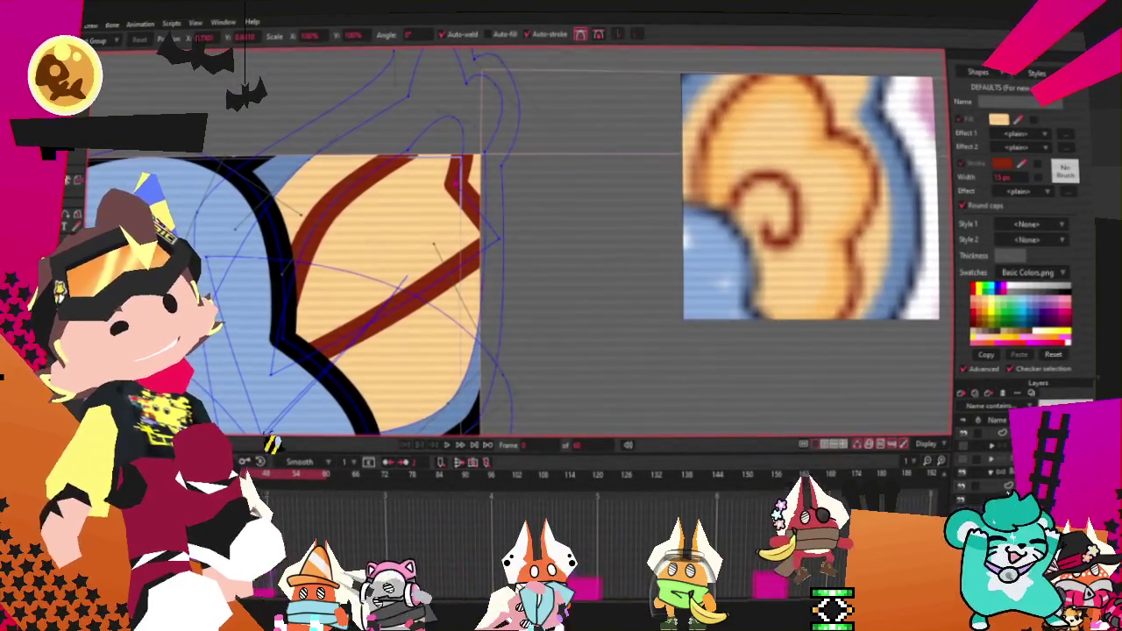
# Step: Add a zigzag corner point to the red stroke so it hooks inward like a spiral
pyautogui.press('a')
pyautogui.scroll(1, 466, 250)
pyautogui.scroll(2, 465, 250)
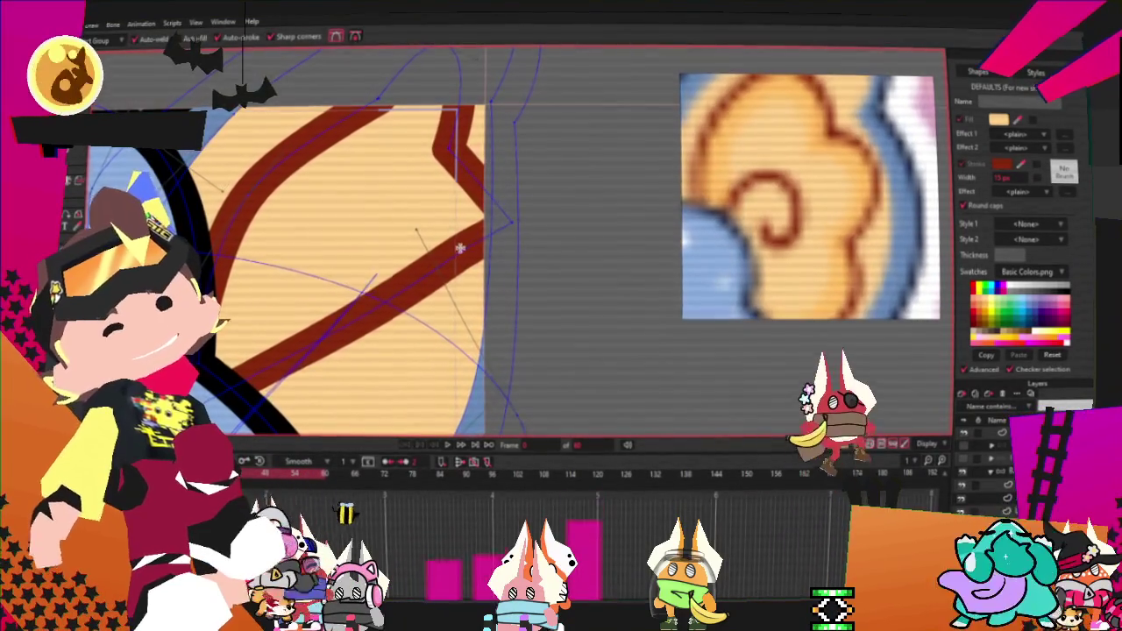
pyautogui.moveTo(447, 302); pyautogui.dragTo(464, 322)
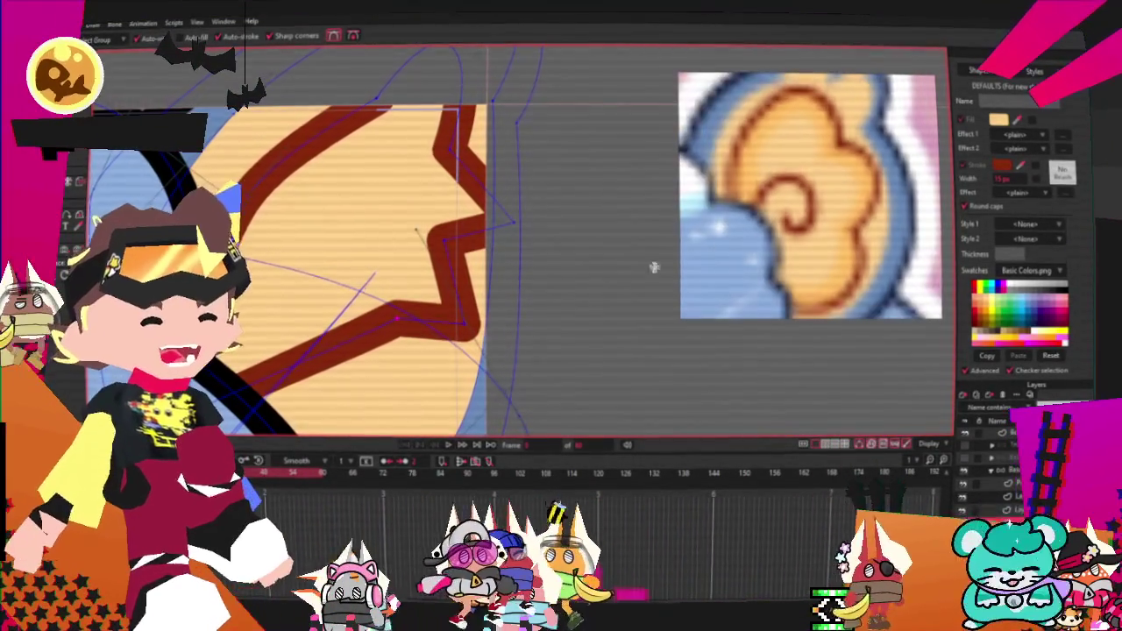
pyautogui.scroll(-1, 395, 309)
pyautogui.scroll(1, 395, 308)
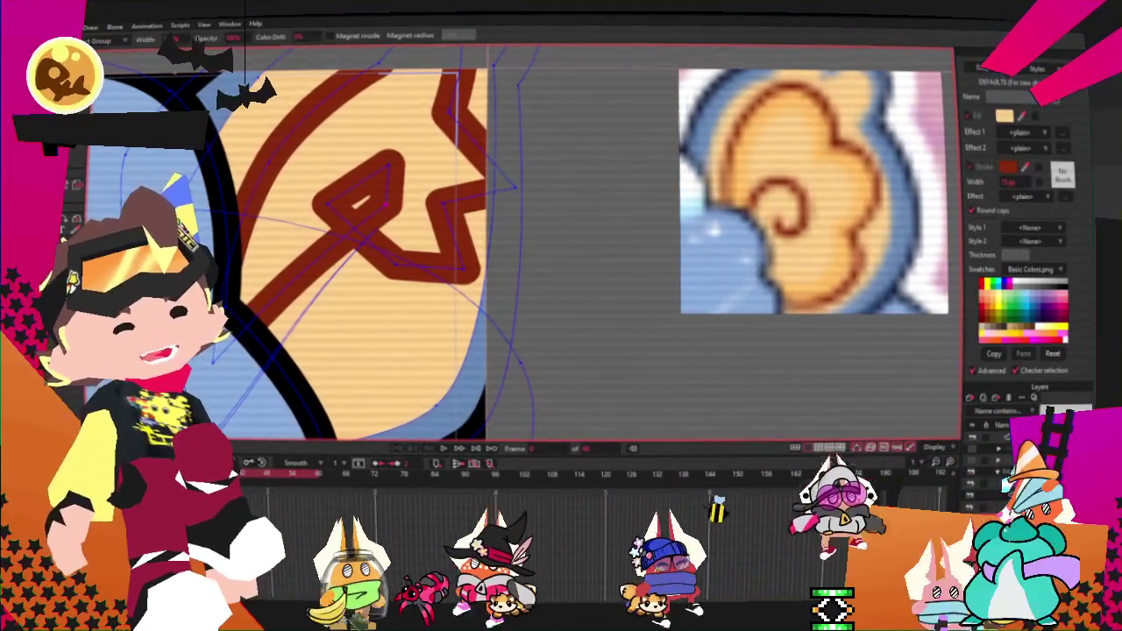
pyautogui.press('g')
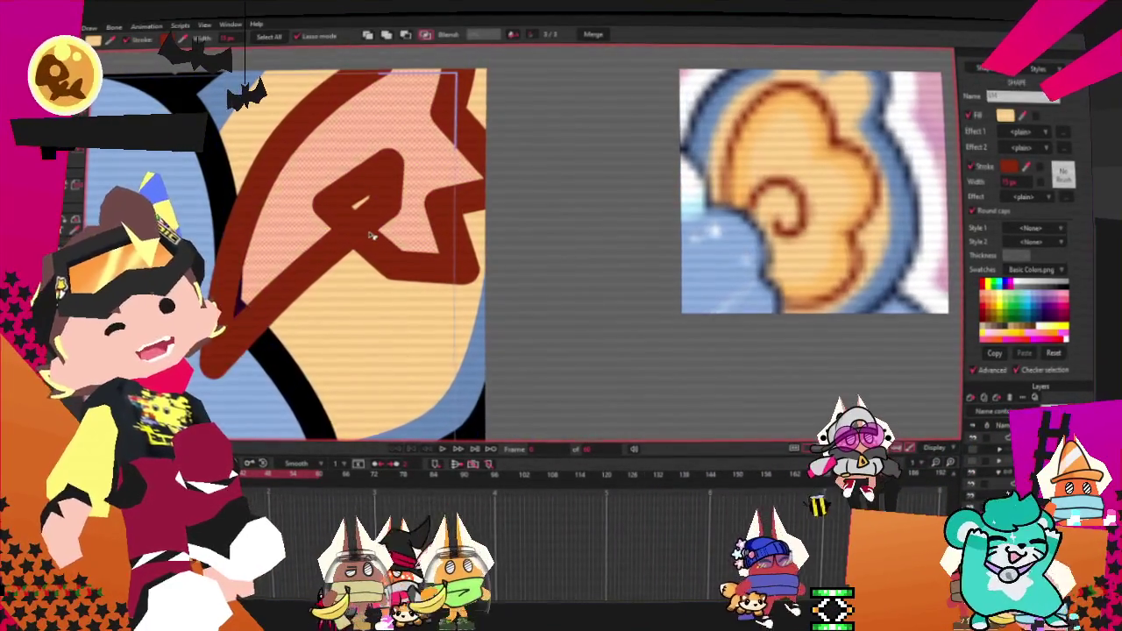
pyautogui.scroll(-2, 371, 235)
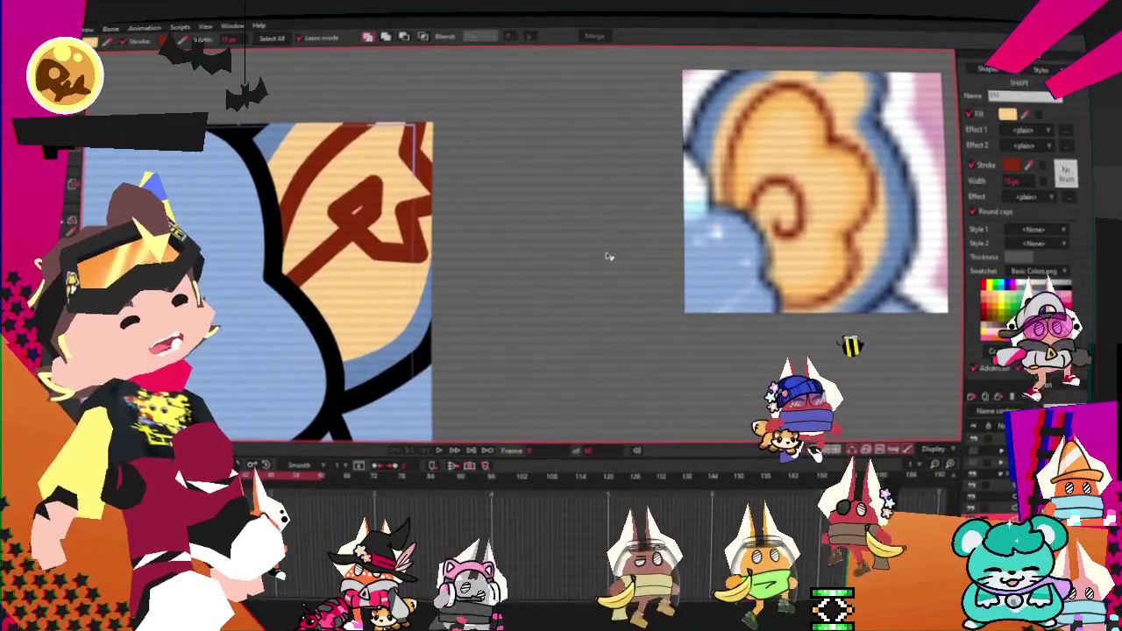
pyautogui.press('t')
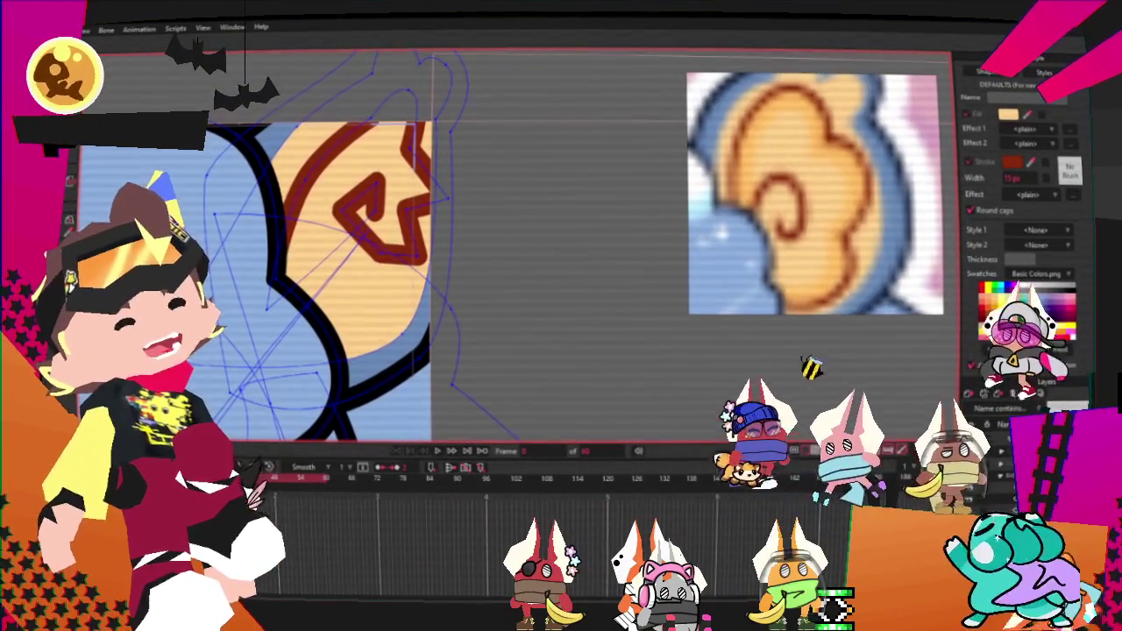
# Step: Stretch the red swirl down and back up, then adjust the curvature of its corners
pyautogui.press('t')
pyautogui.moveTo(381, 269); pyautogui.dragTo(406, 309)
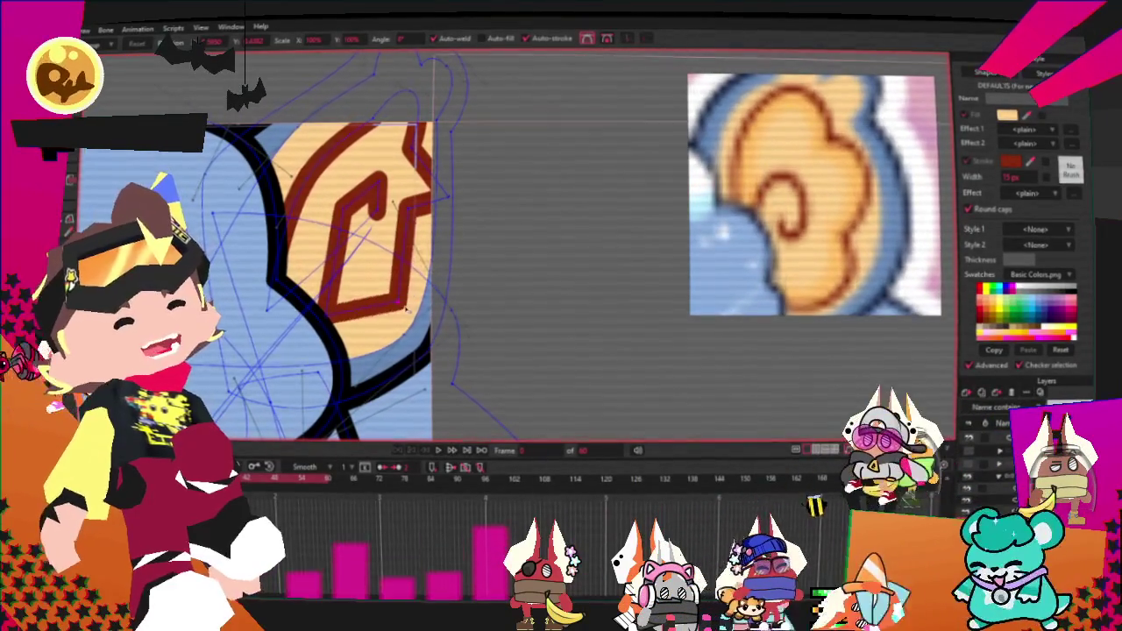
pyautogui.moveTo(405, 309); pyautogui.dragTo(432, 208)
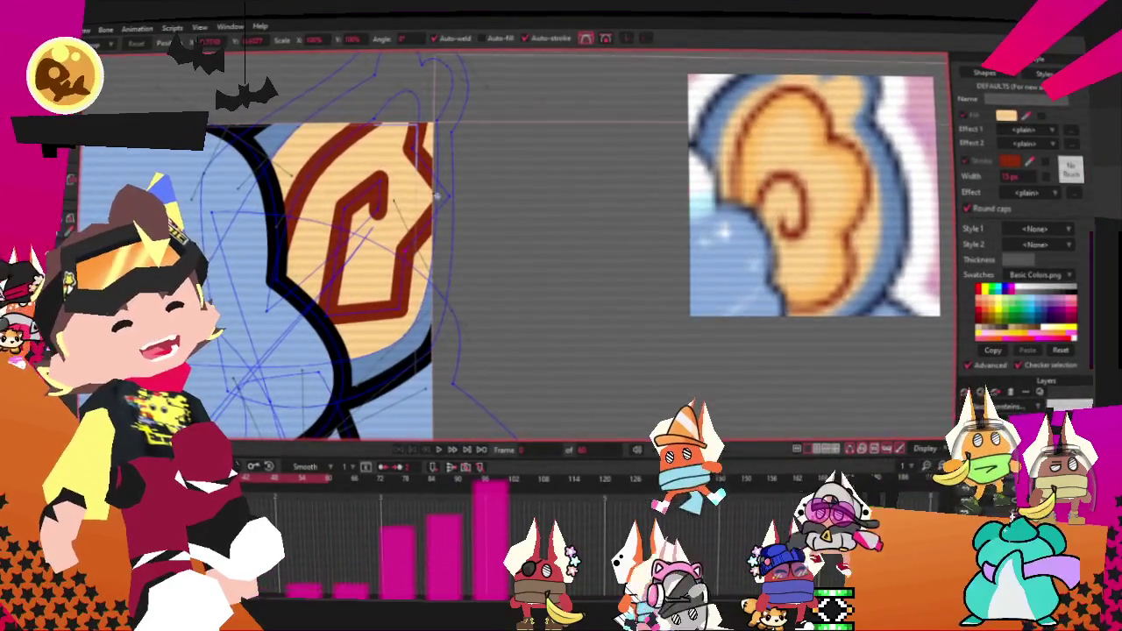
pyautogui.press('c')
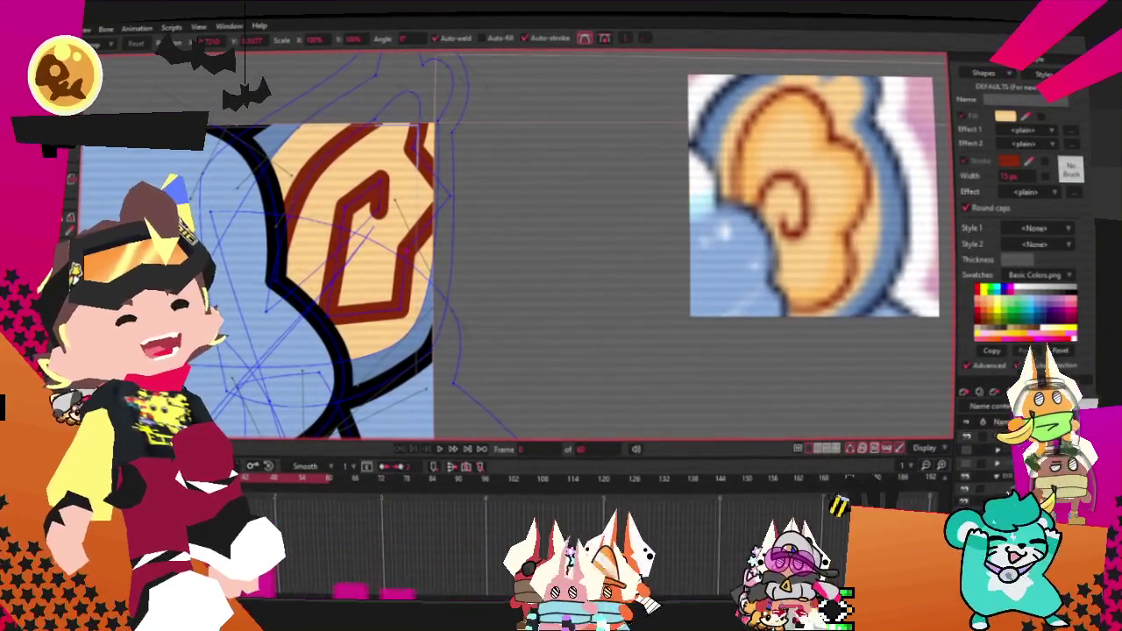
pyautogui.scroll(2, 478, 193)
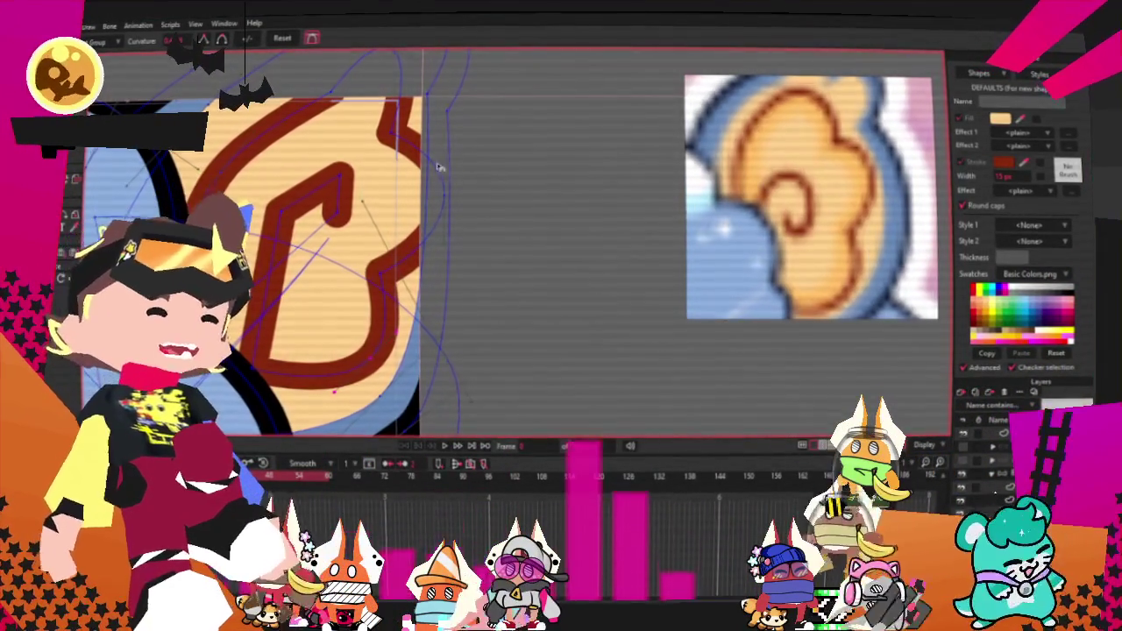
pyautogui.hotkey('ctrl', 'z')
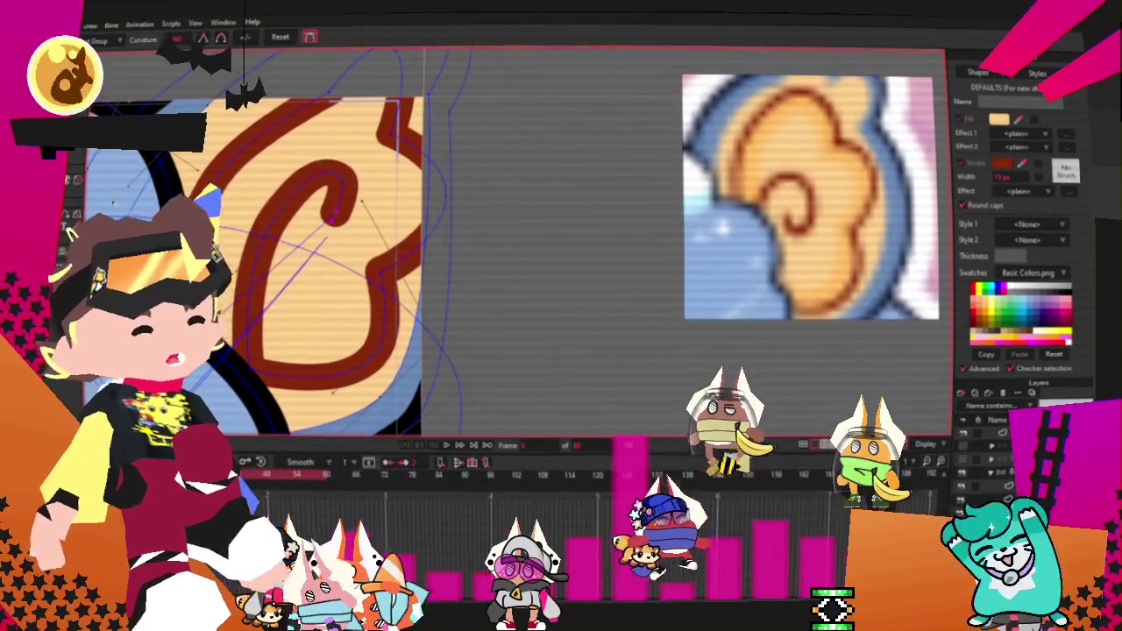
# Step: Pull the curl's inner tip down-left and the inner loop's top point up-left
pyautogui.press('t')
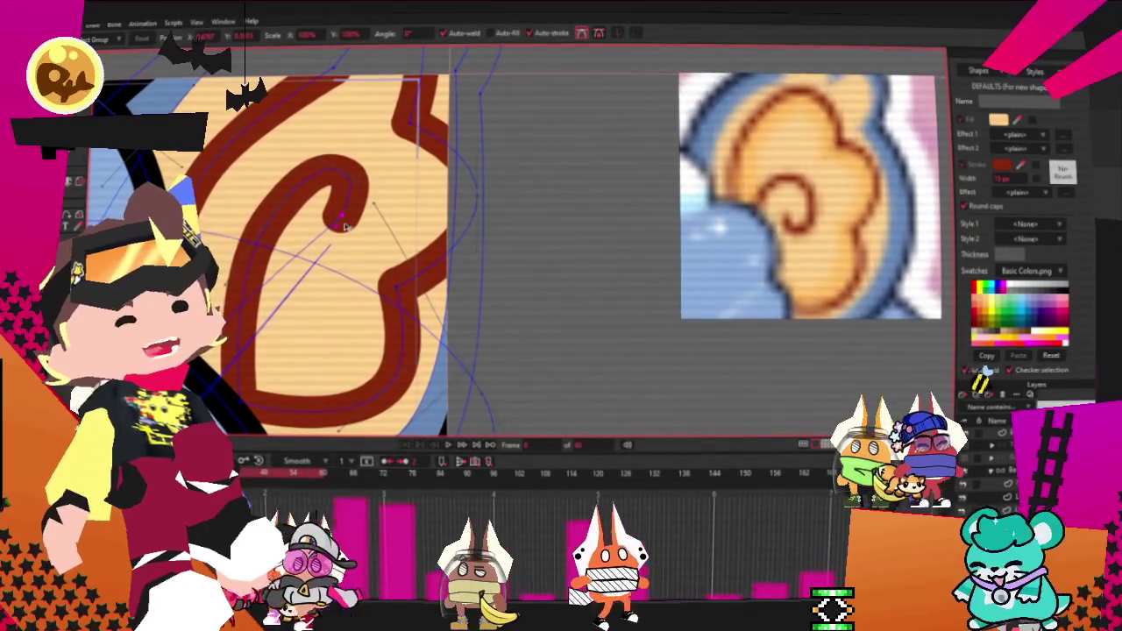
pyautogui.moveTo(321, 235); pyautogui.dragTo(313, 265)
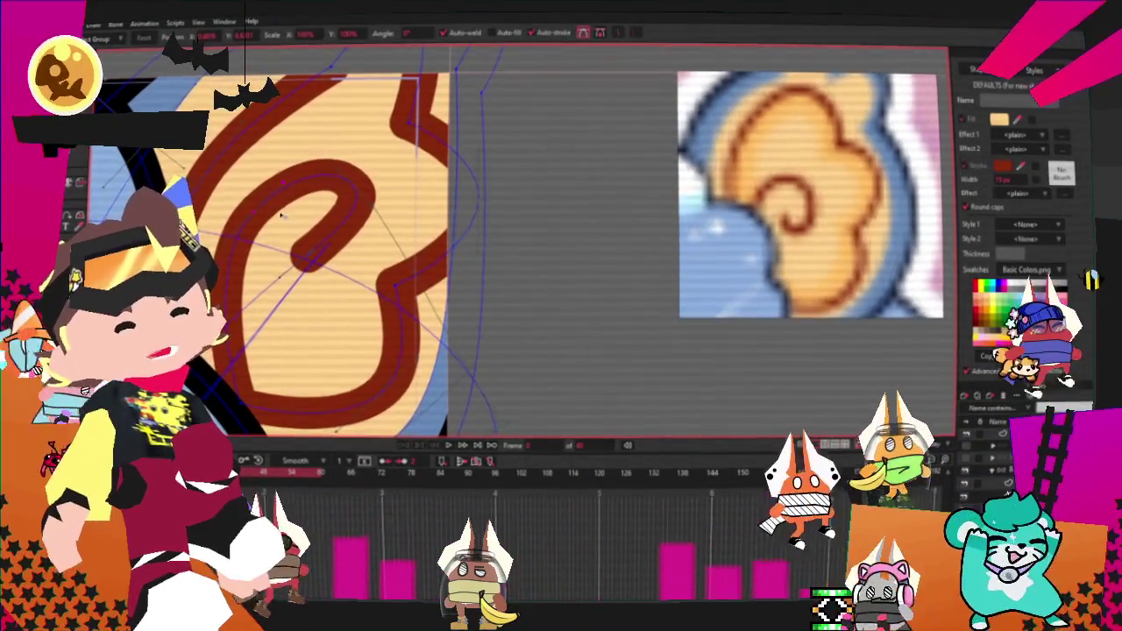
pyautogui.moveTo(344, 167); pyautogui.dragTo(333, 149)
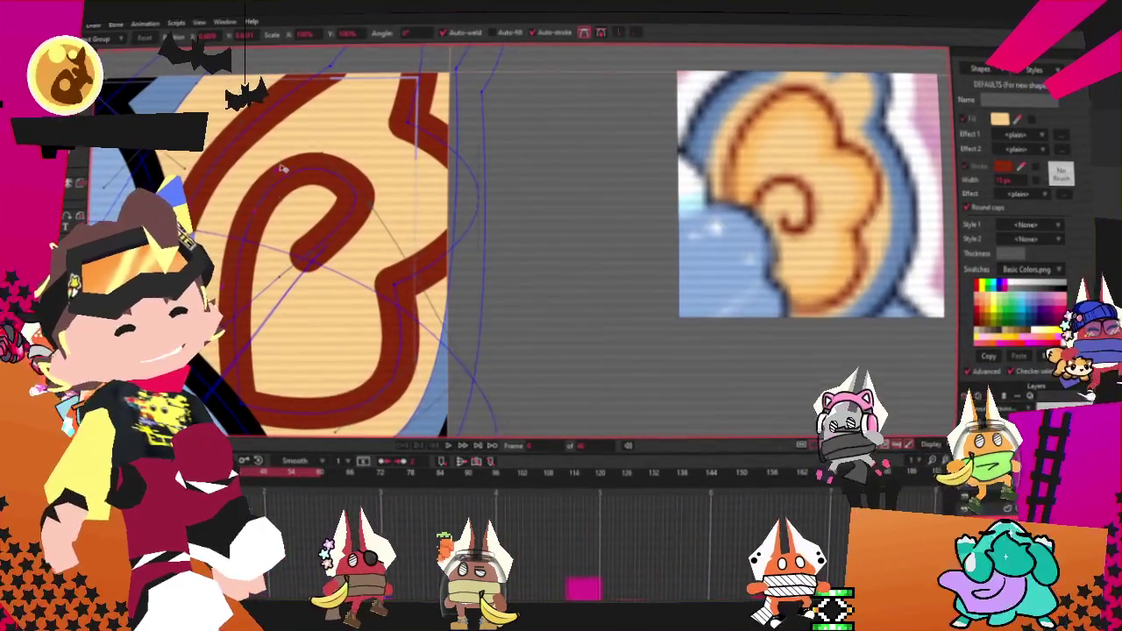
pyautogui.scroll(-2, 290, 197)
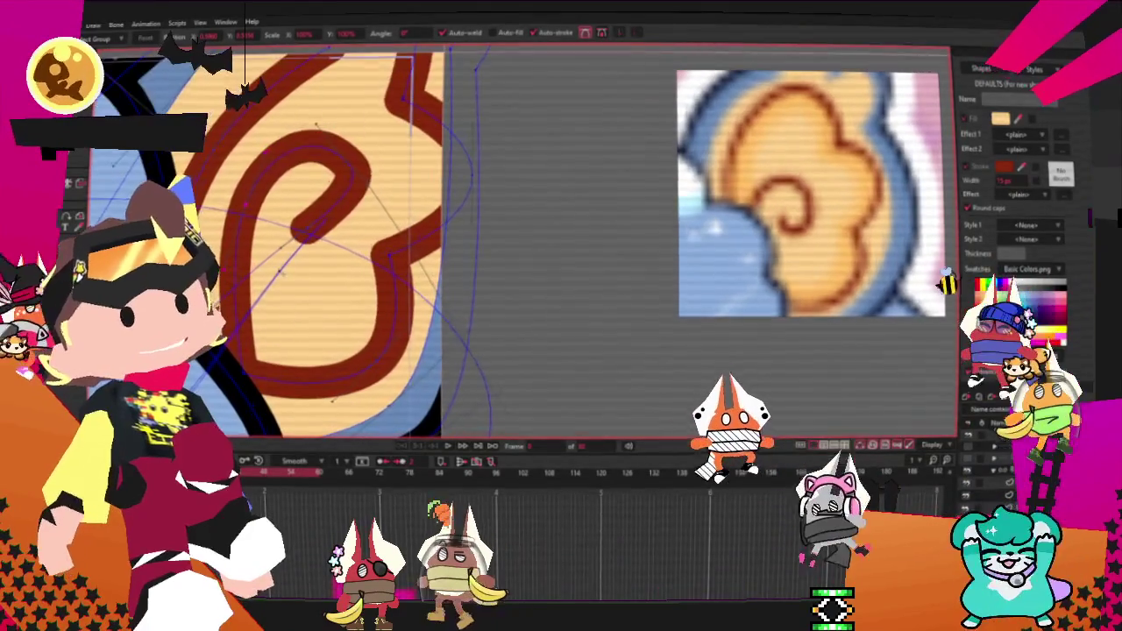
pyautogui.press('w')
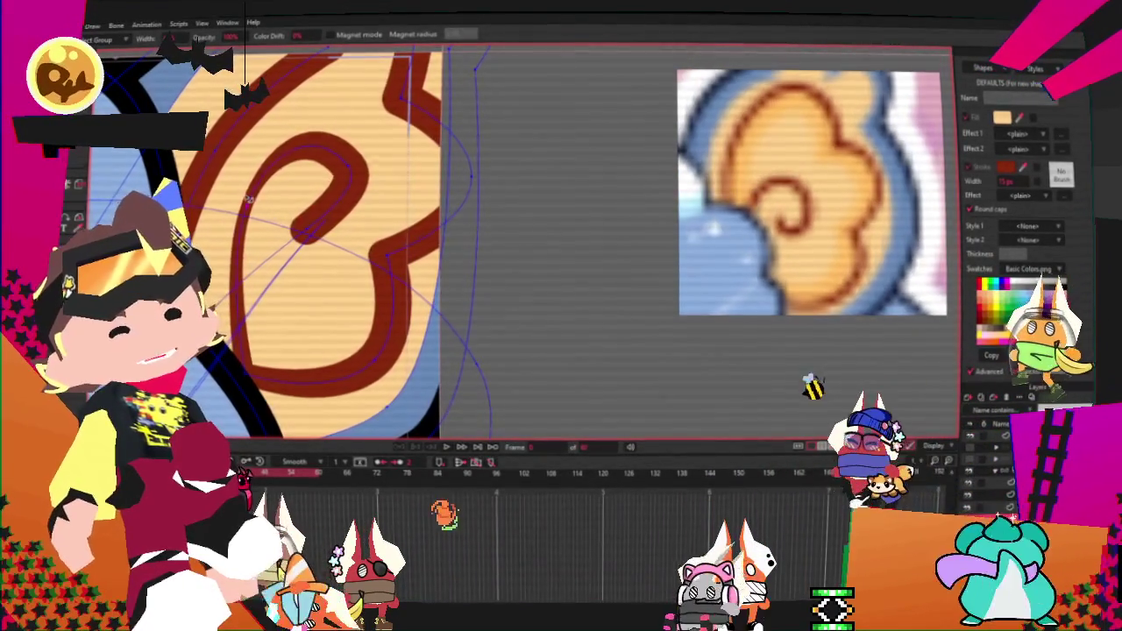
# Step: Drag the swirl's inner curl with the Magnet tool into a rounder spiral
pyautogui.moveTo(344, 185); pyautogui.dragTo(314, 224)
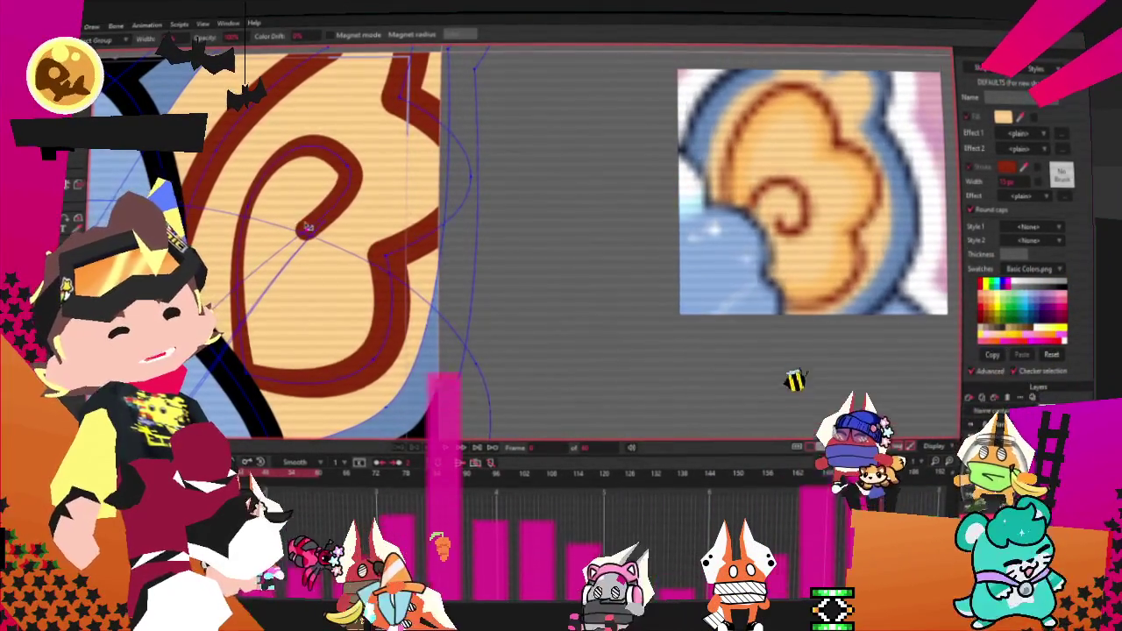
pyautogui.scroll(-1, 351, 170)
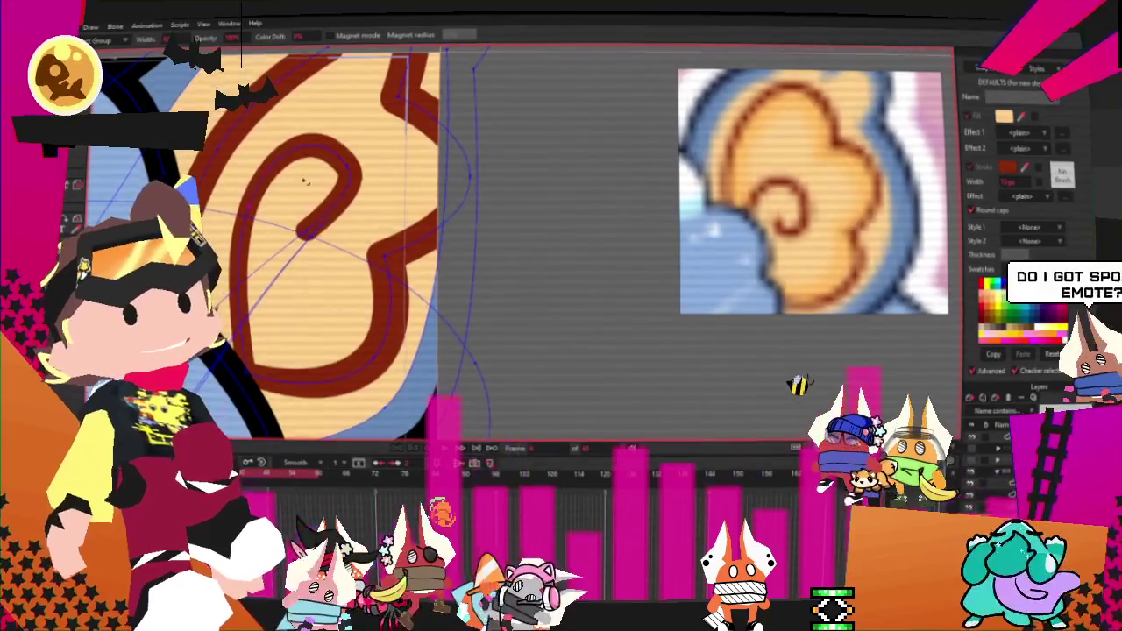
pyautogui.scroll(1, 349, 170)
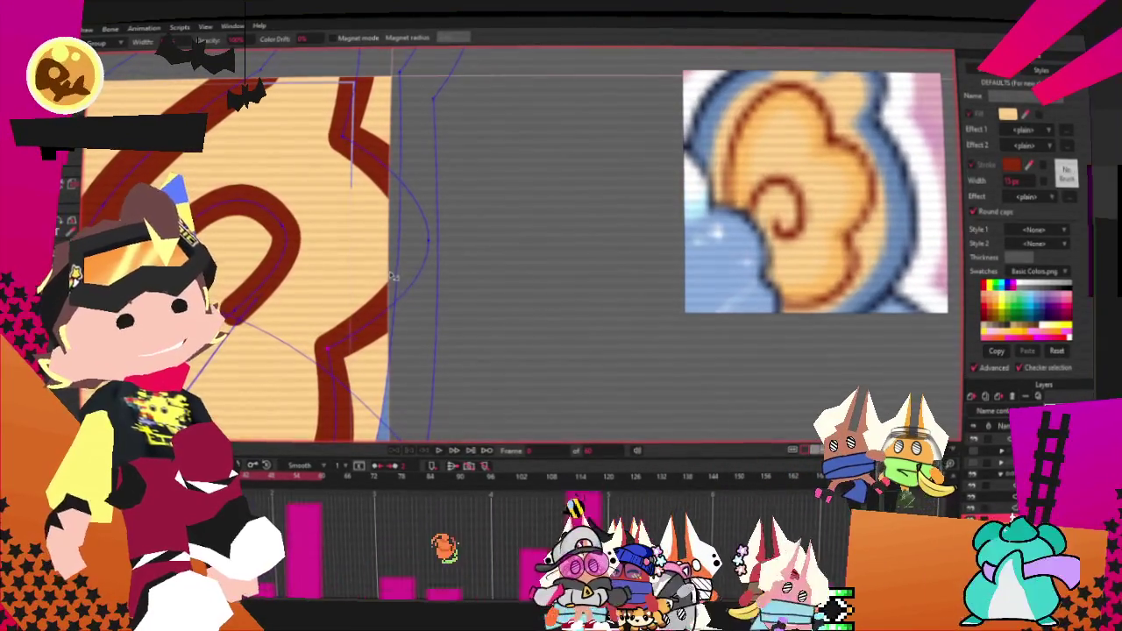
pyautogui.scroll(-1, 422, 253)
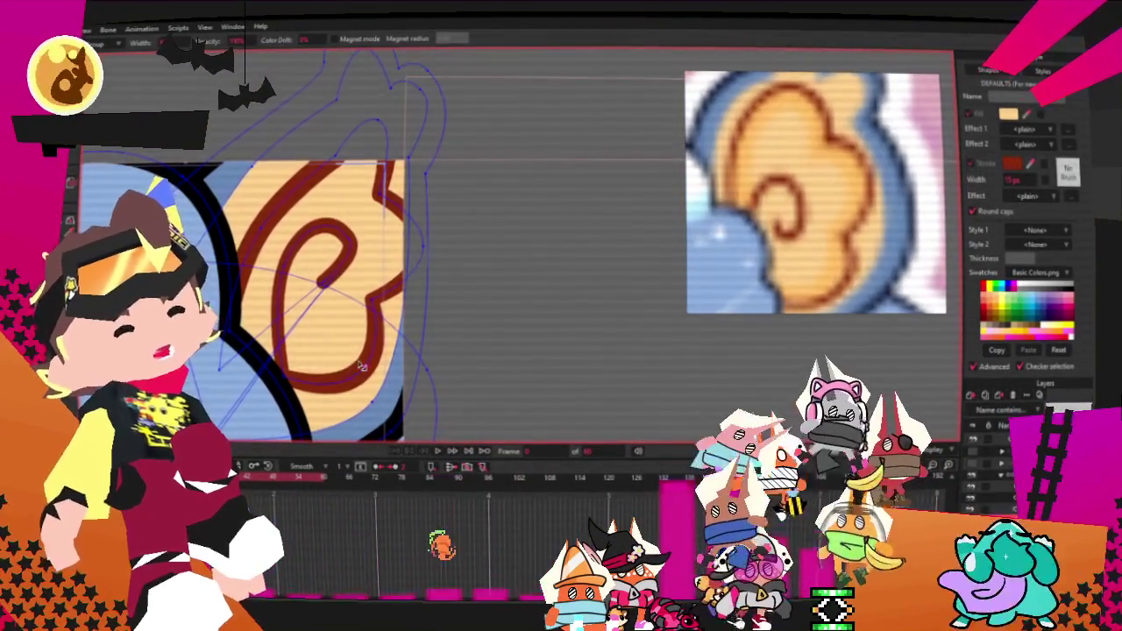
pyautogui.scroll(2, 371, 222)
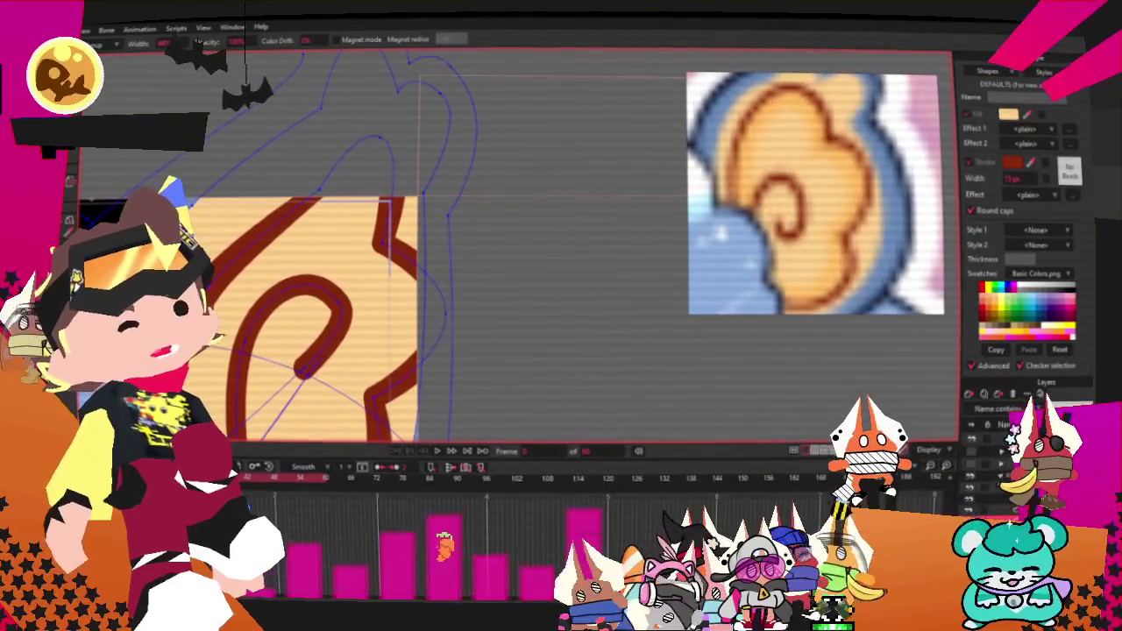
pyautogui.press('t')
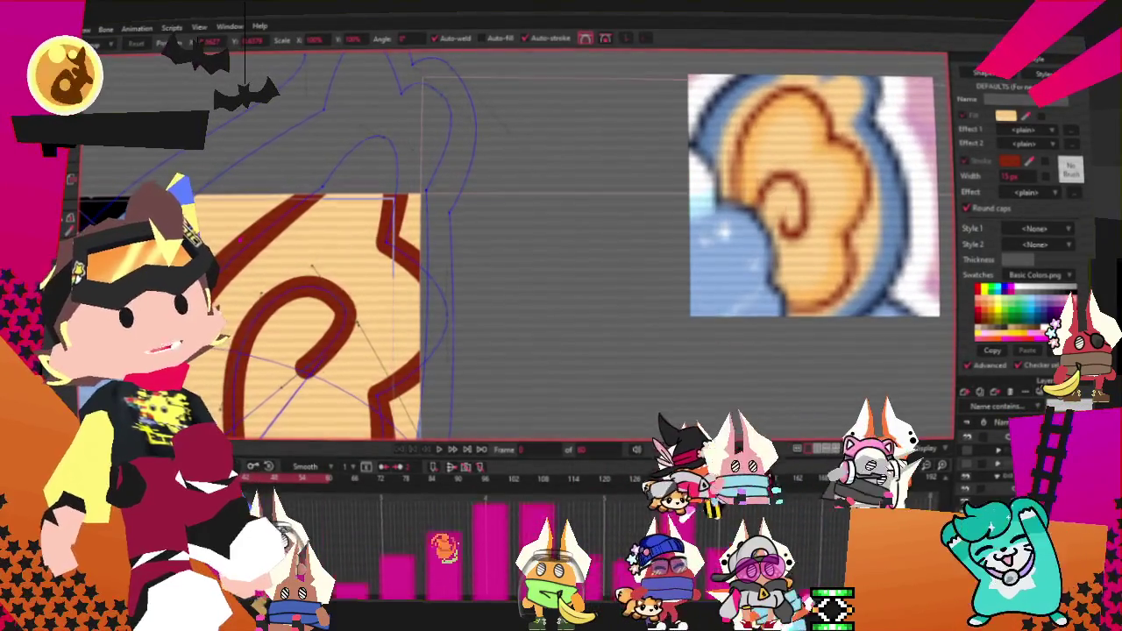
pyautogui.scroll(1, 312, 267)
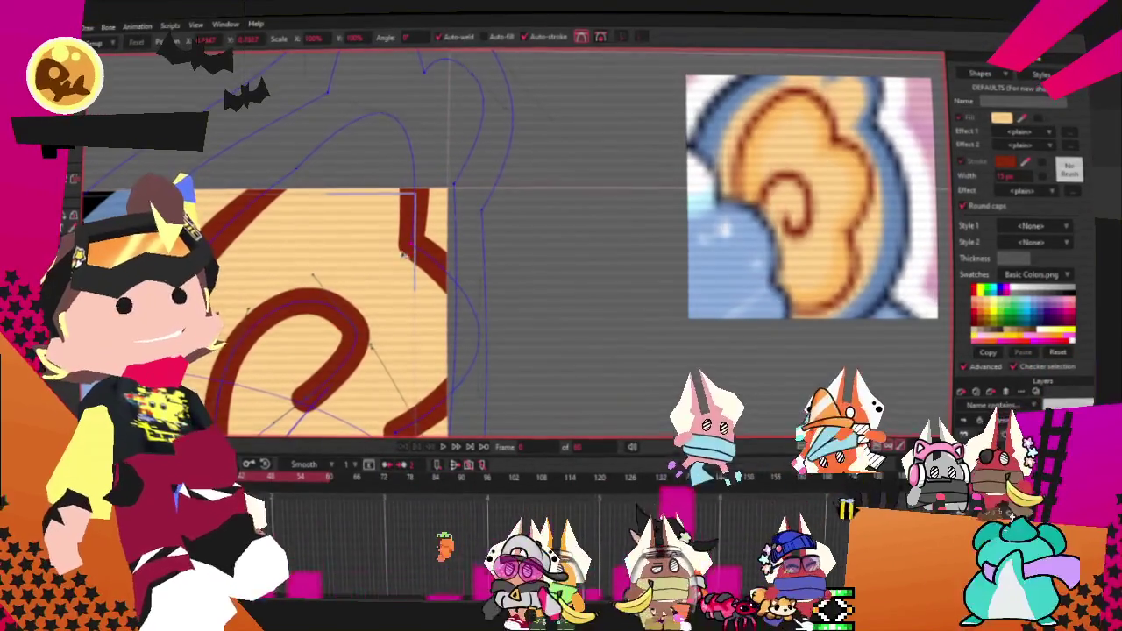
pyautogui.scroll(-1, 405, 253)
pyautogui.scroll(3, 375, 367)
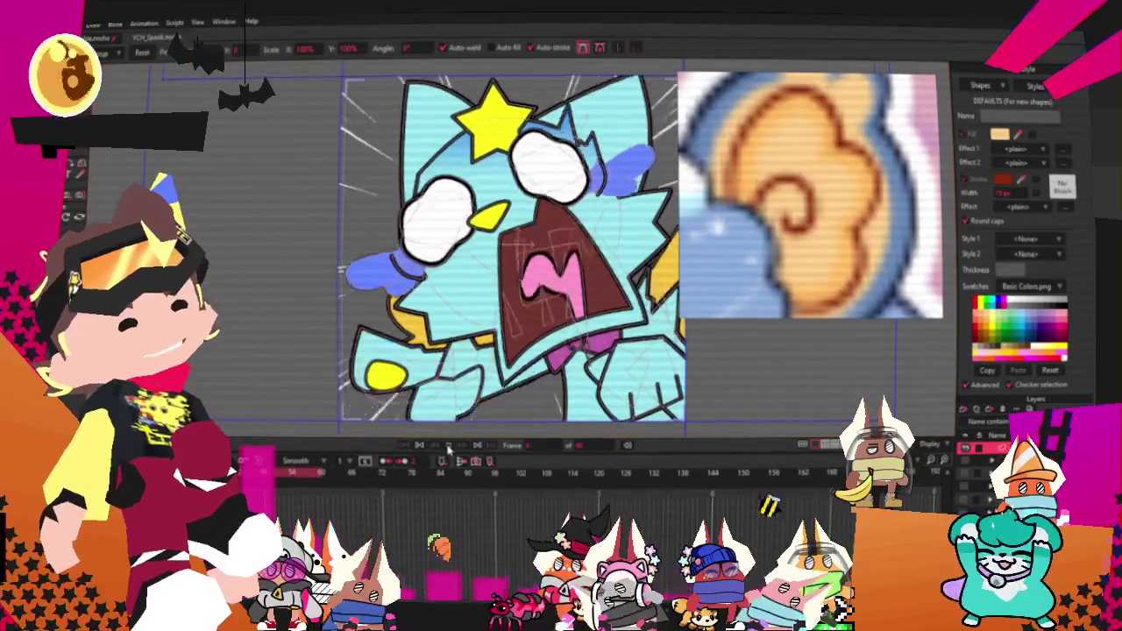
# Step: Play back the animation to check the swirl, then re-centre the view on the ear
pyautogui.click(448, 446)
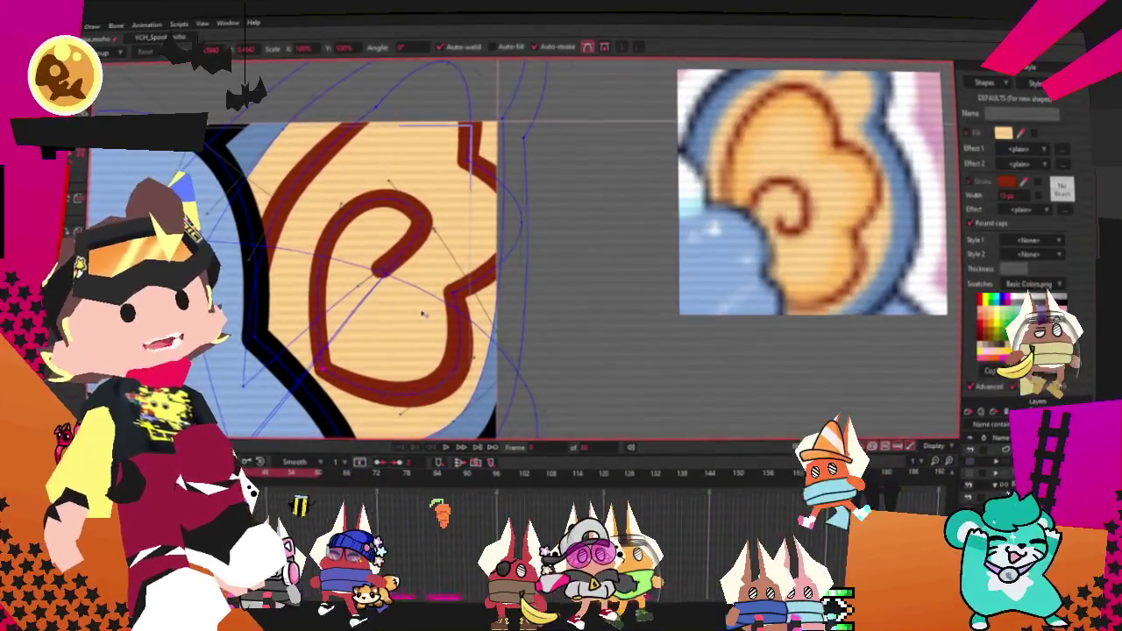
pyautogui.scroll(-1, 611, 256)
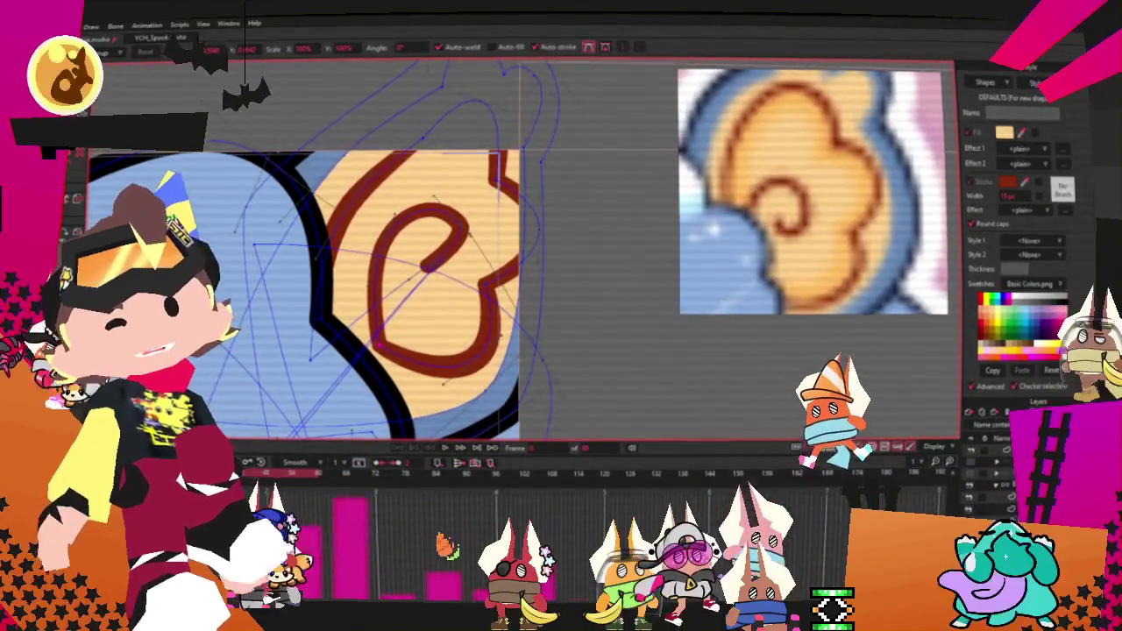
pyautogui.scroll(1, 409, 245)
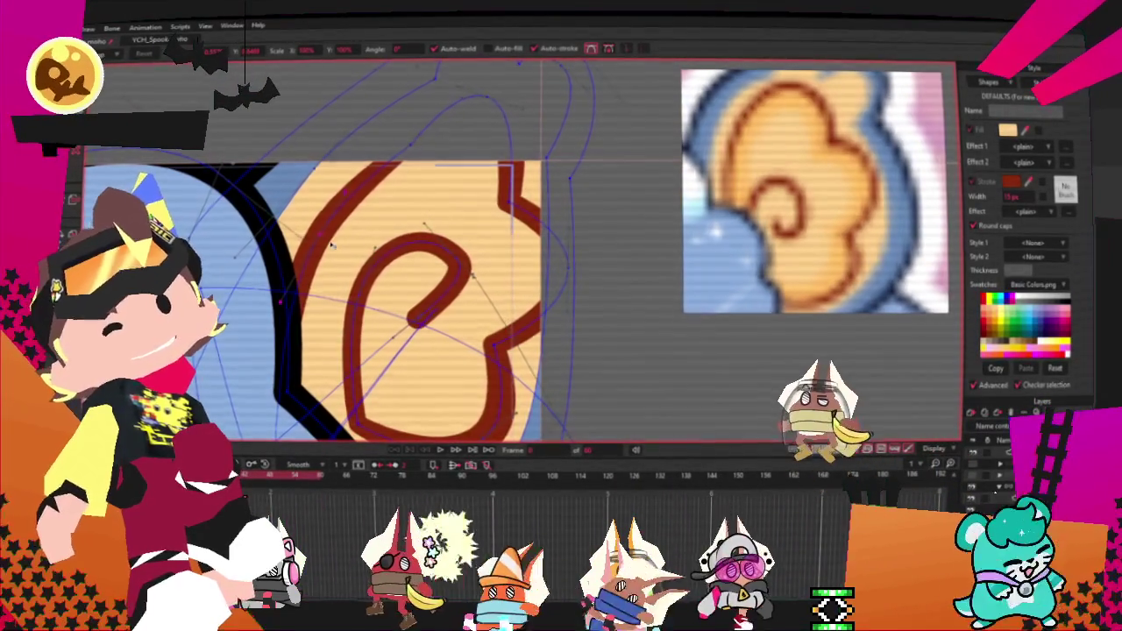
pyautogui.moveTo(331, 243); pyautogui.dragTo(292, 184)
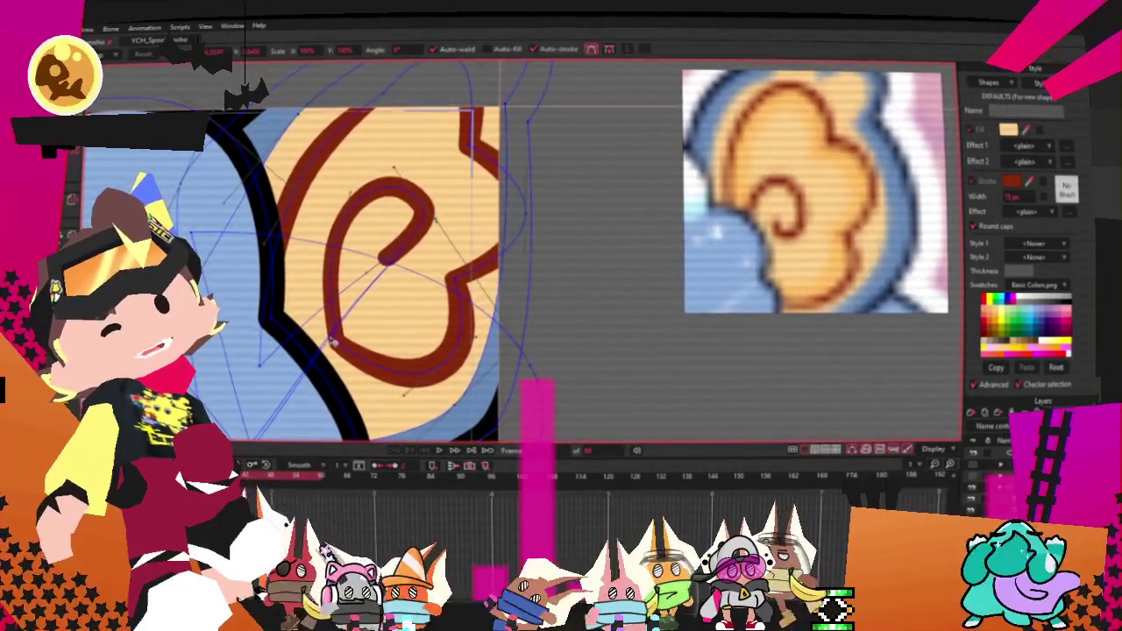
pyautogui.scroll(-1, 384, 309)
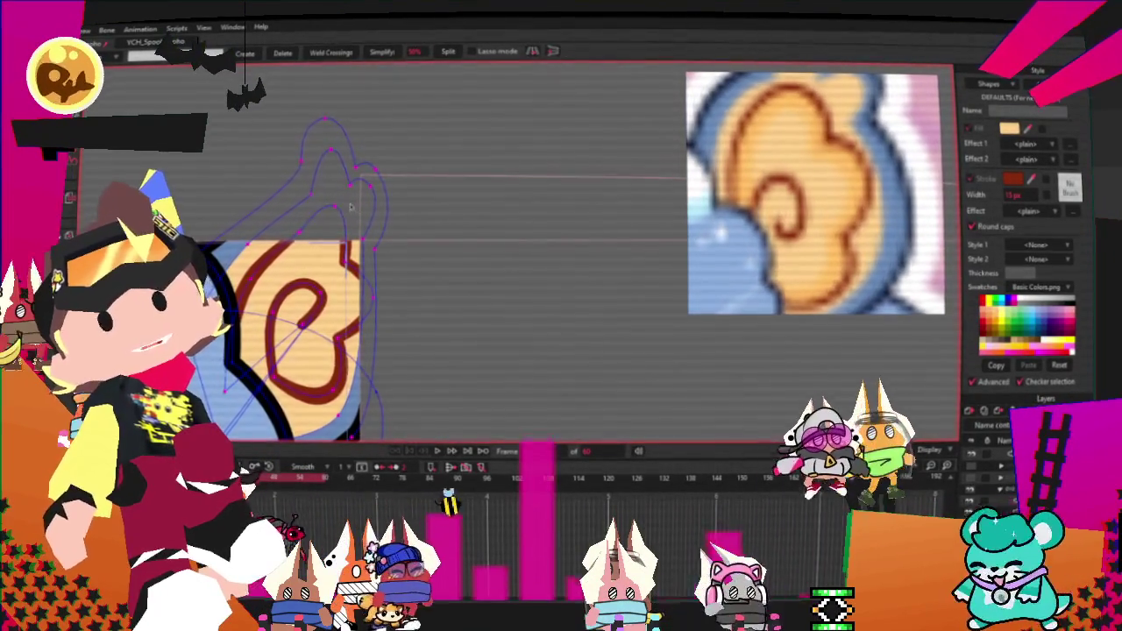
pyautogui.press('t')
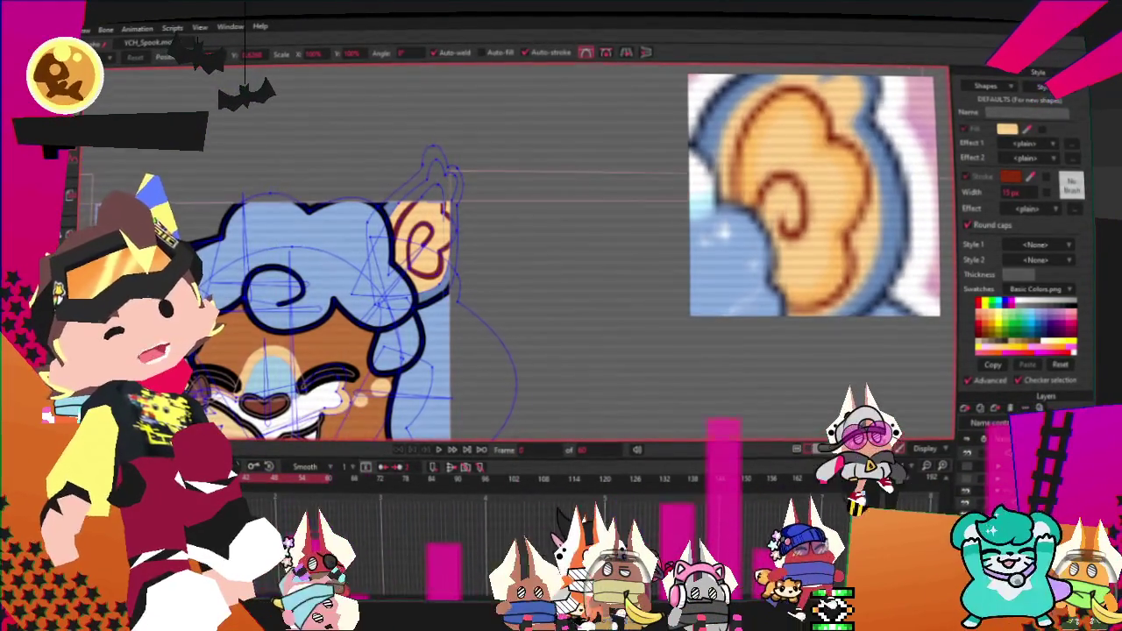
pyautogui.scroll(1, 227, 257)
pyautogui.scroll(1, 226, 256)
pyautogui.scroll(1, 263, 210)
pyautogui.scroll(-1, 308, 161)
pyautogui.scroll(-2, 308, 161)
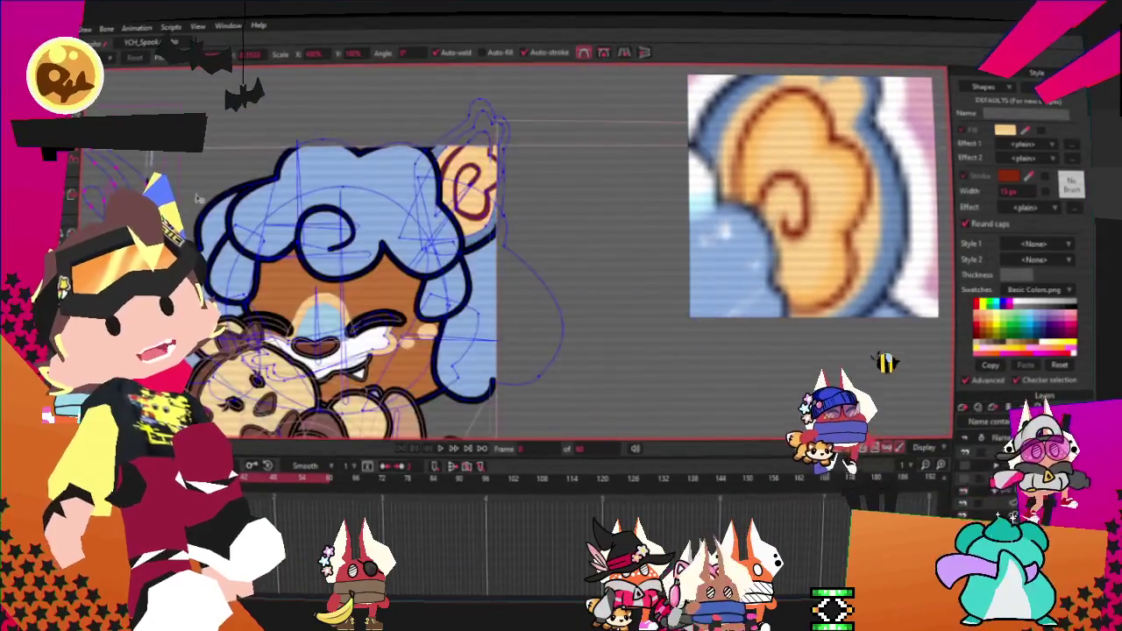
pyautogui.scroll(1, 351, 211)
pyautogui.scroll(1, 393, 251)
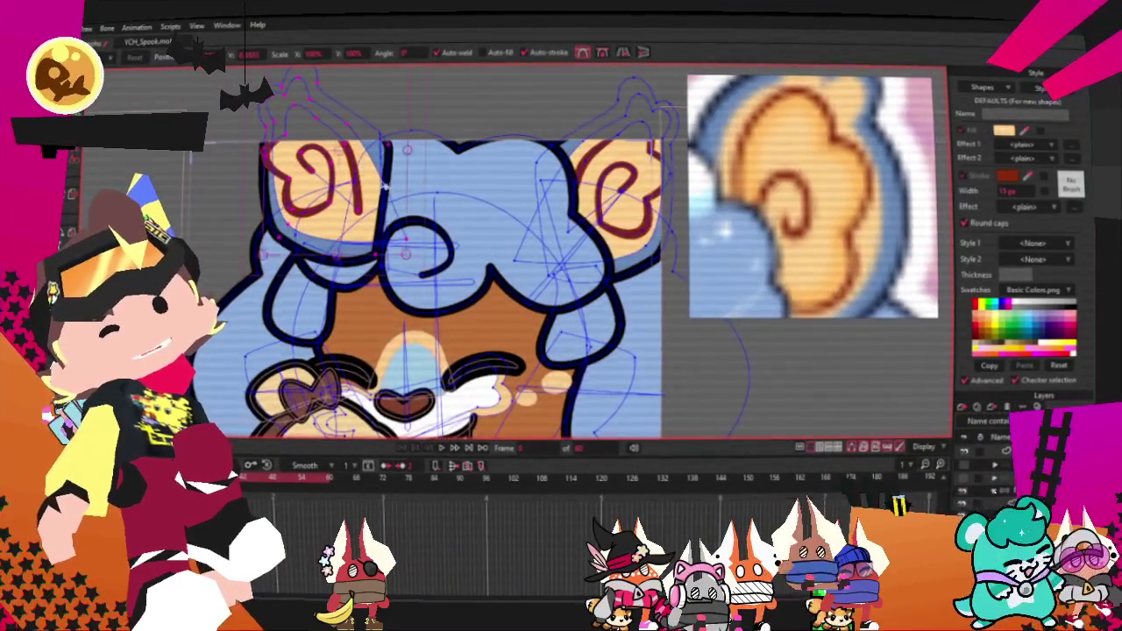
pyautogui.scroll(1, 422, 200)
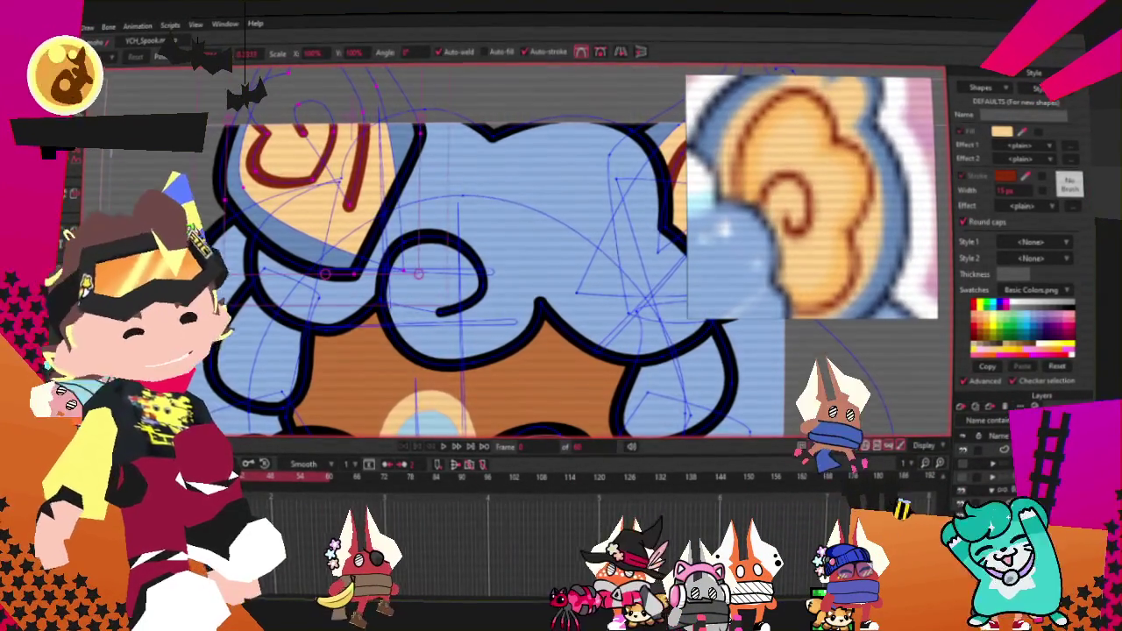
pyautogui.scroll(3, 456, 255)
pyautogui.scroll(-2, 455, 254)
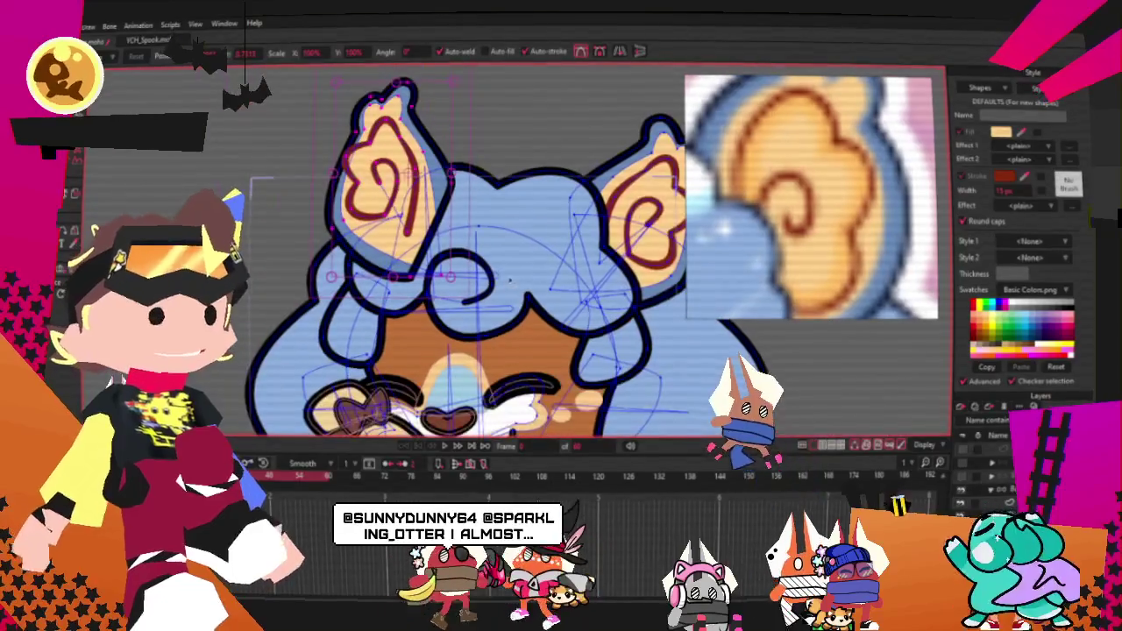
pyautogui.press('x')
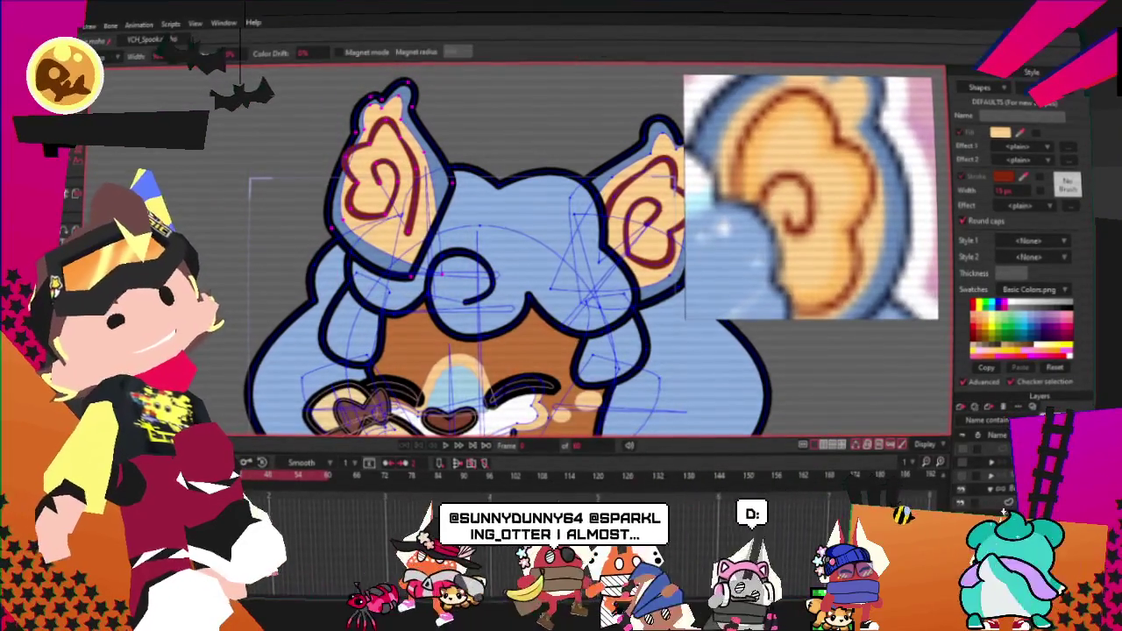
pyautogui.press('g')
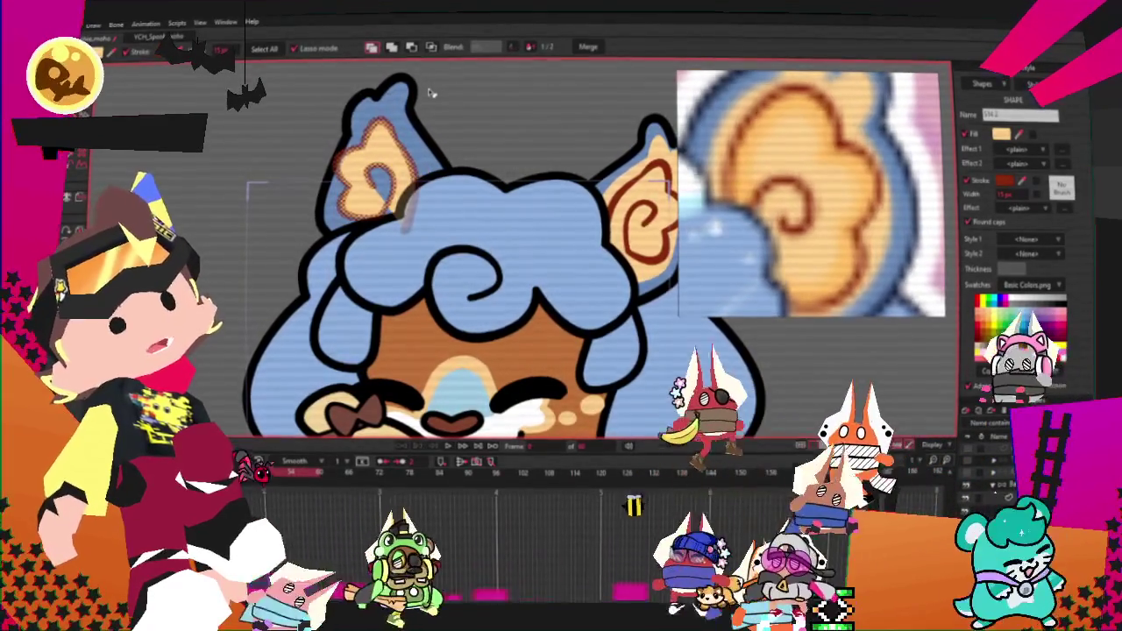
pyautogui.click(456, 114)
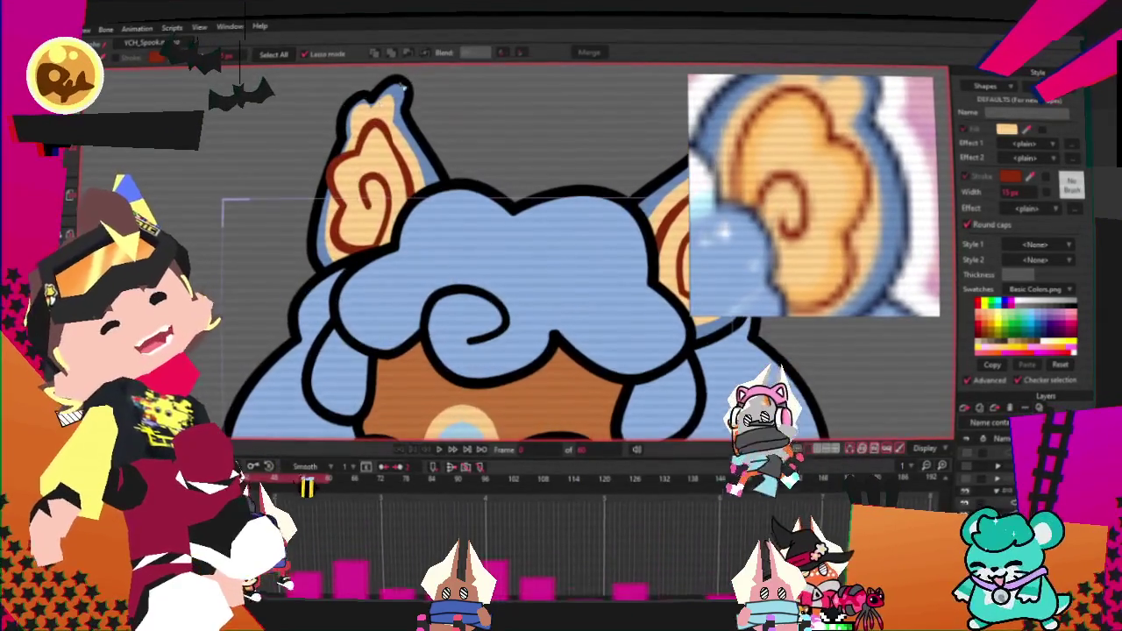
pyautogui.scroll(2, 238, 213)
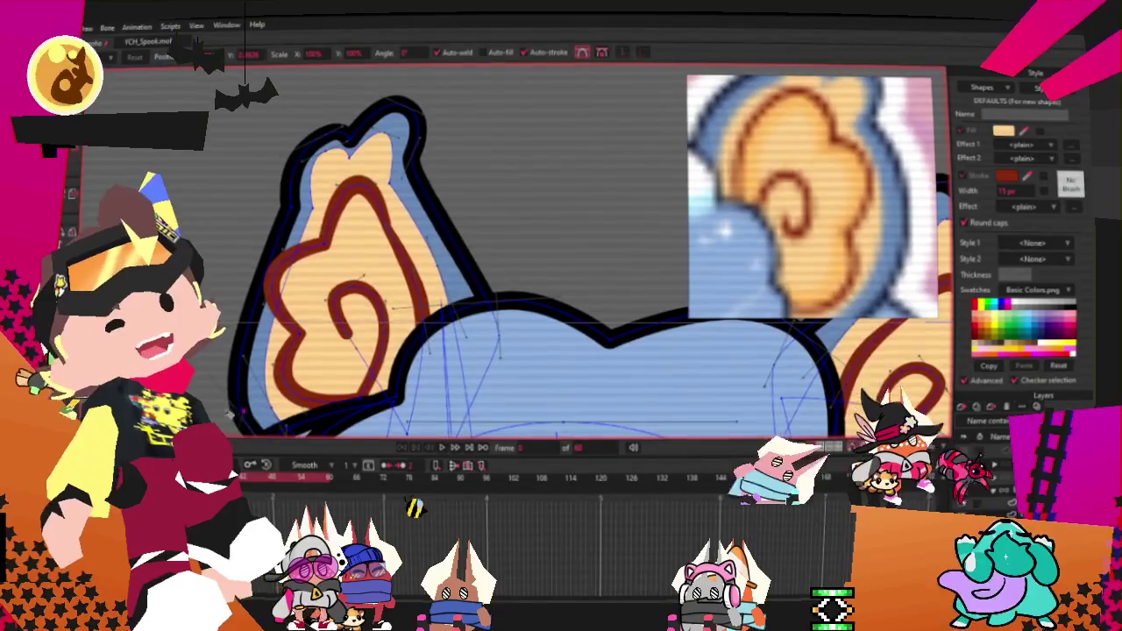
pyautogui.scroll(2, 268, 291)
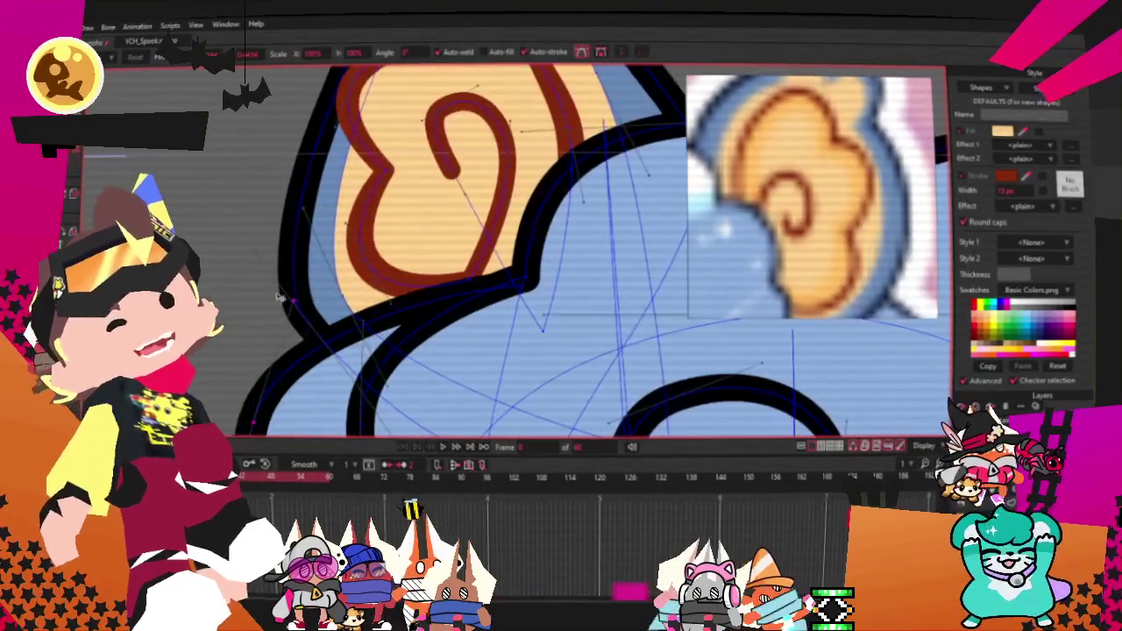
pyautogui.moveTo(307, 322); pyautogui.dragTo(276, 300)
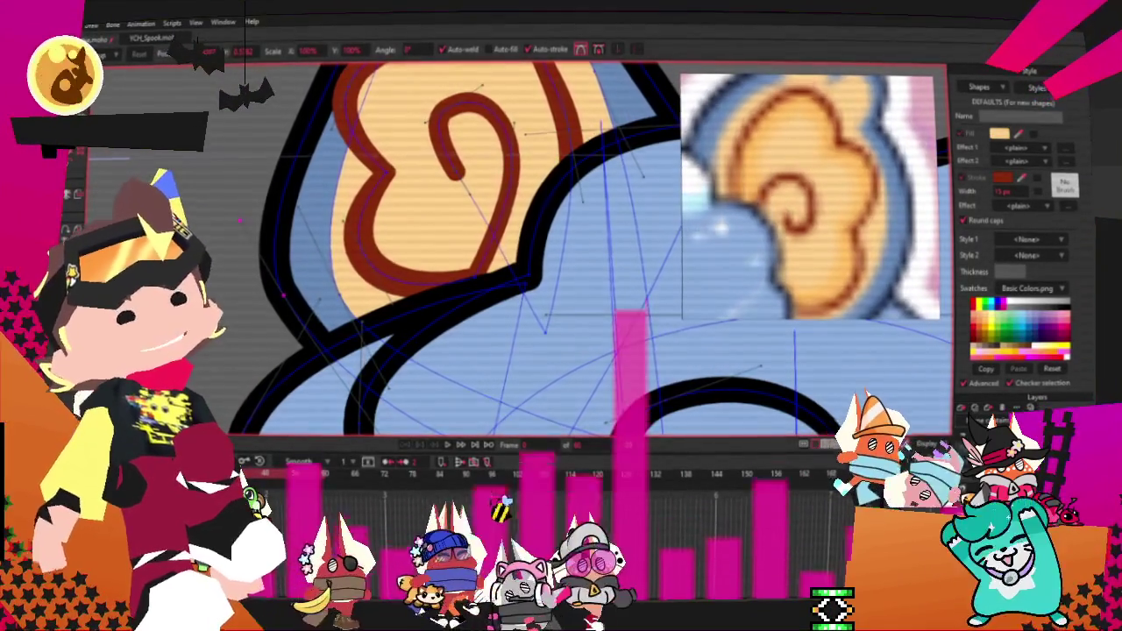
pyautogui.moveTo(239, 220); pyautogui.dragTo(320, 177)
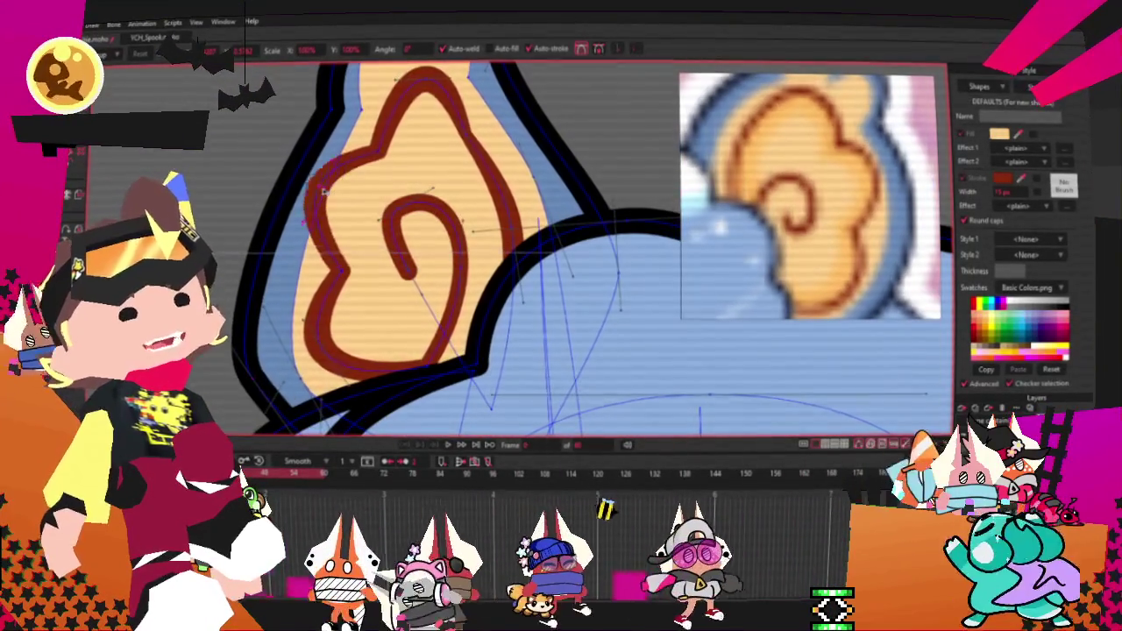
pyautogui.hotkey('ctrl', 'r')
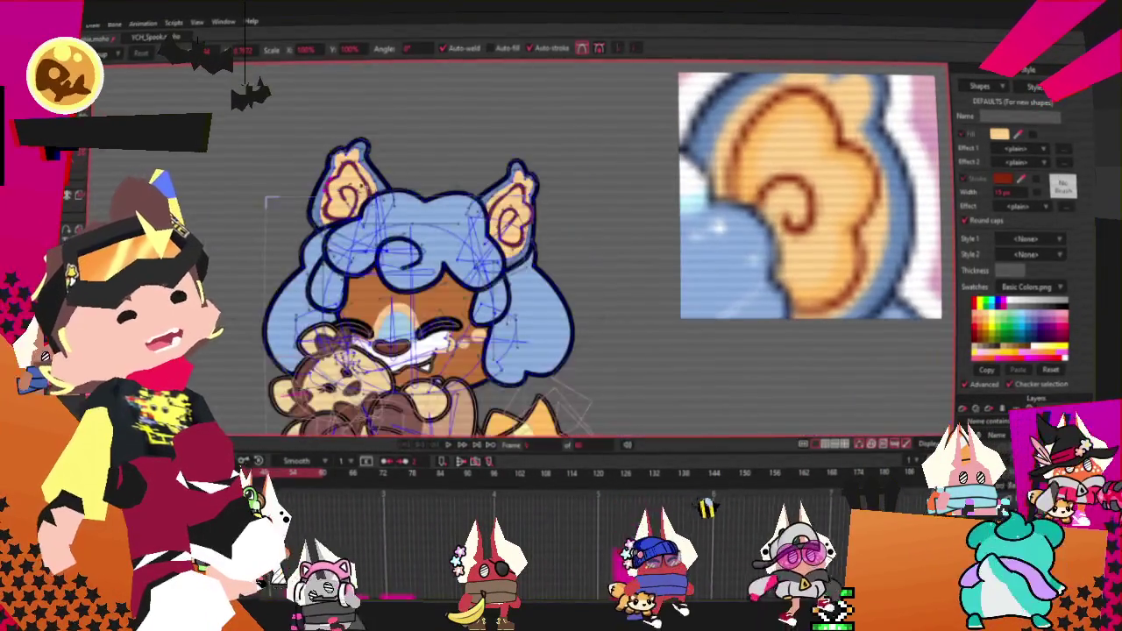
pyautogui.scroll(5, 529, 204)
pyautogui.scroll(3, 528, 203)
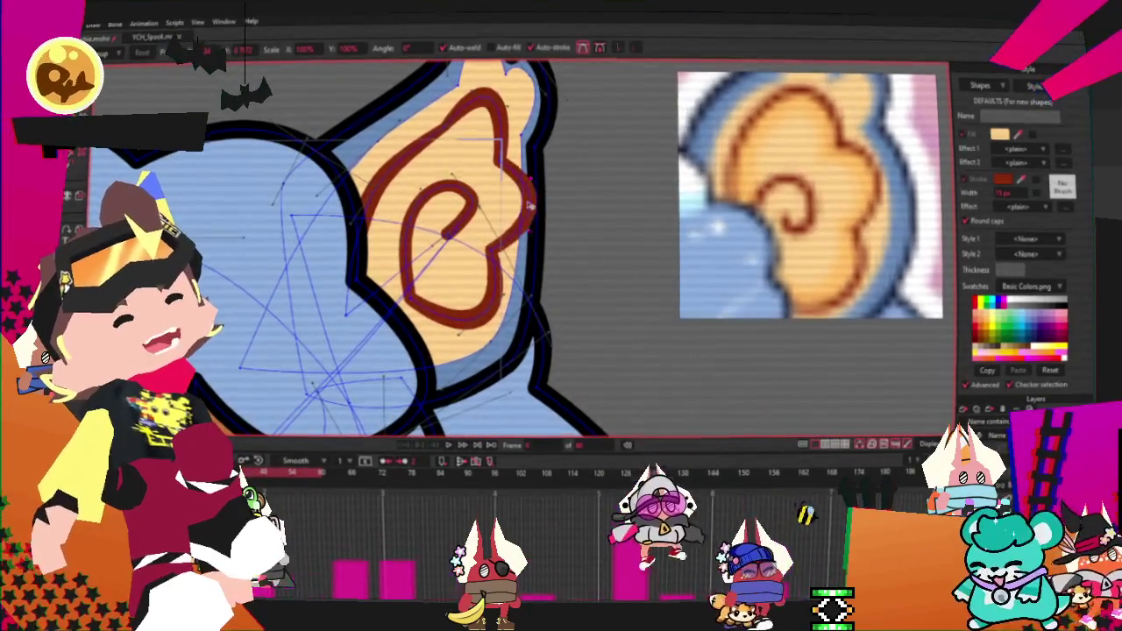
pyautogui.scroll(-3, 478, 126)
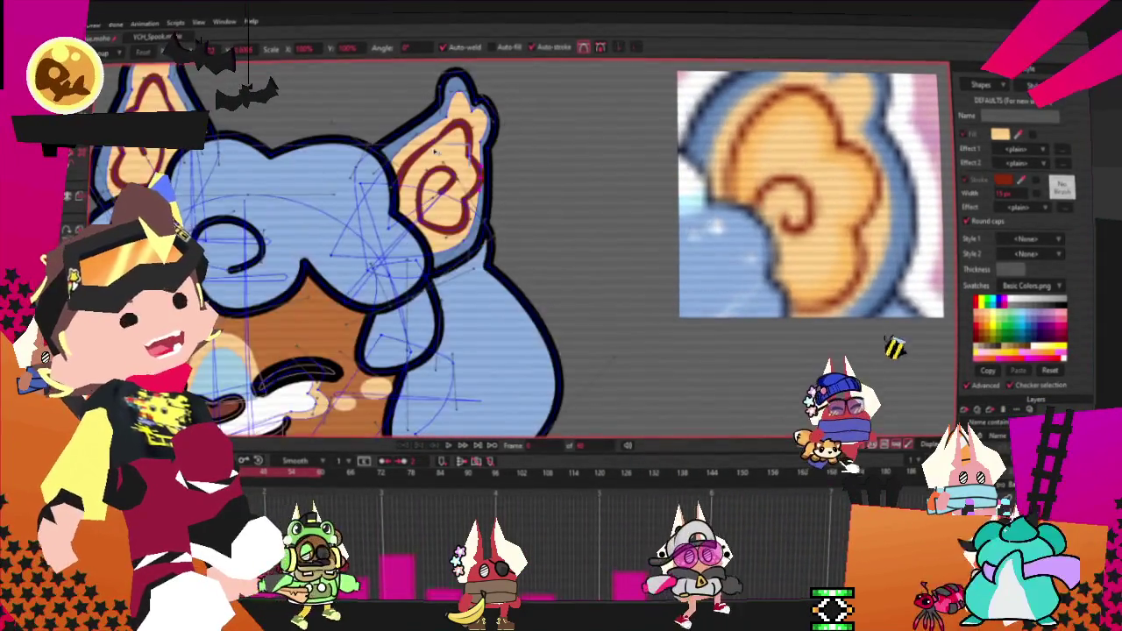
pyautogui.scroll(4, 447, 259)
pyautogui.scroll(2, 449, 261)
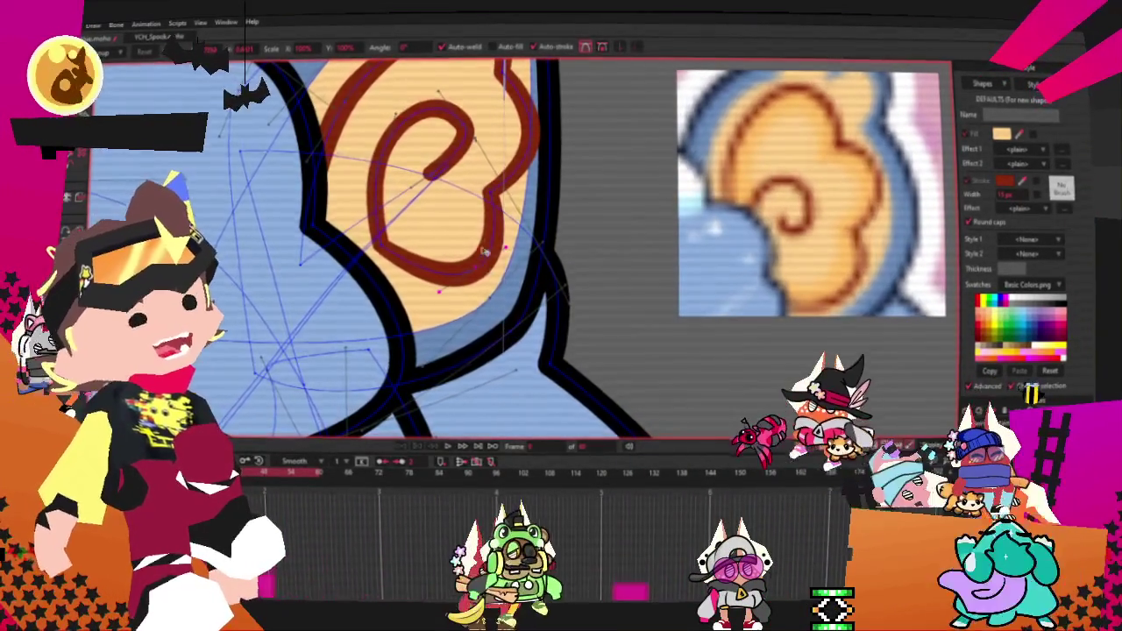
pyautogui.scroll(-3, 491, 276)
pyautogui.scroll(2, 507, 286)
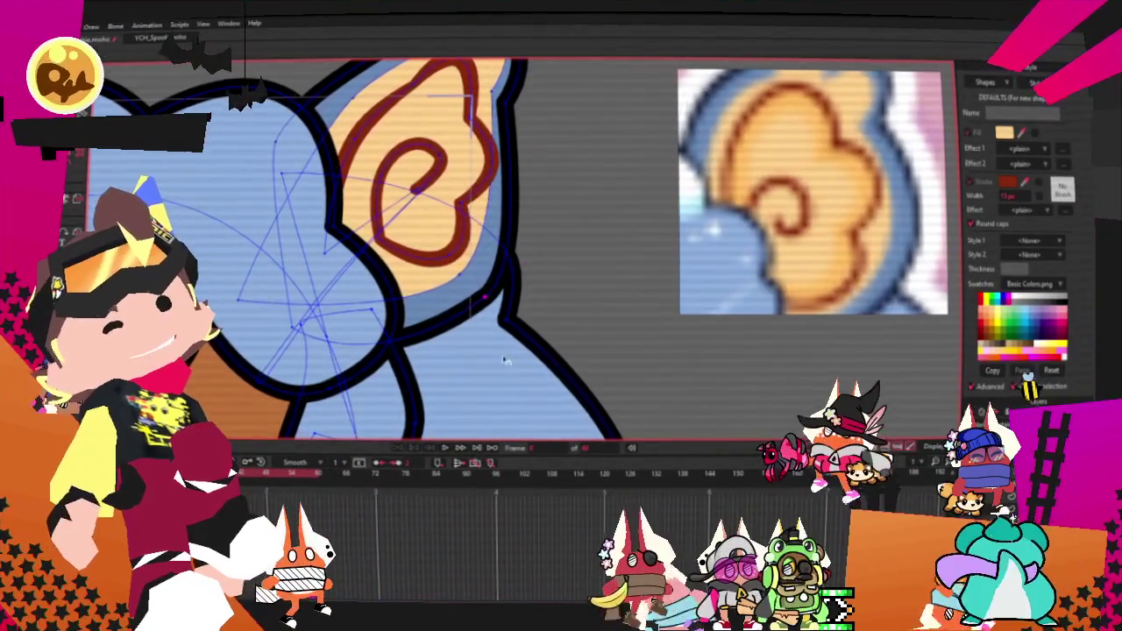
pyautogui.scroll(-3, 445, 315)
pyautogui.scroll(1, 445, 315)
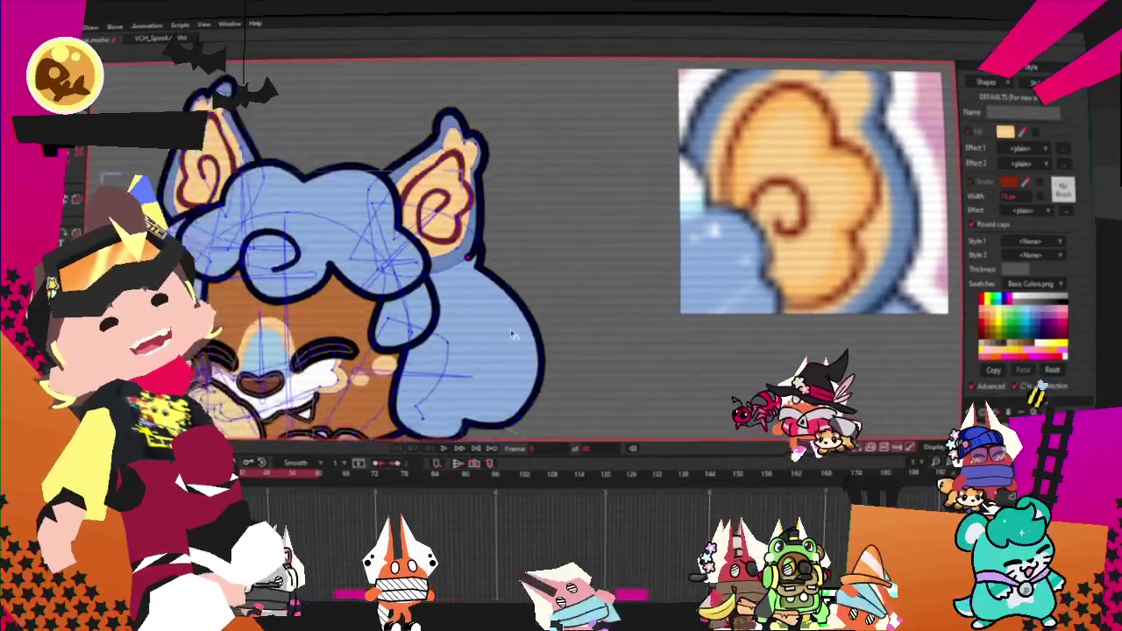
pyautogui.scroll(1, 444, 316)
pyautogui.scroll(1, 444, 316)
pyautogui.scroll(1, 489, 332)
pyautogui.scroll(1, 489, 331)
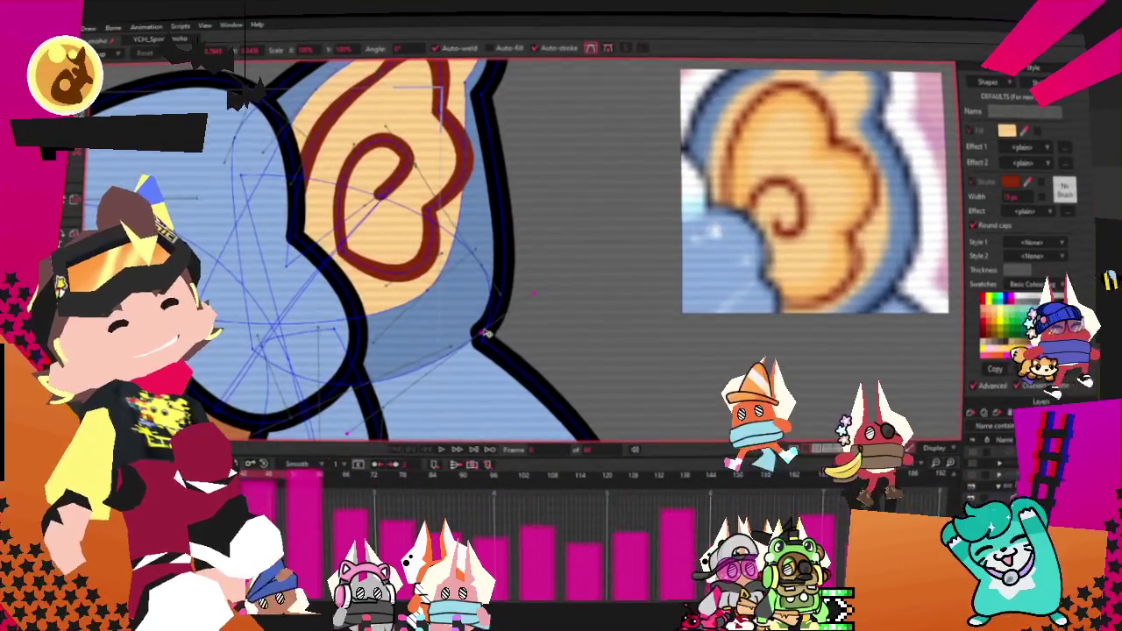
pyautogui.scroll(-1, 489, 331)
pyautogui.scroll(1, 468, 158)
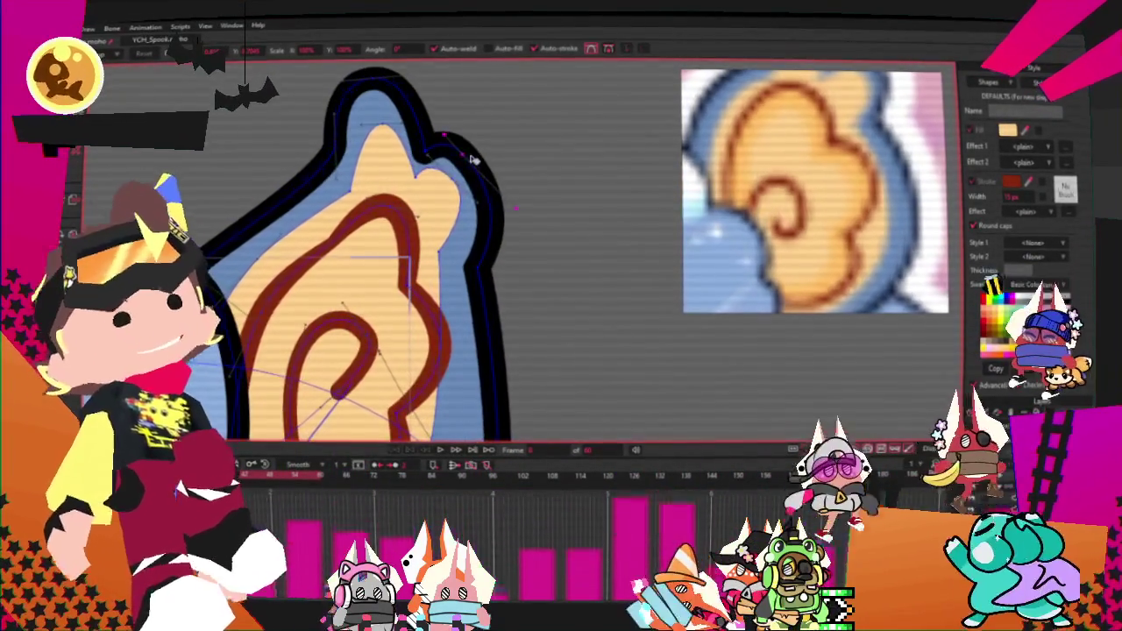
pyautogui.scroll(-2, 496, 177)
pyautogui.scroll(-3, 496, 177)
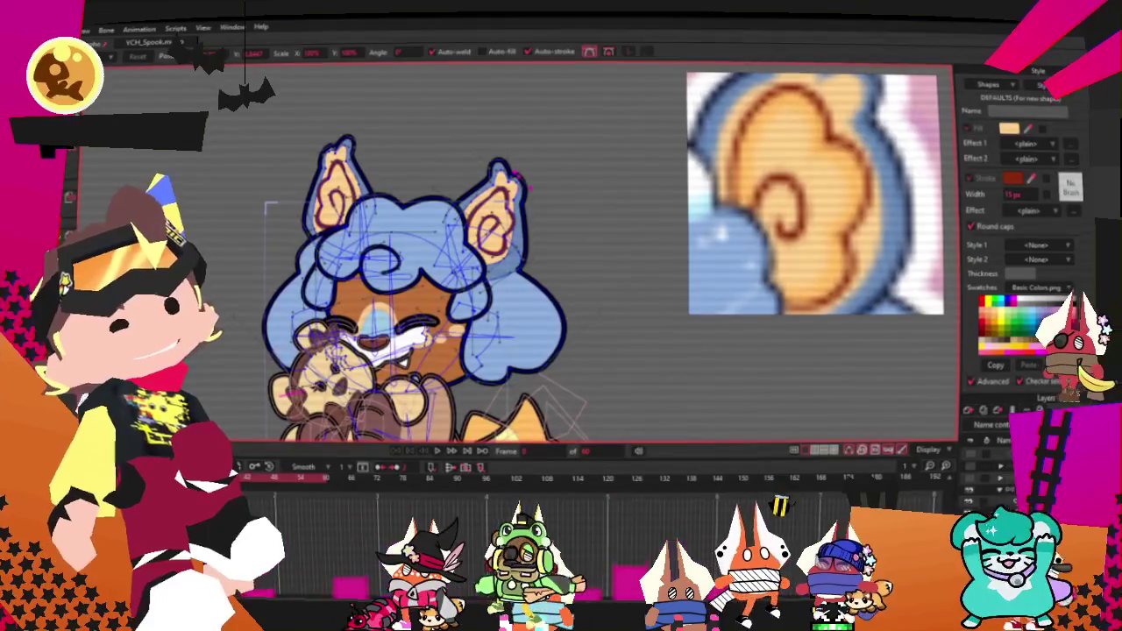
pyautogui.scroll(3, 498, 285)
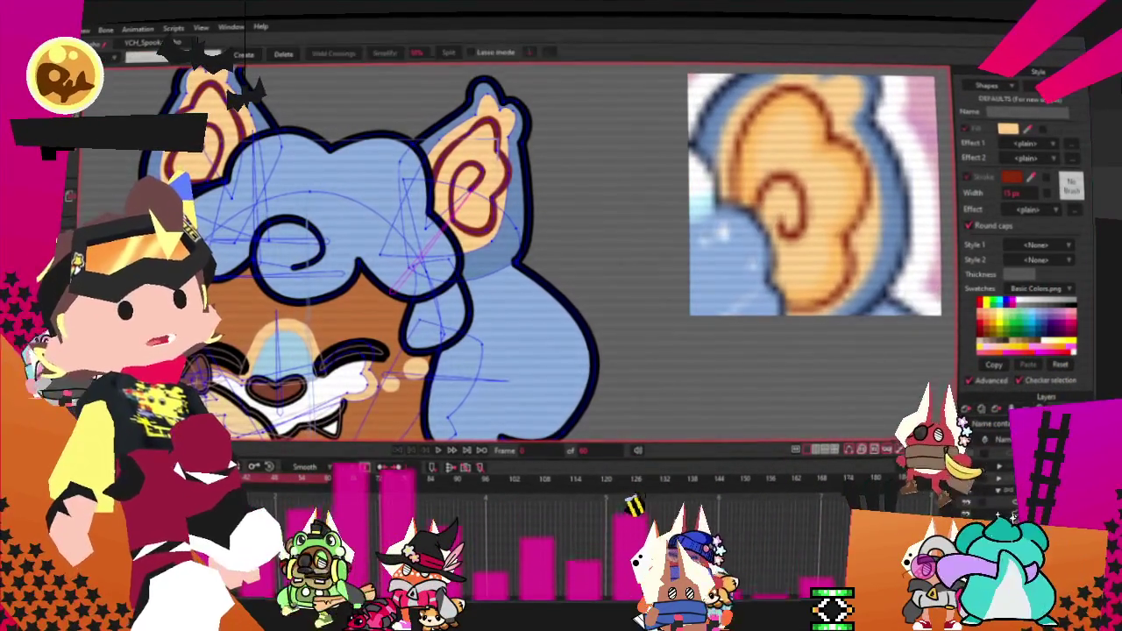
pyautogui.scroll(2, 376, 133)
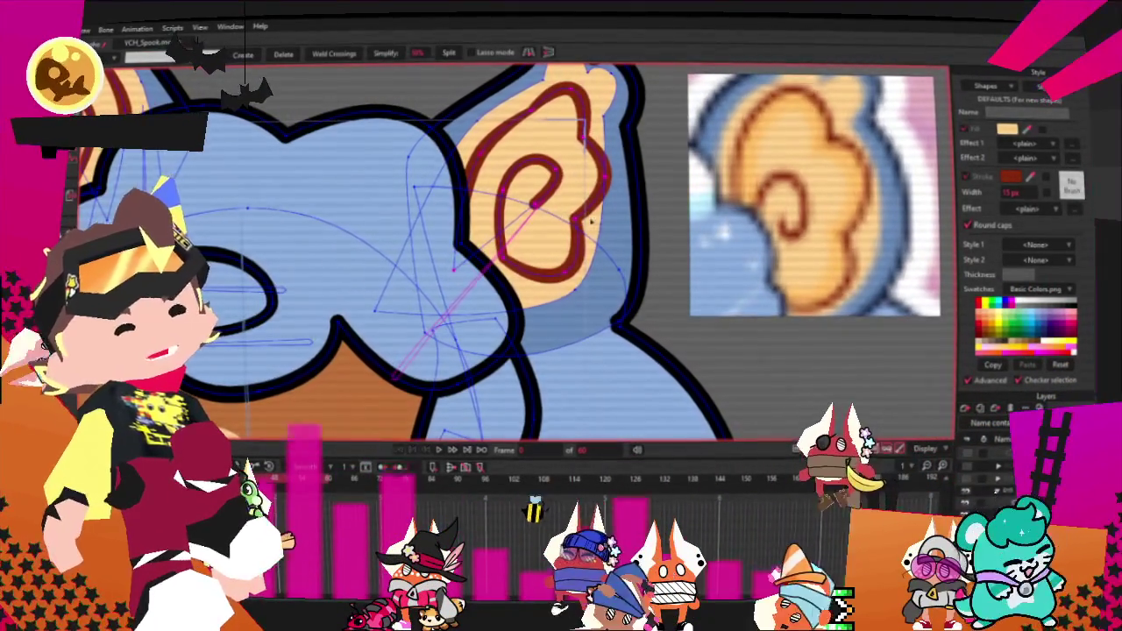
pyautogui.scroll(-3, 613, 223)
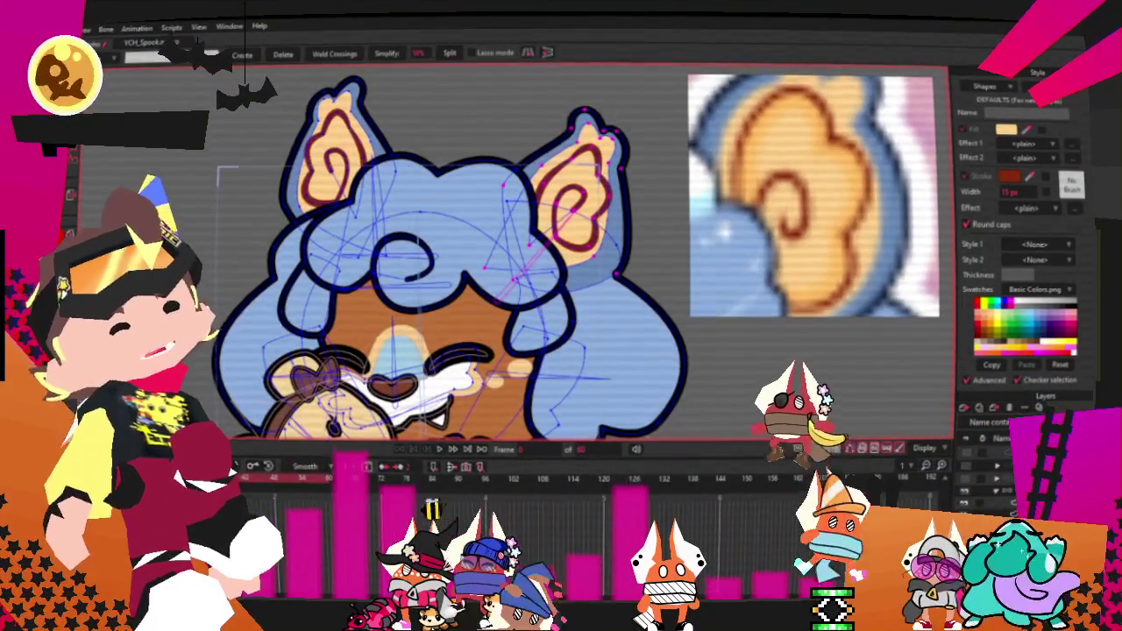
pyautogui.press('g')
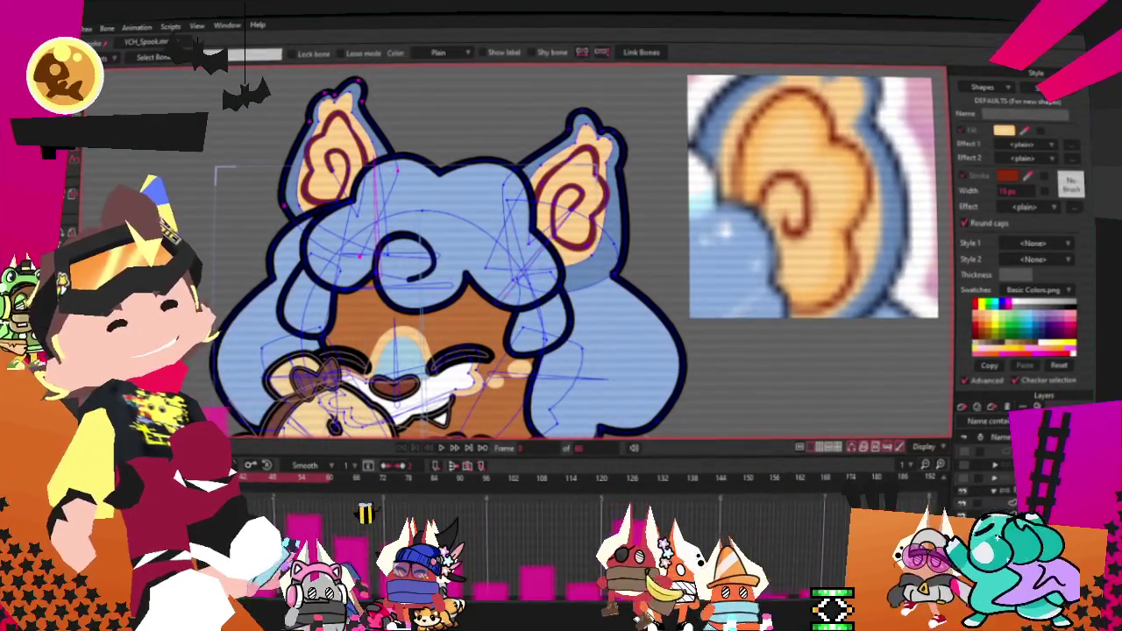
pyautogui.press('f')
pyautogui.scroll(3, 359, 133)
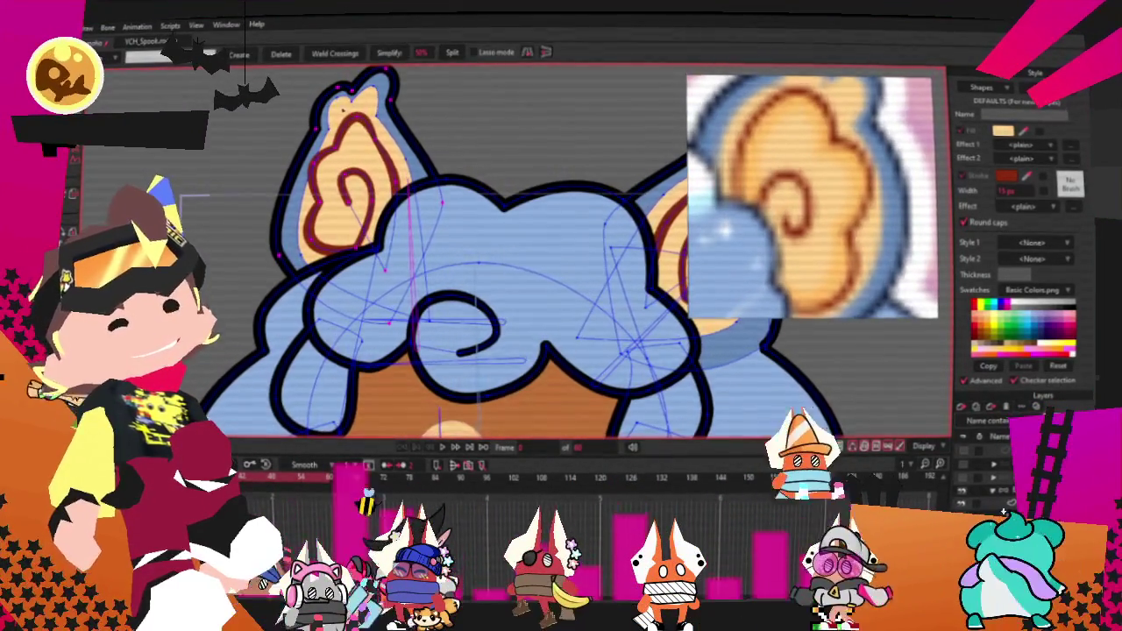
pyautogui.press('g')
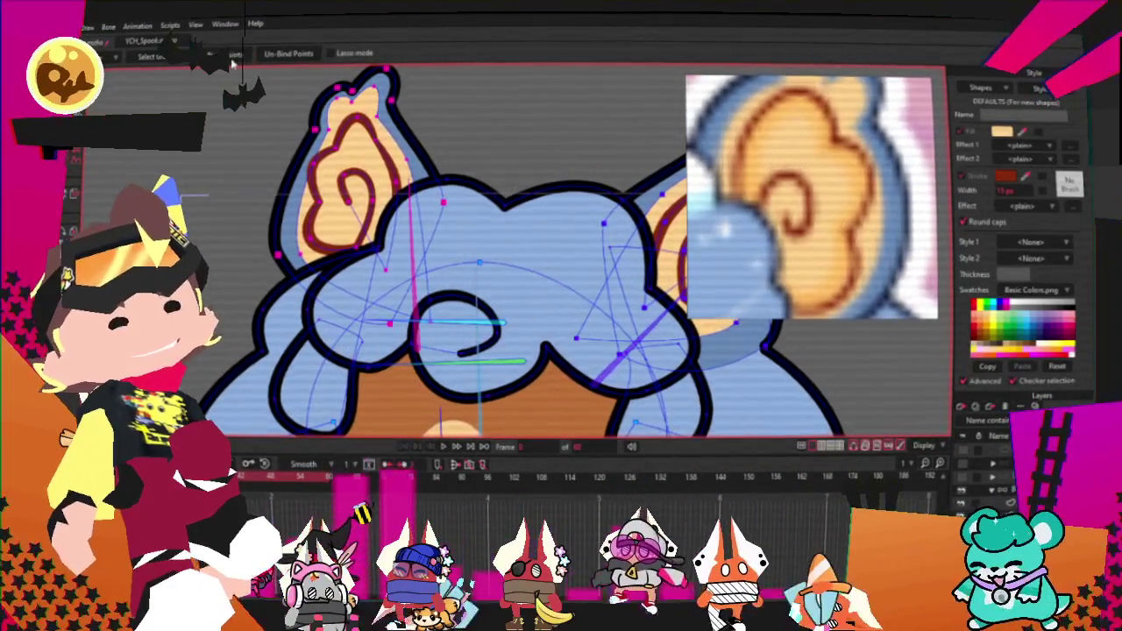
pyautogui.scroll(-2, 368, 246)
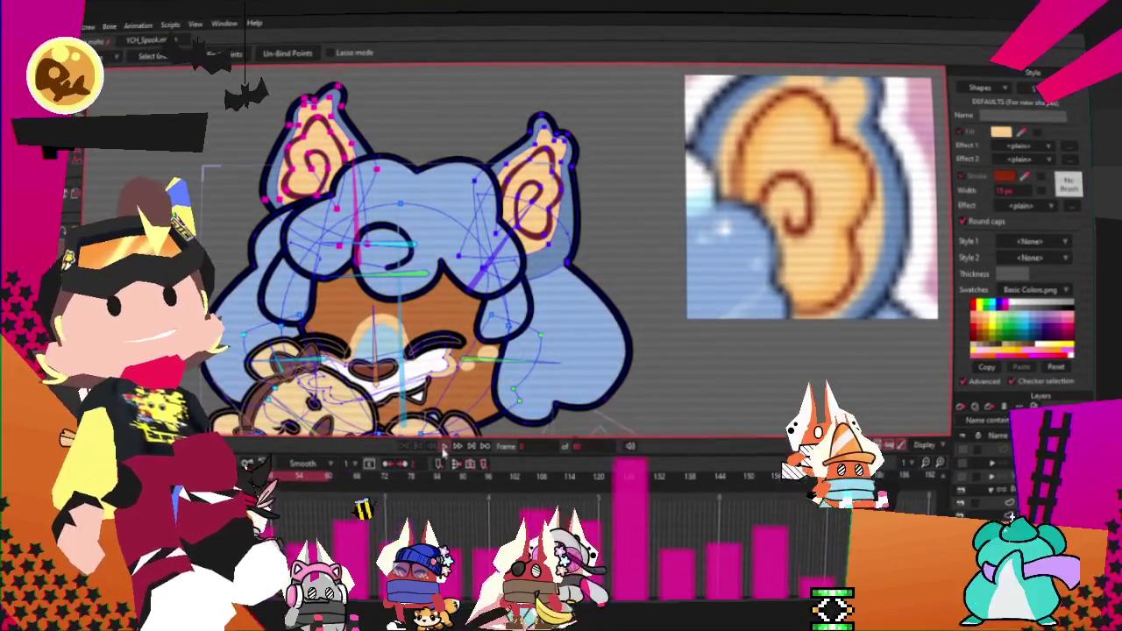
pyautogui.press('f')
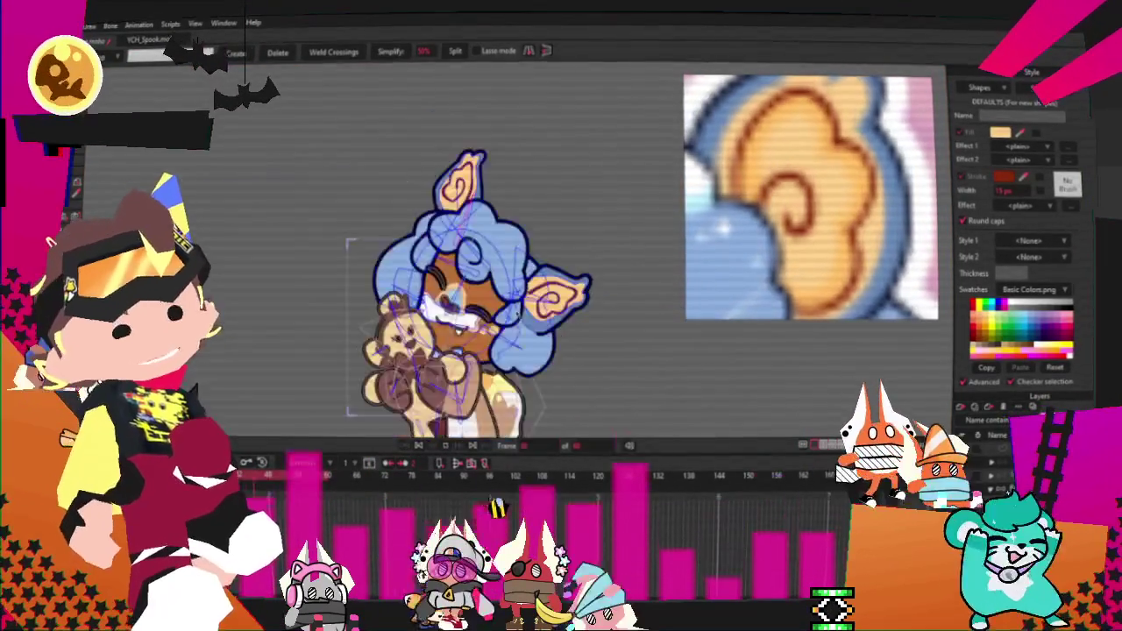
# Step: Zoom around the cat's face and switch to the Select Bone tool
pyautogui.scroll(3, 473, 308)
pyautogui.scroll(-2, 487, 311)
pyautogui.scroll(4, 500, 313)
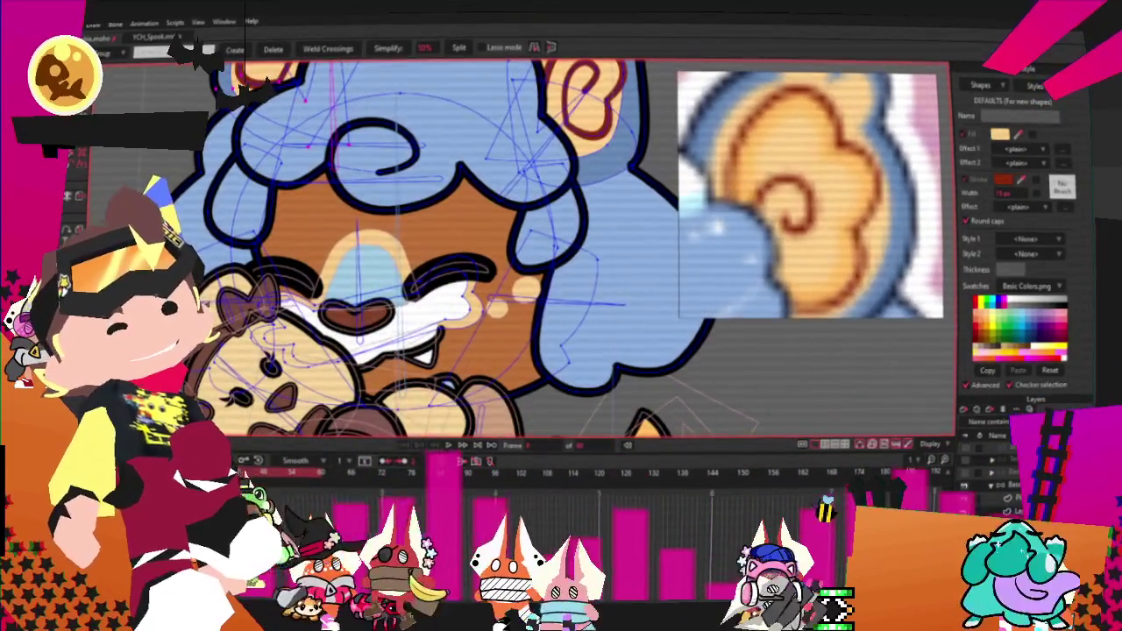
pyautogui.press('z')
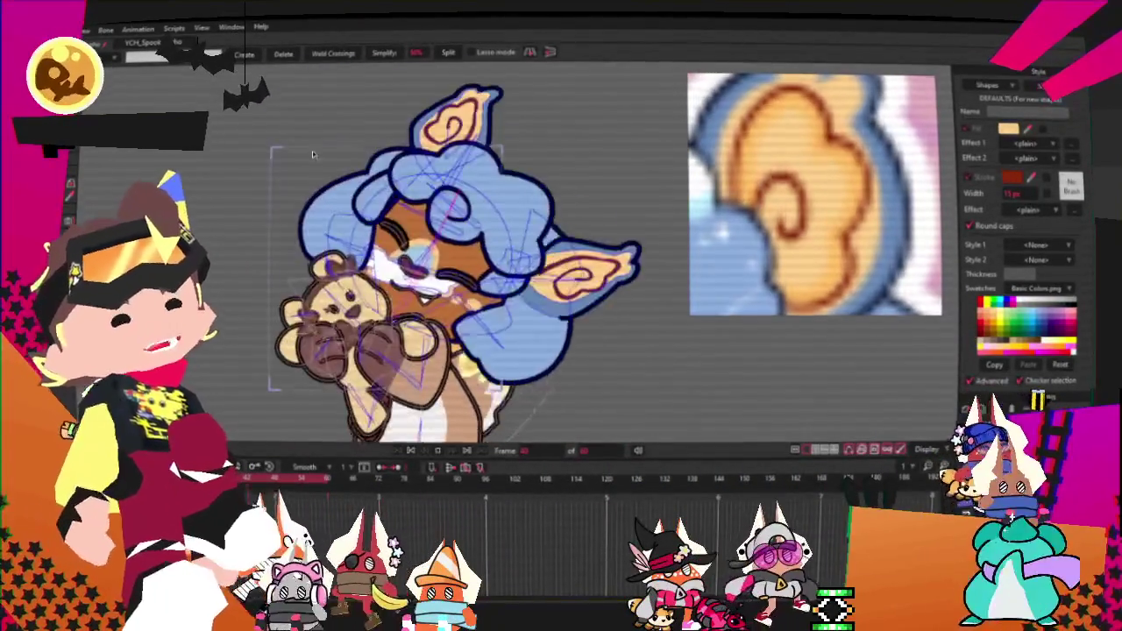
# Step: Return playback to frame 0, select all the right ear's points, and switch to Transform Points
pyautogui.click(414, 449)
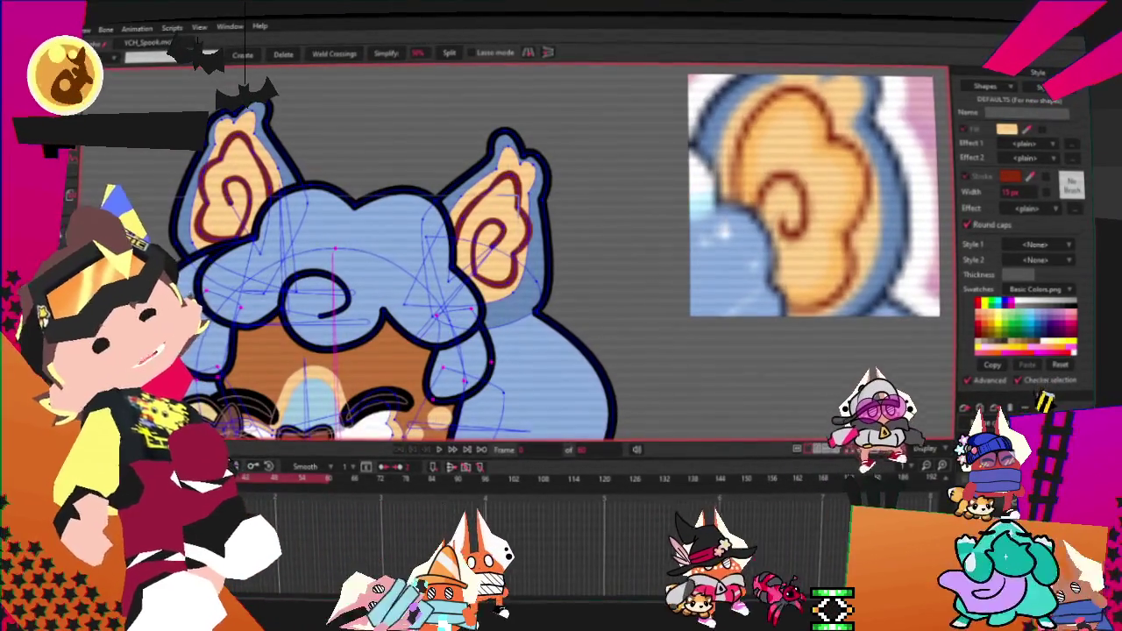
pyautogui.scroll(2, 394, 262)
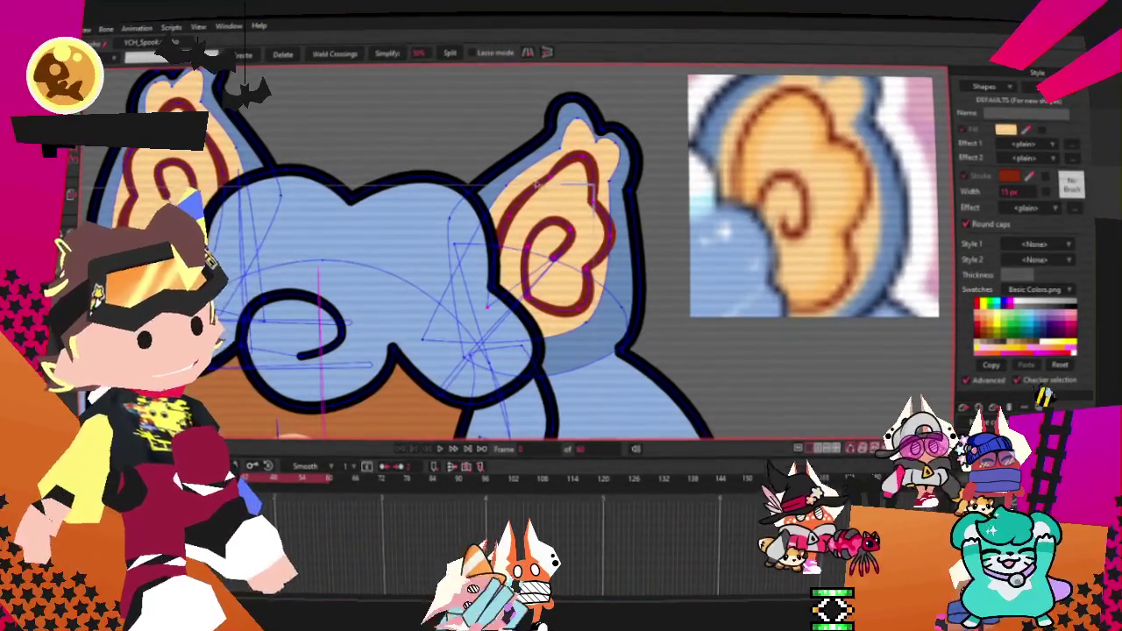
pyautogui.hotkey('ctrl', 'a')
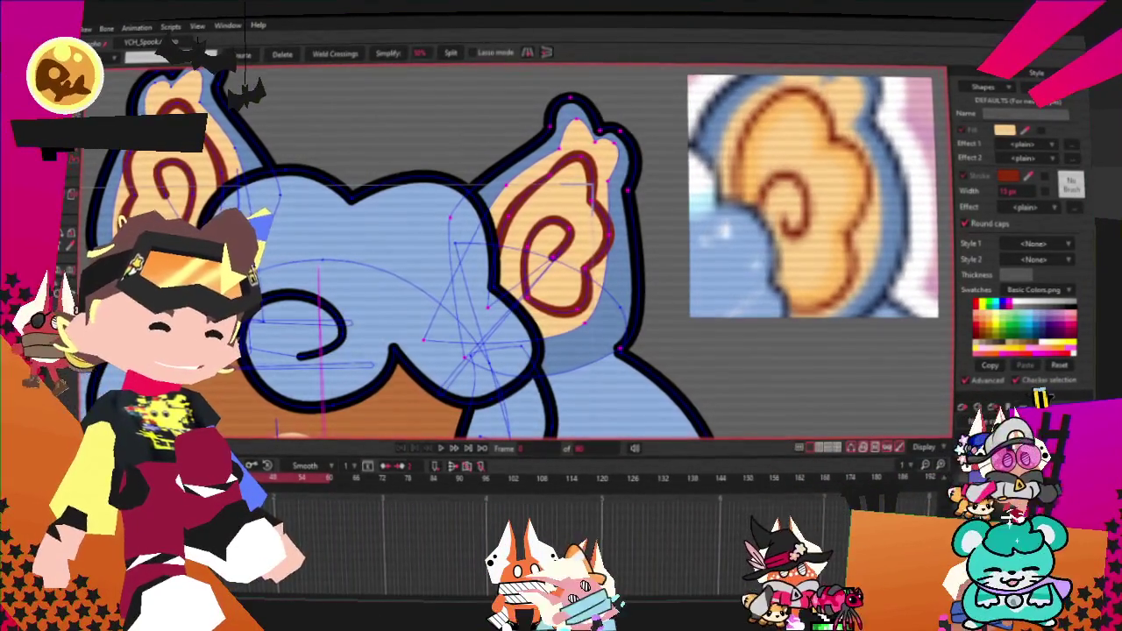
pyautogui.press('t')
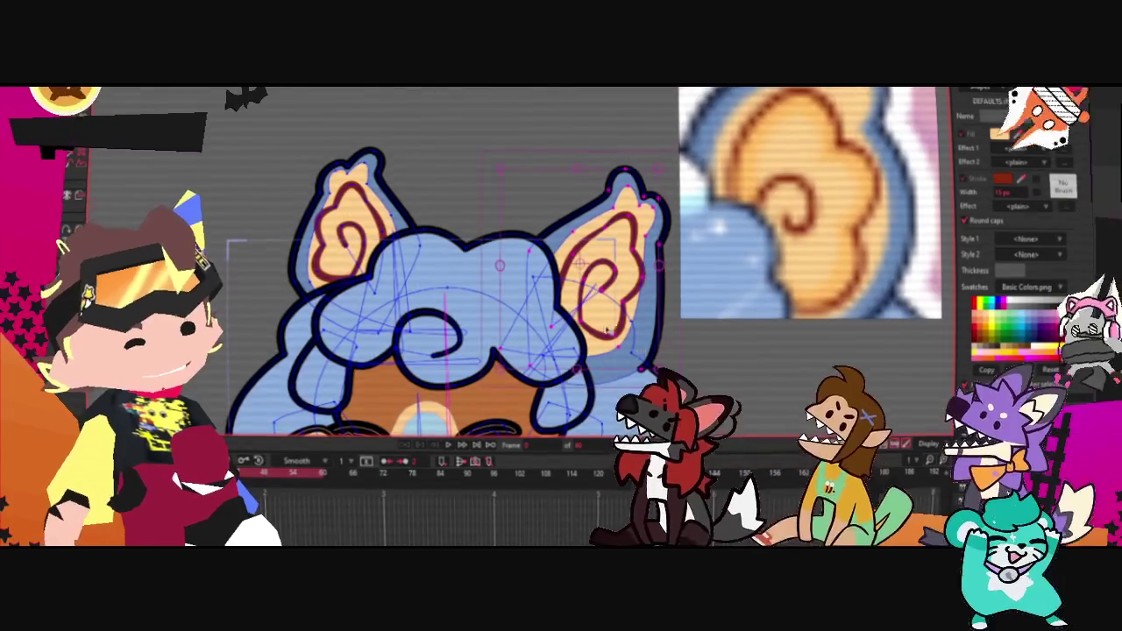
# Step: Zoom out to show the whole cat and the full reference sheet instead of the ear close-up
pyautogui.scroll(-5, 491, 307)
pyautogui.scroll(2, 490, 289)
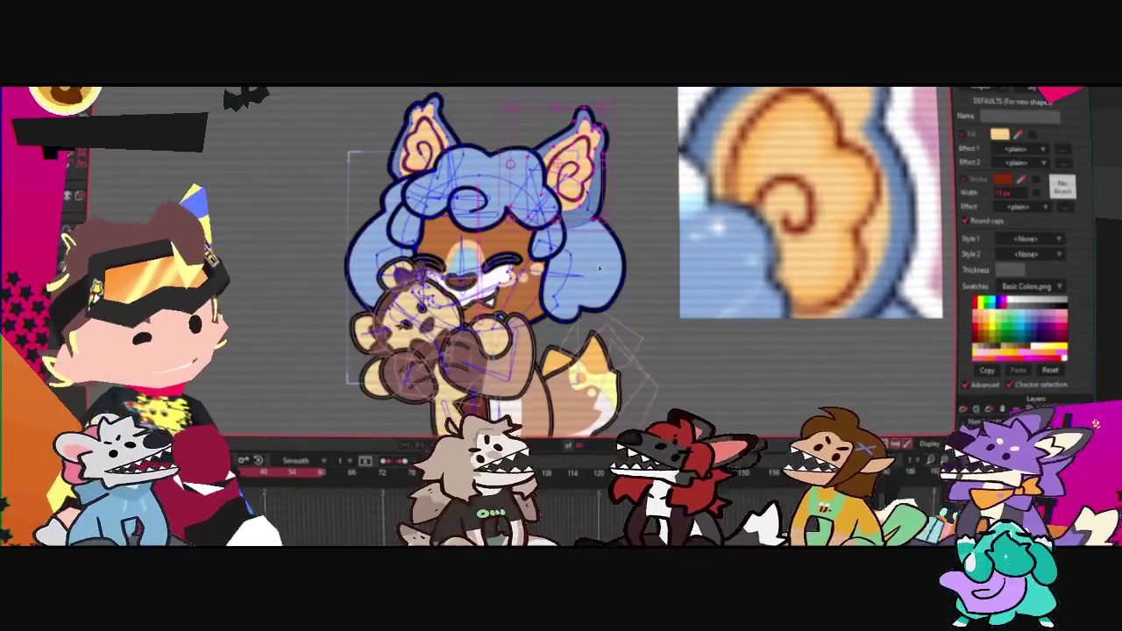
pyautogui.scroll(-5, 810, 201)
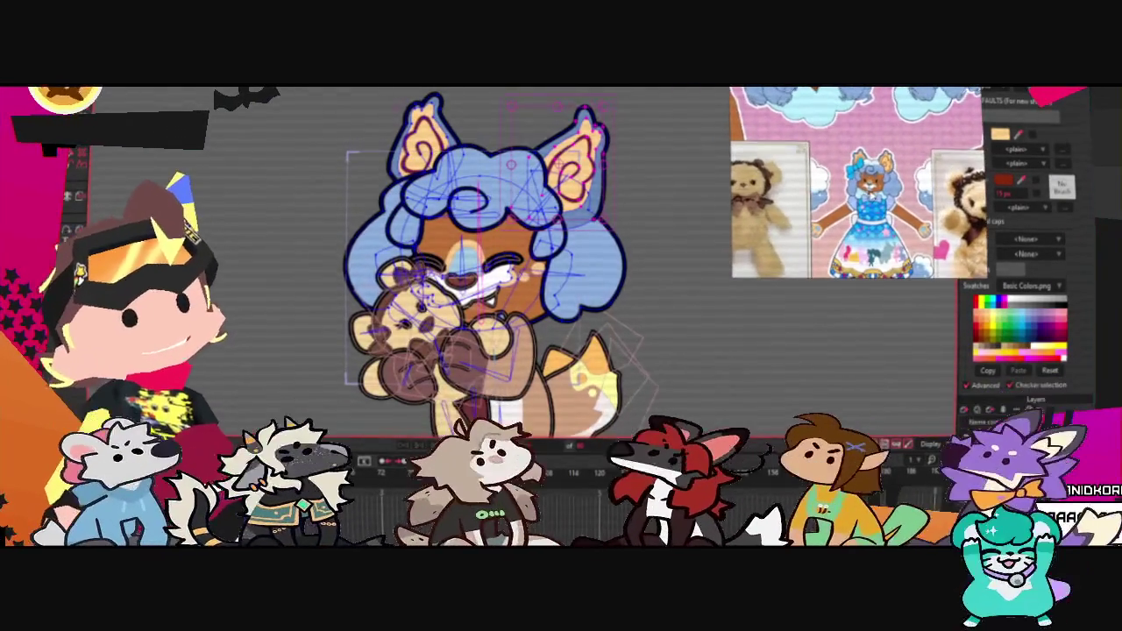
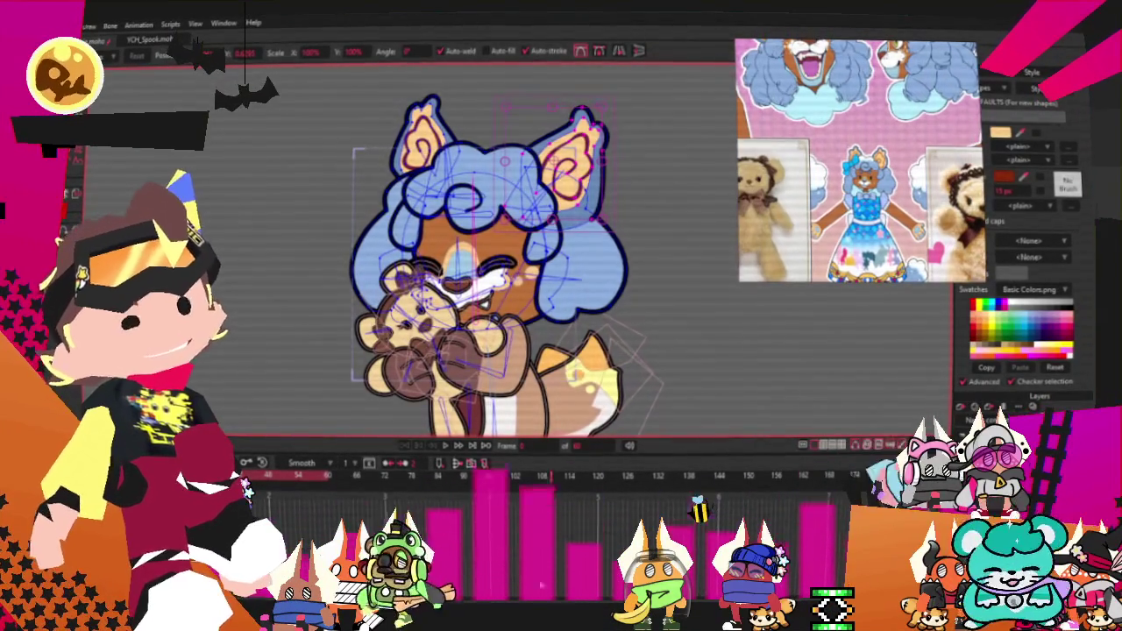
# Step: Select the teddy bear's artwork instead of the hair
pyautogui.scroll(5, 456, 387)
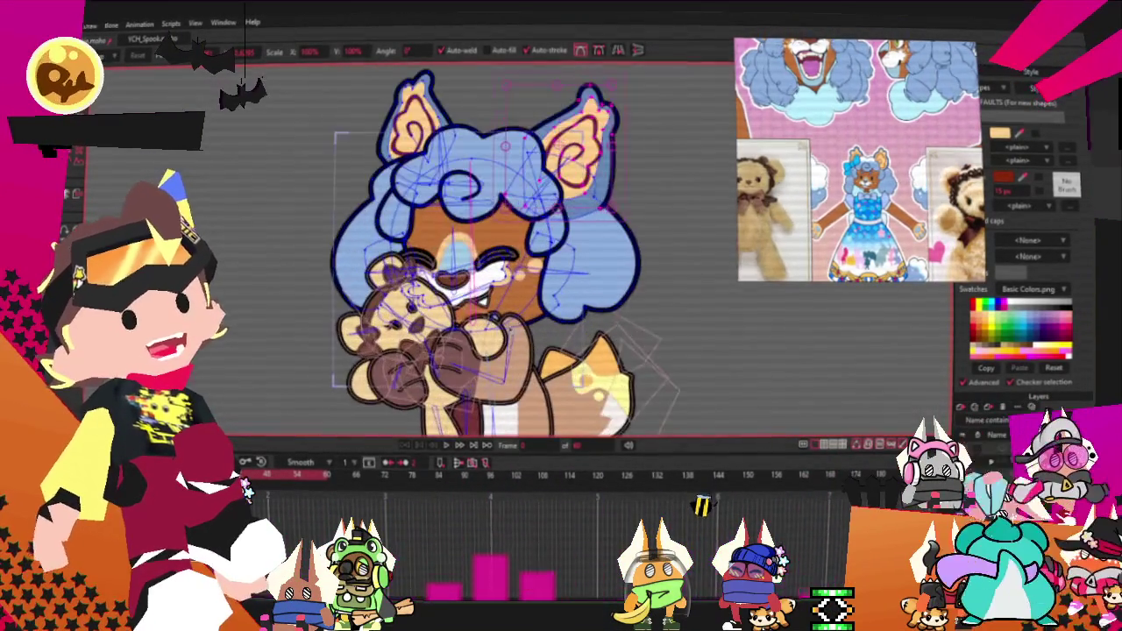
pyautogui.scroll(2, 456, 386)
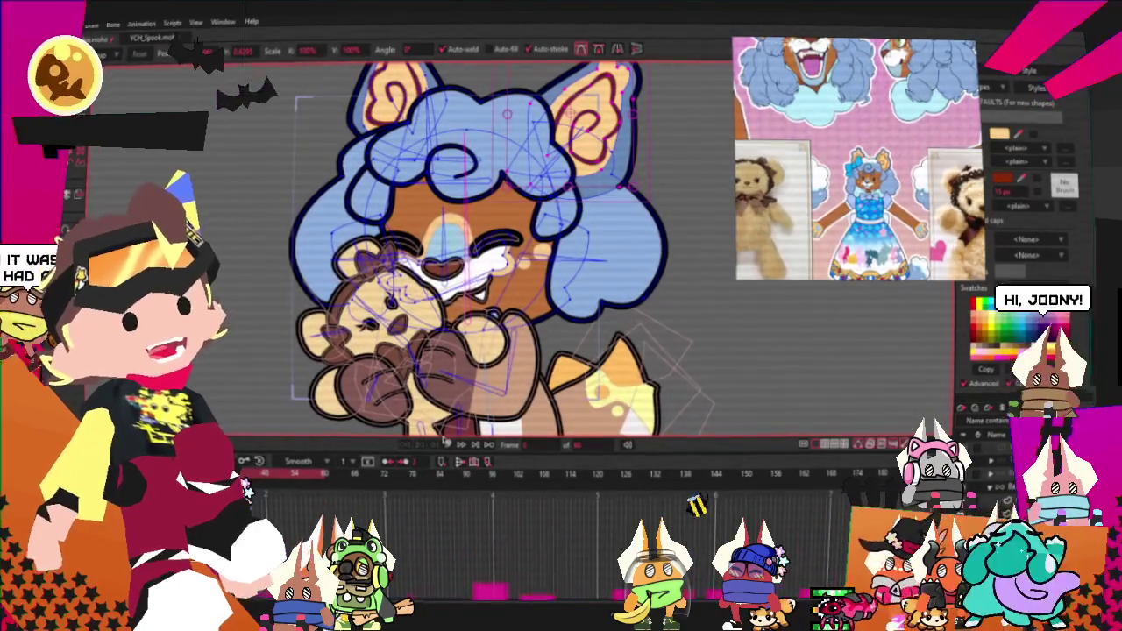
pyautogui.scroll(-5, 445, 441)
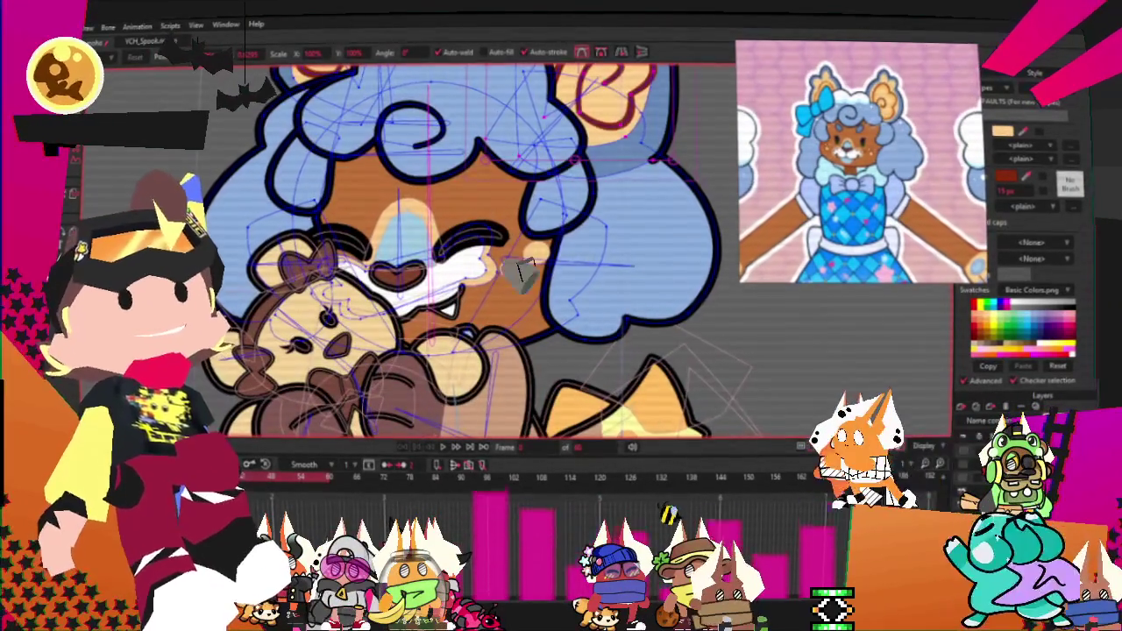
pyautogui.click(272, 372)
pyautogui.scroll(2, 324, 187)
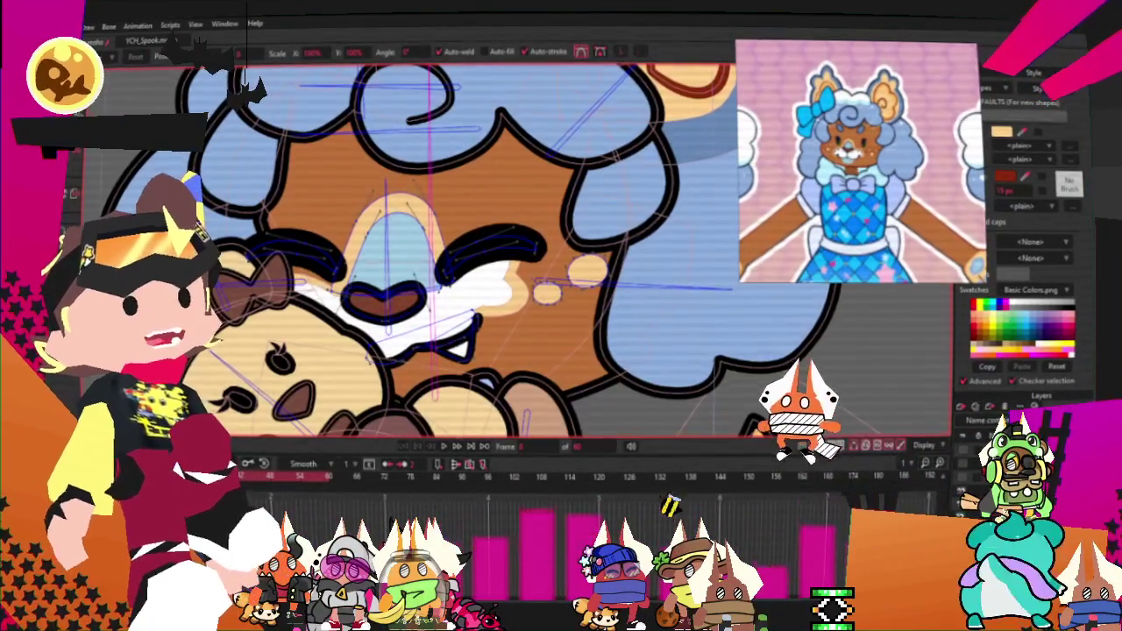
pyautogui.scroll(2, 395, 254)
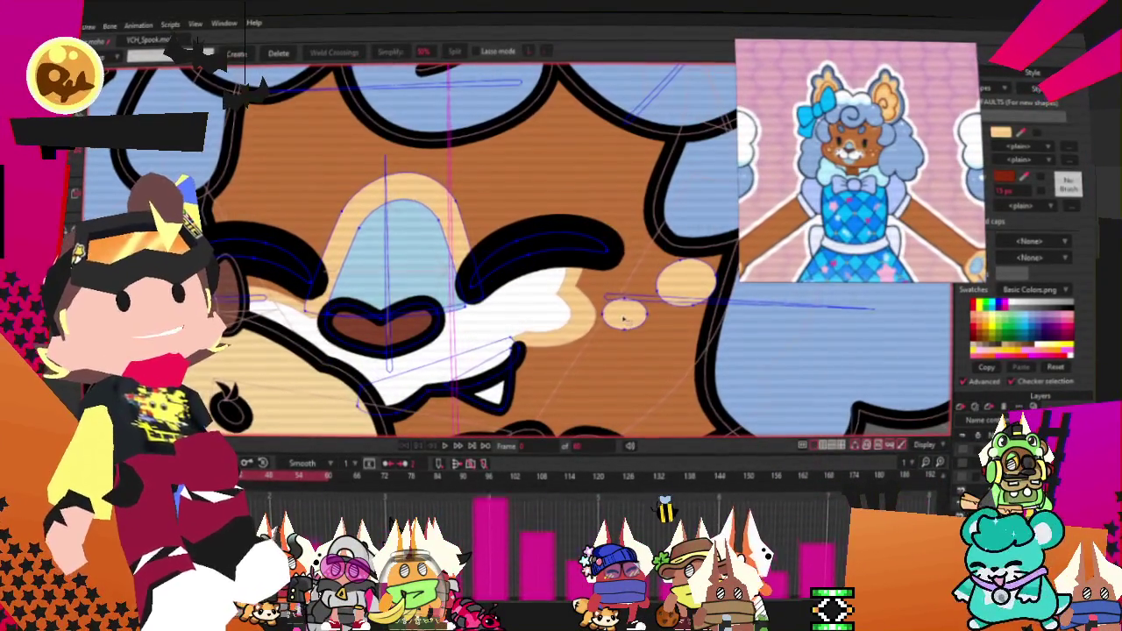
pyautogui.scroll(2, 681, 298)
# Step: Select the face's round cheek spots as whole shapes and play back the animation
pyautogui.press('2')
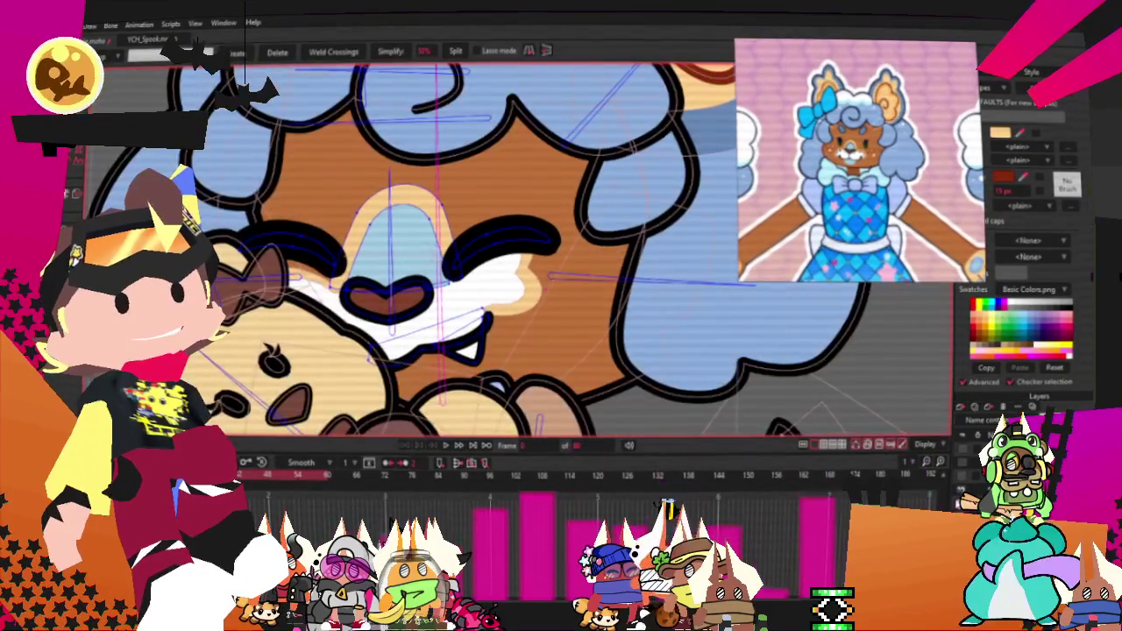
pyautogui.click(548, 279)
pyautogui.scroll(2, 549, 255)
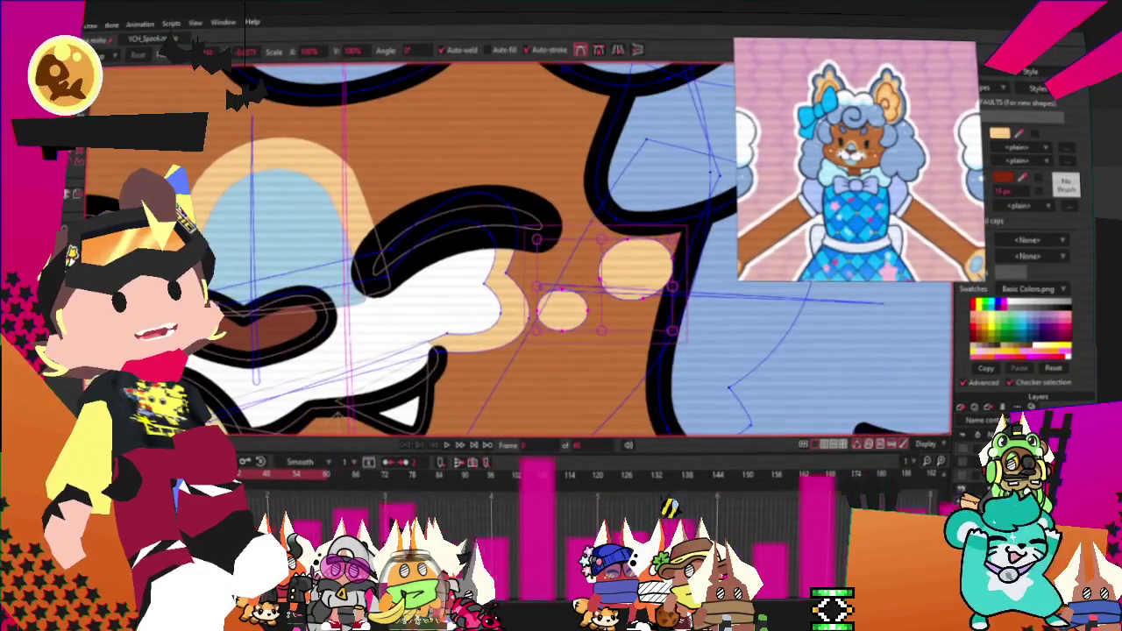
pyautogui.press('q')
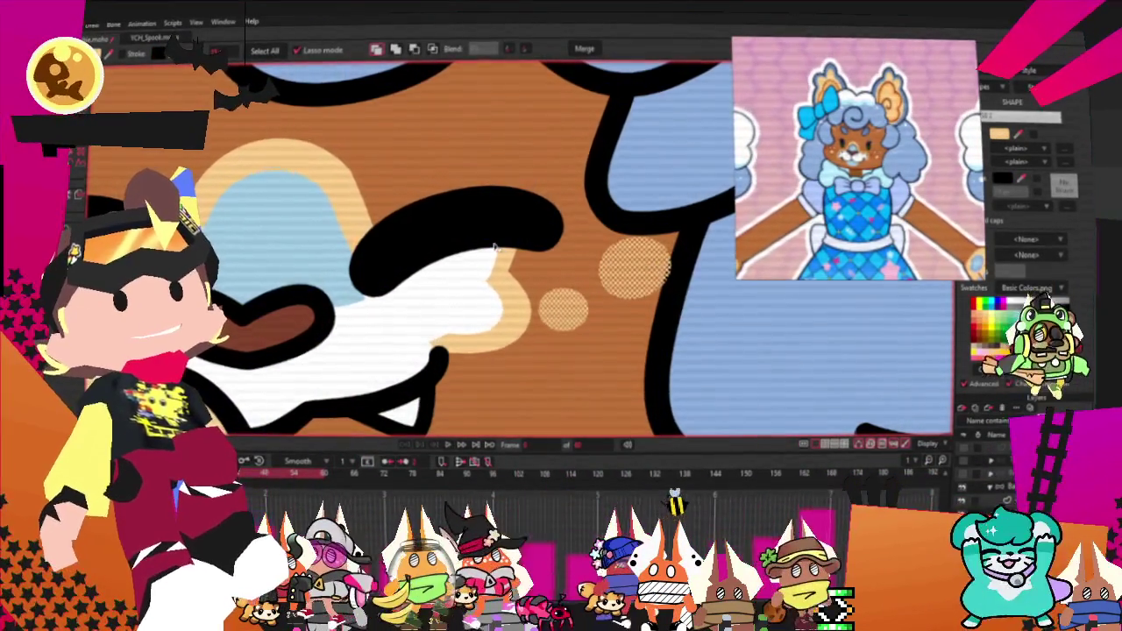
pyautogui.scroll(-2, 531, 262)
pyautogui.scroll(-2, 551, 266)
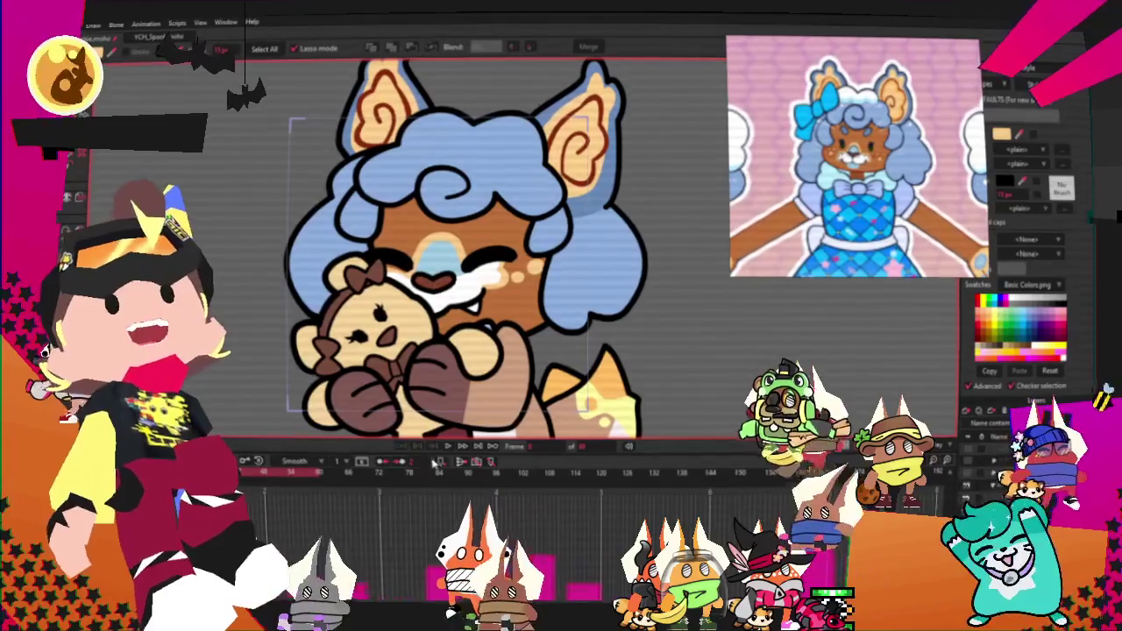
pyautogui.click(447, 445)
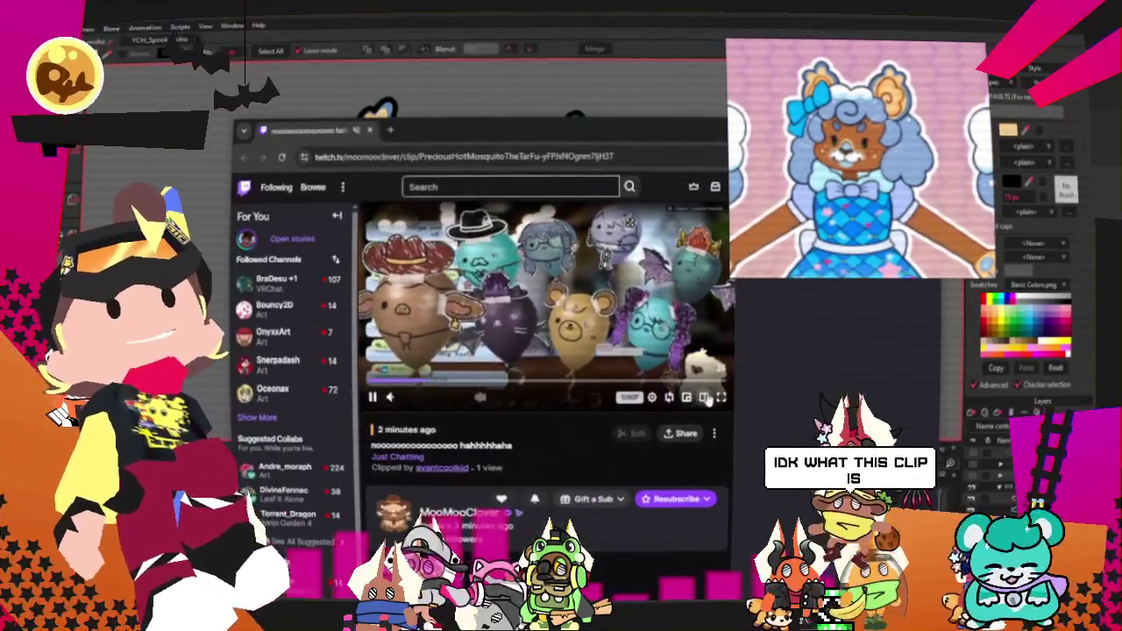
# Step: Enlarge the Twitch clip player, maximize and reposition the browser window, and reload the clip
pyautogui.click(706, 398)
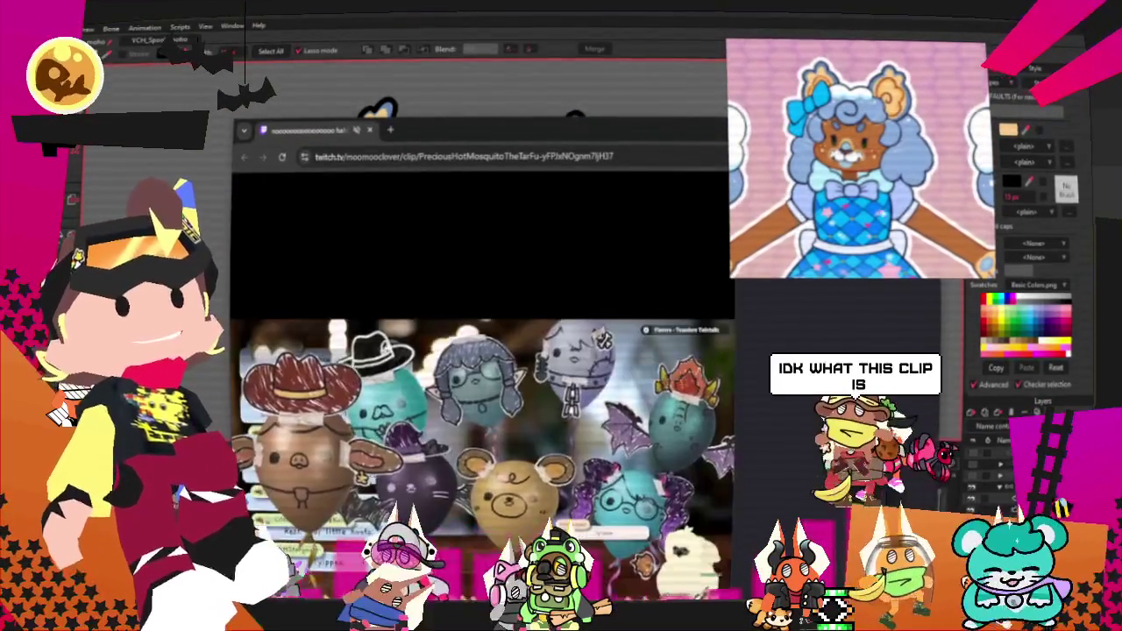
pyautogui.doubleClick(467, 133)
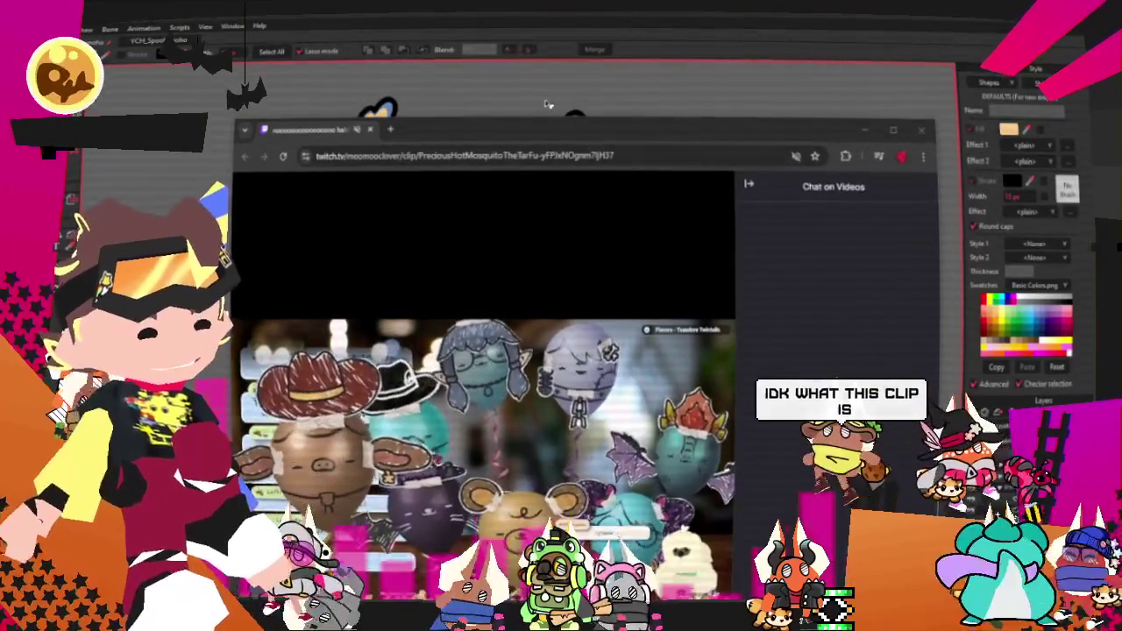
pyautogui.moveTo(467, 133); pyautogui.dragTo(677, 65)
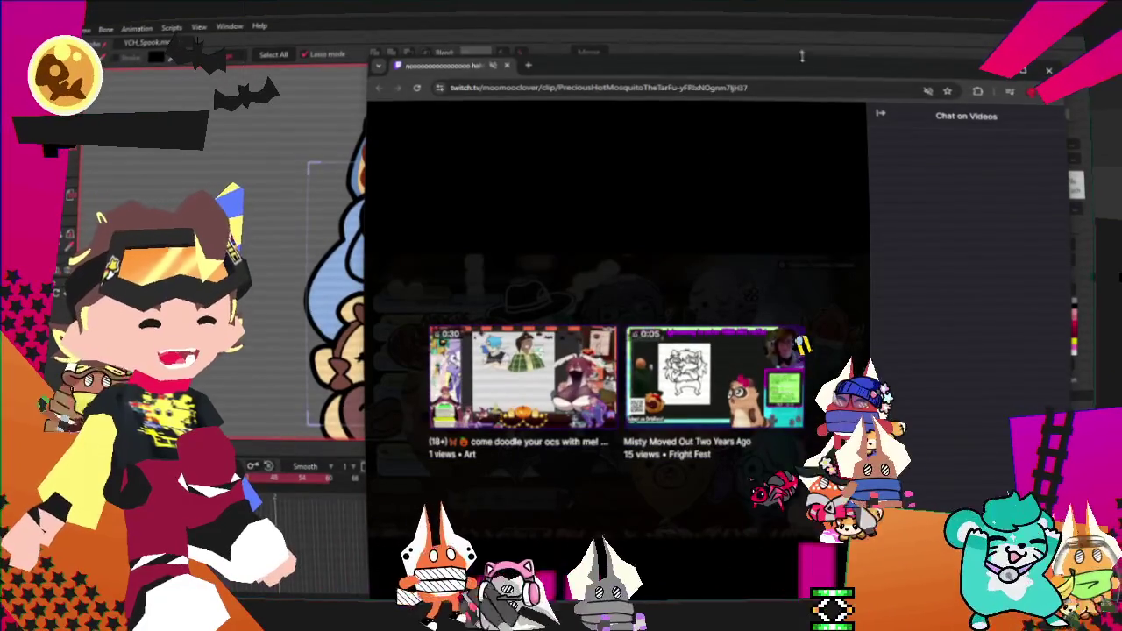
pyautogui.click(417, 88)
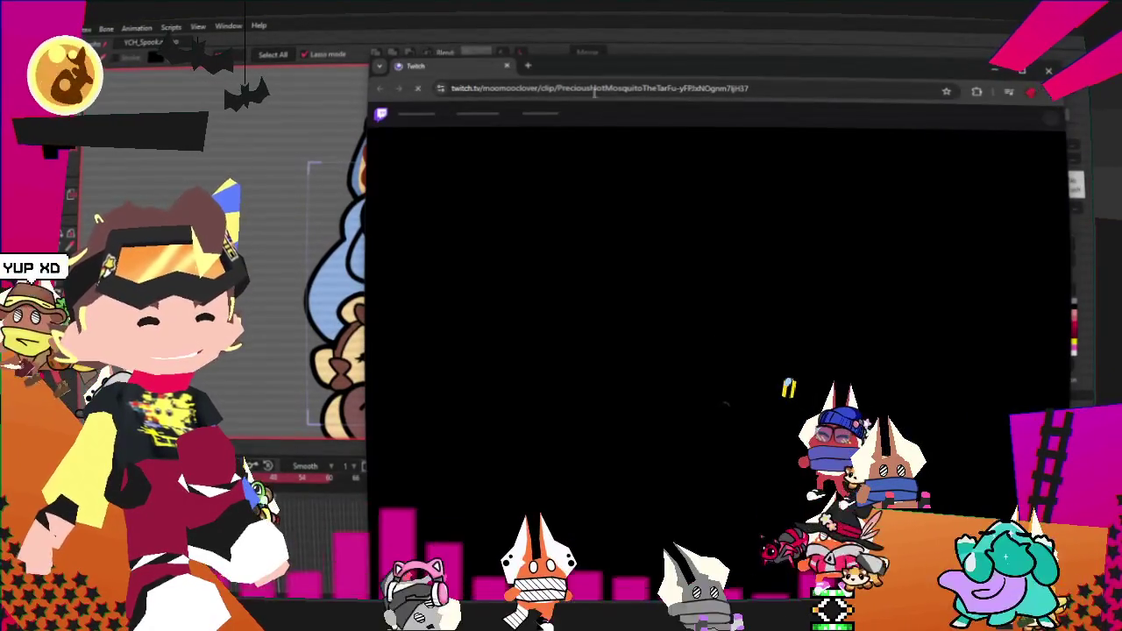
# Step: Switch the Twitch clip to theatre mode, nudge the window, then close it
pyautogui.moveTo(605, 73); pyautogui.dragTo(555, 68)
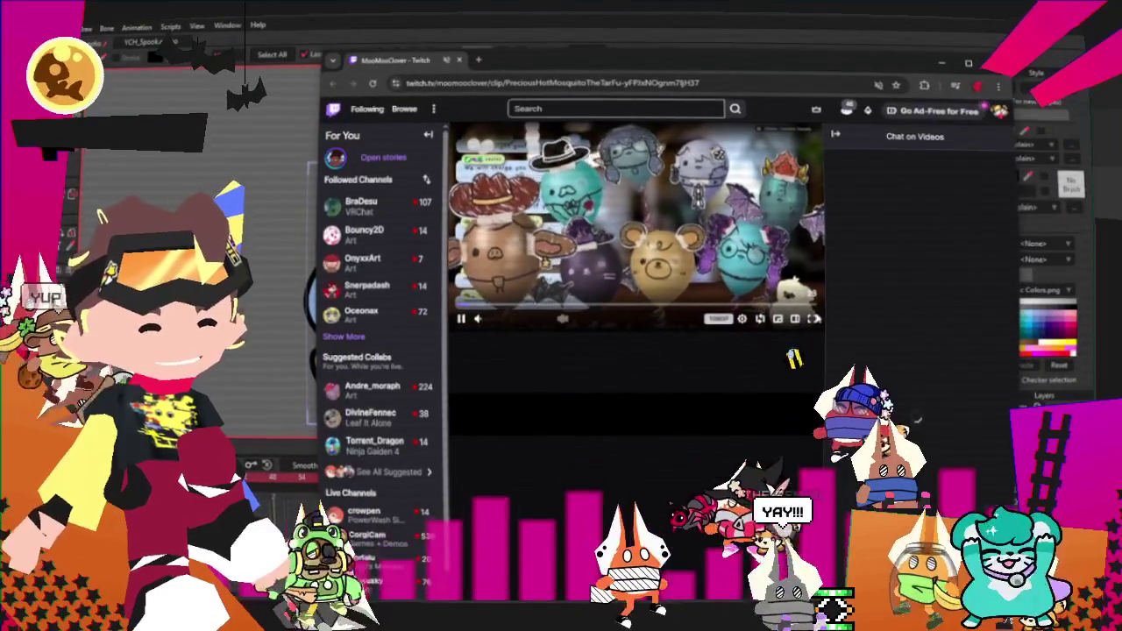
pyautogui.click(794, 318)
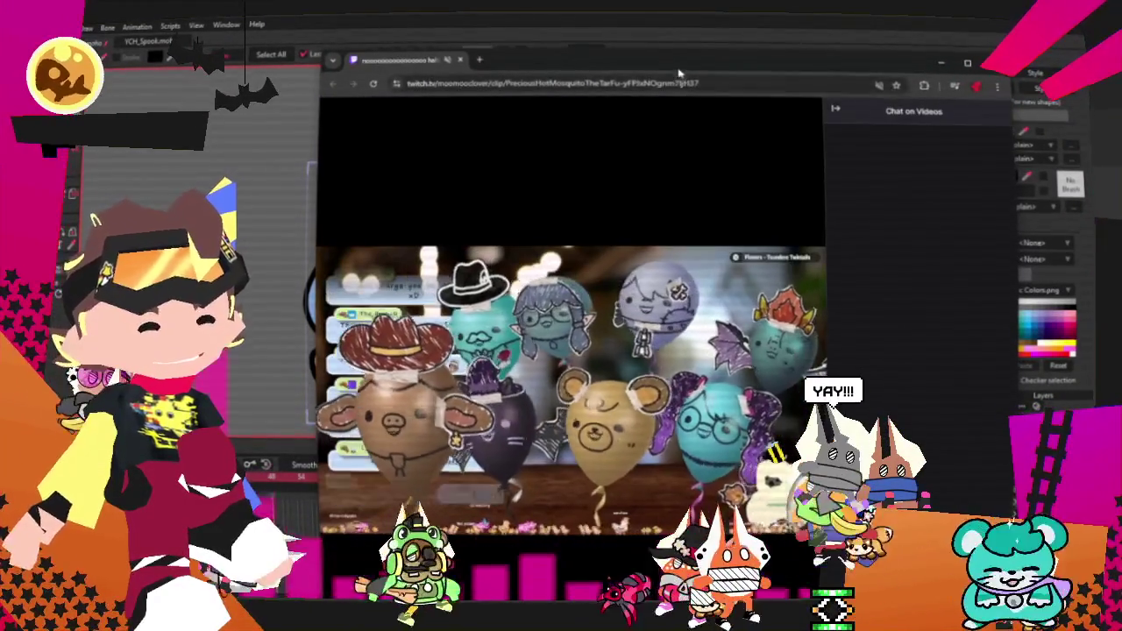
pyautogui.moveTo(679, 69); pyautogui.dragTo(704, 48)
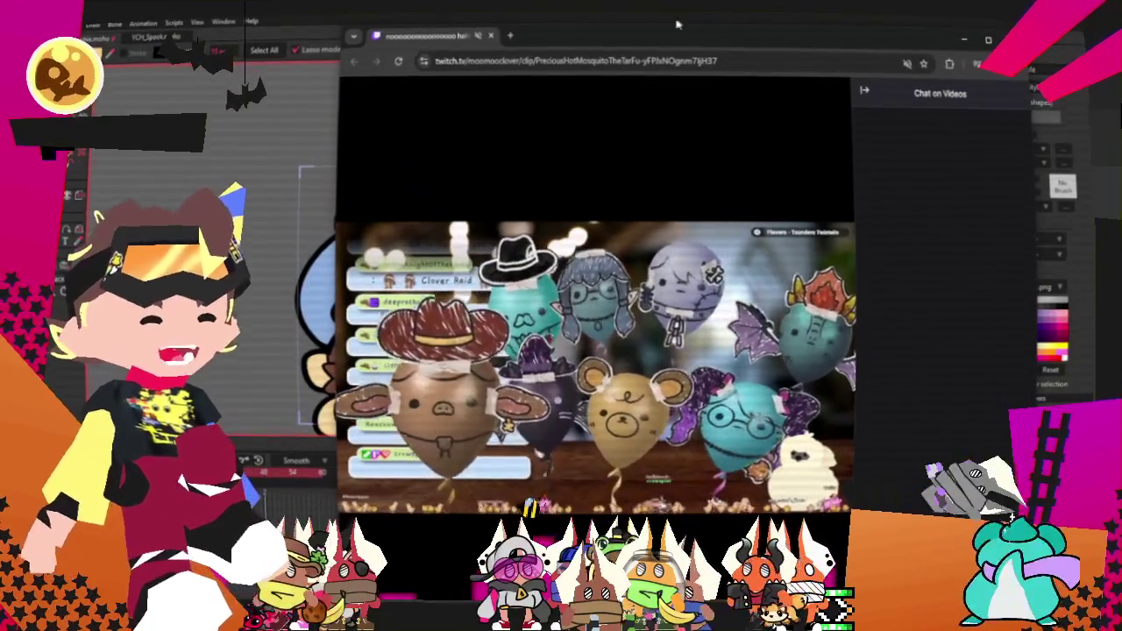
pyautogui.click(492, 37)
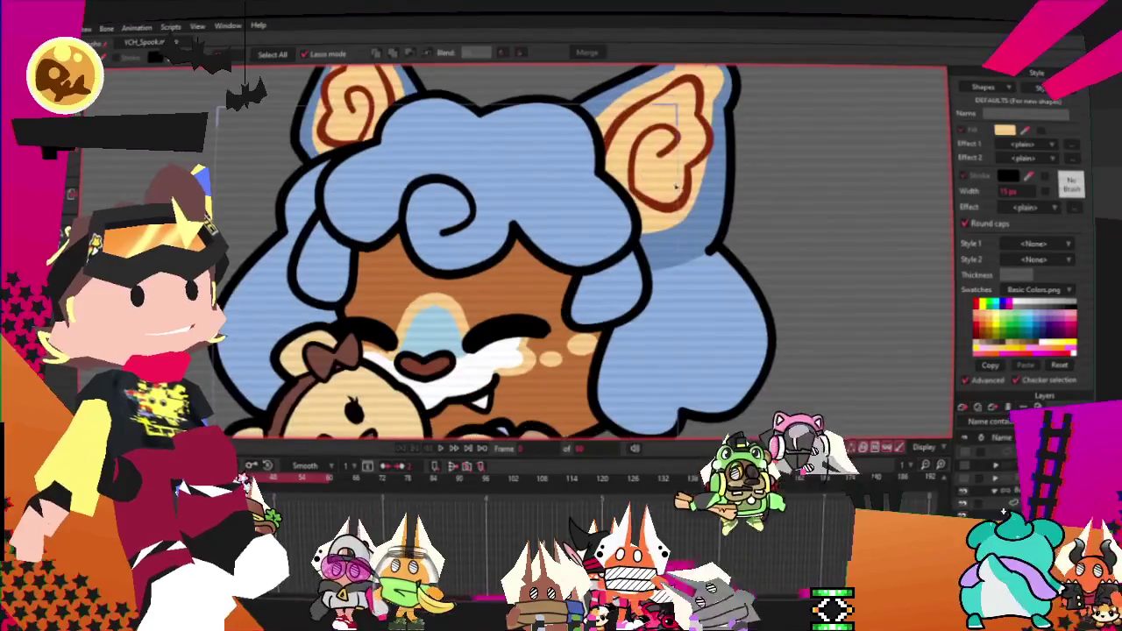
pyautogui.click(703, 208)
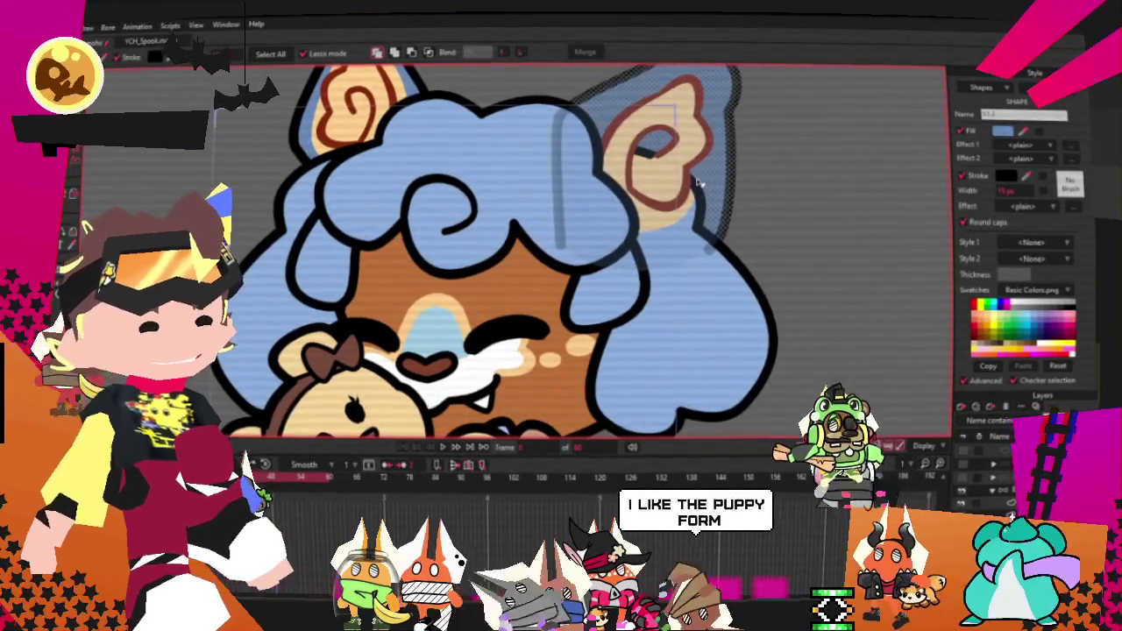
pyautogui.click(663, 179)
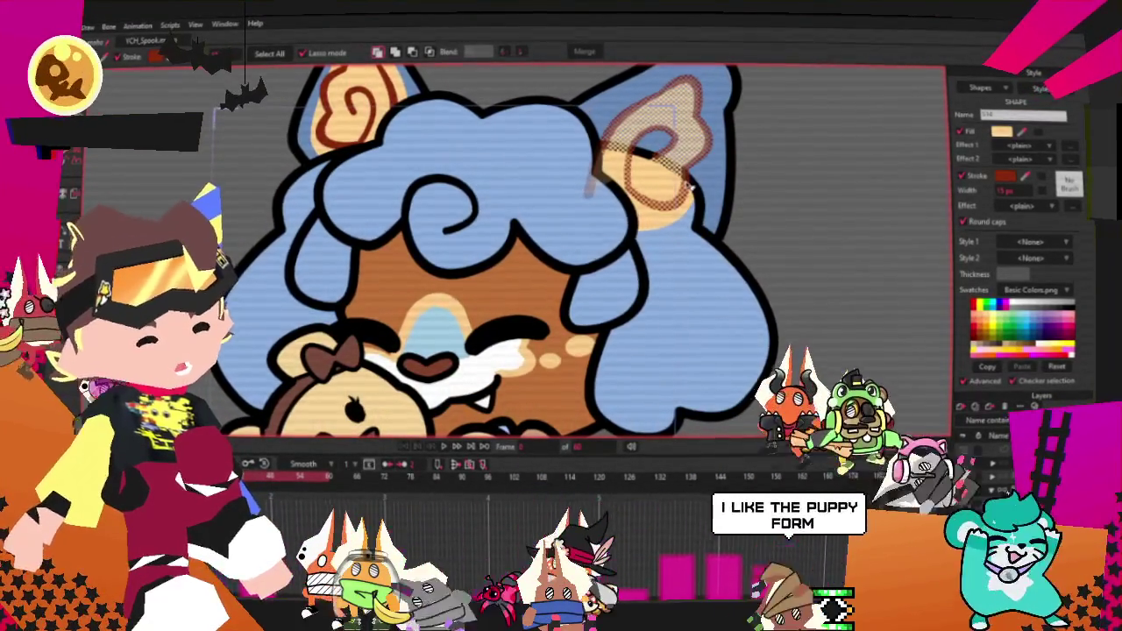
pyautogui.click(675, 197)
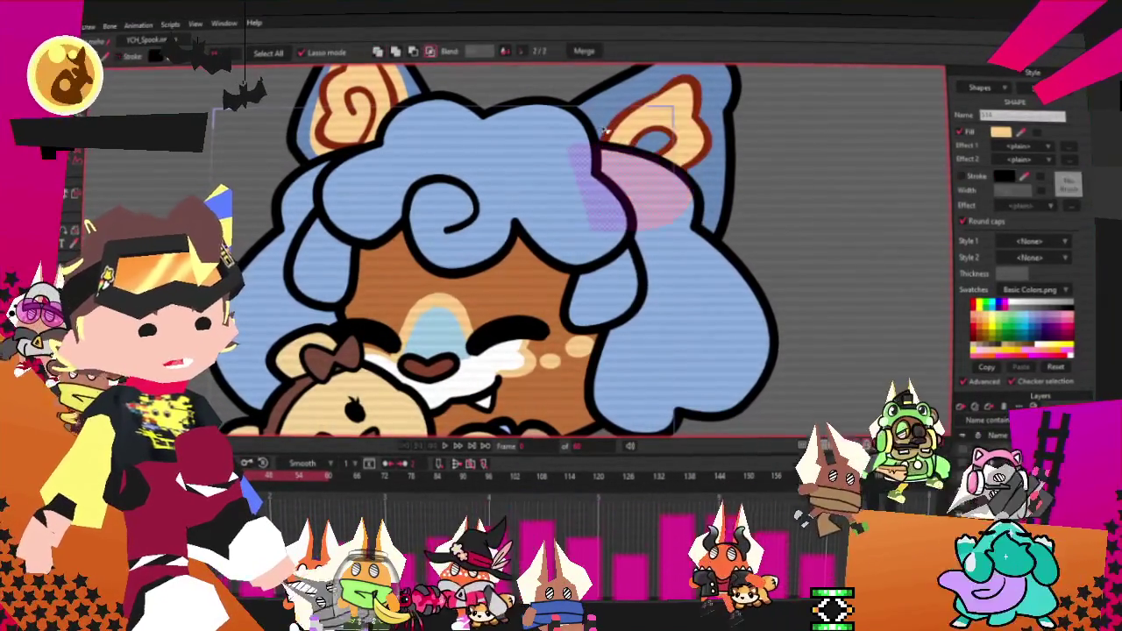
pyautogui.click(605, 114)
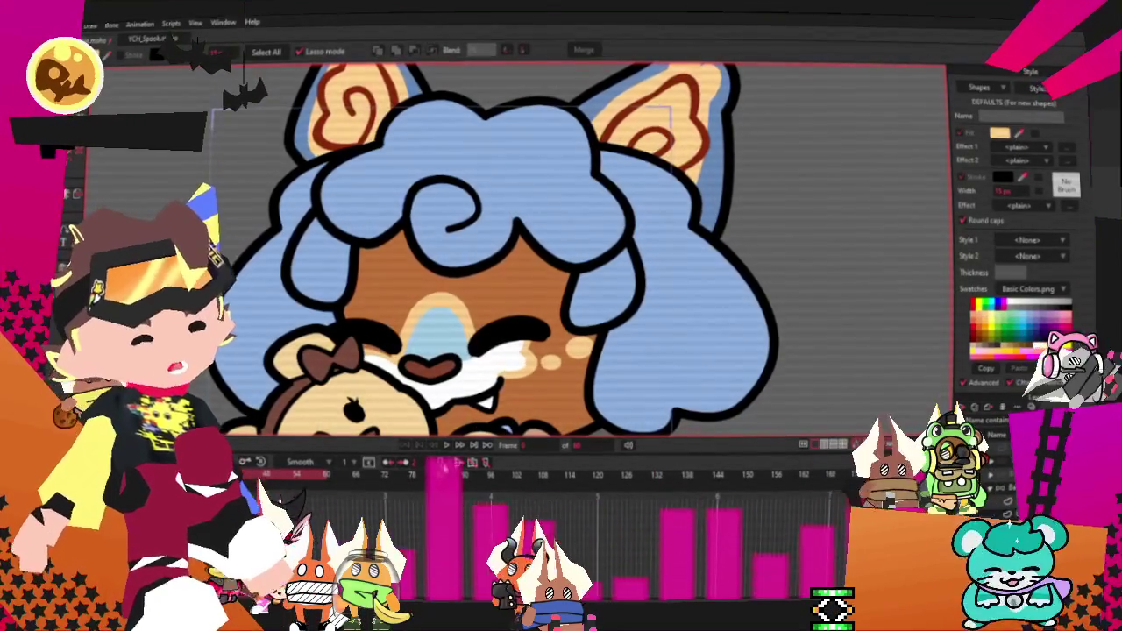
pyautogui.hotkey('ctrl', 'Right')
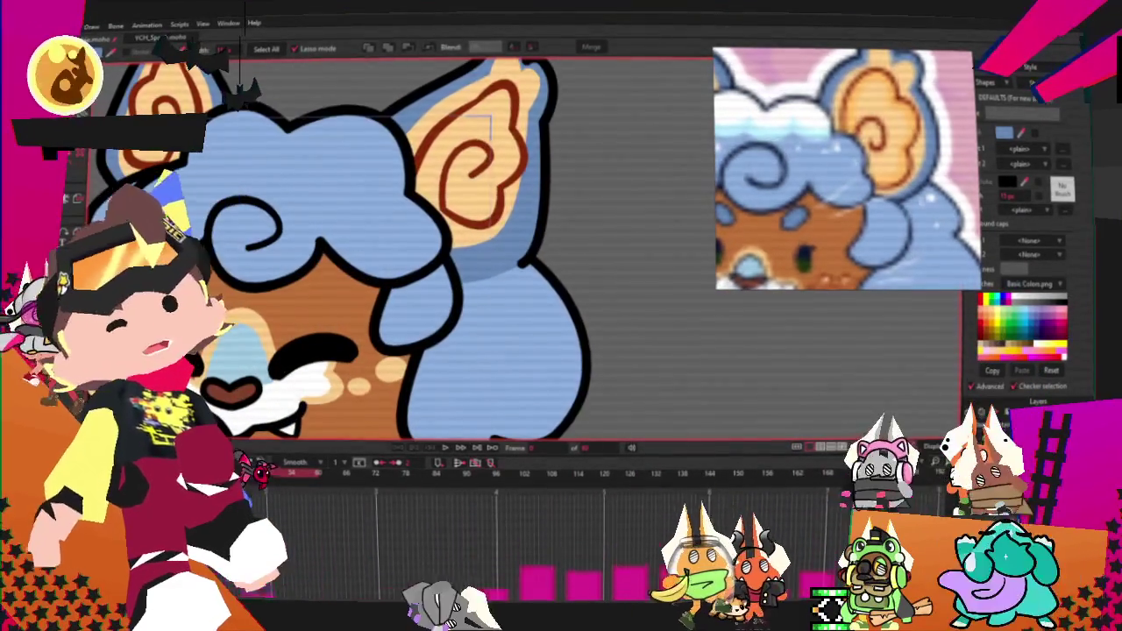
# Step: Toggle between point-editing and whole-shape tools, then preview the hair and ear movement
pyautogui.press('a')
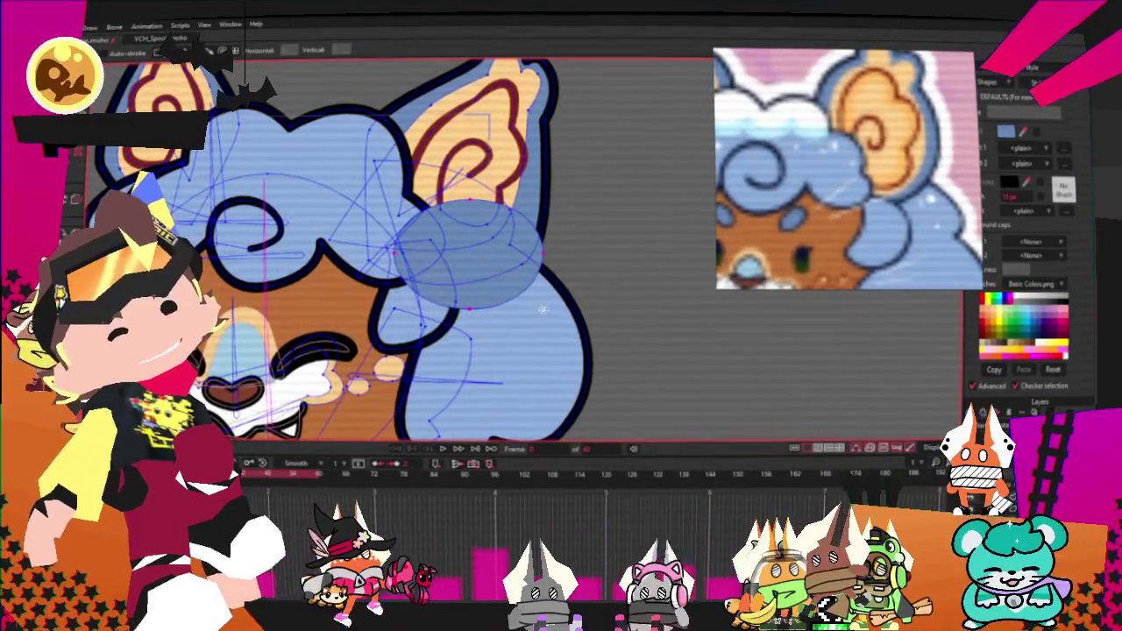
pyautogui.press('q')
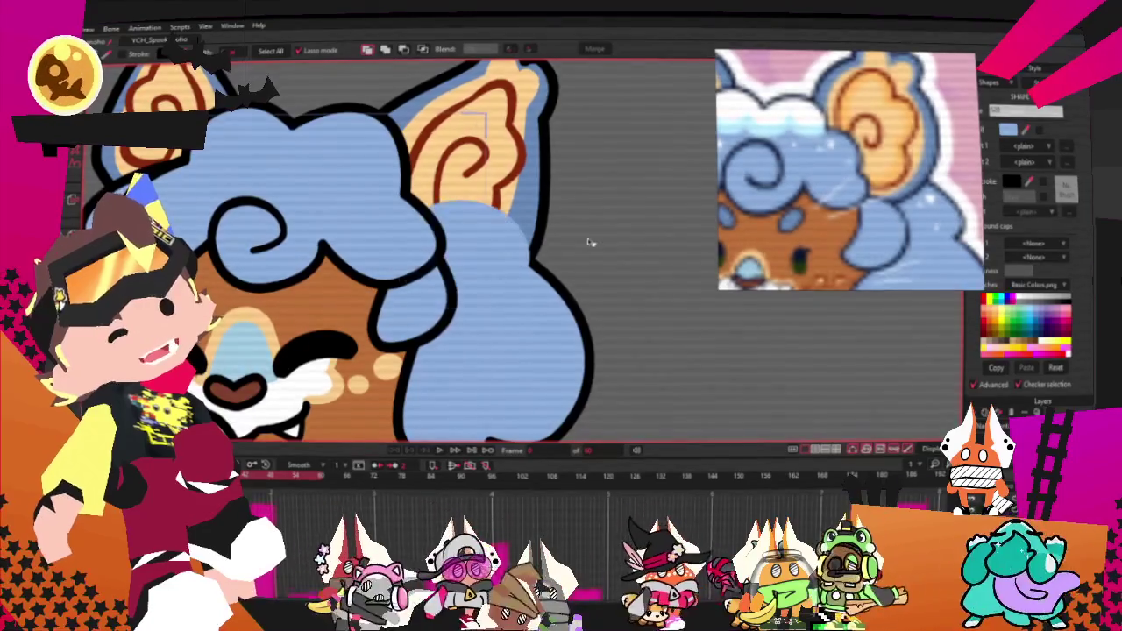
pyautogui.press('t')
pyautogui.scroll(2, 503, 224)
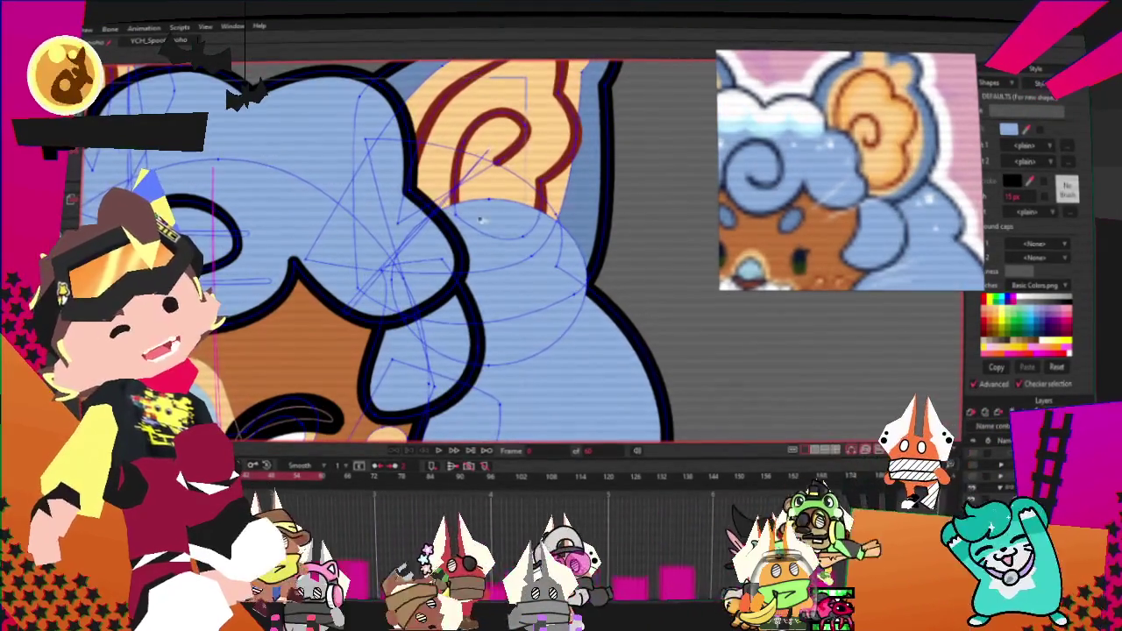
pyautogui.press('q')
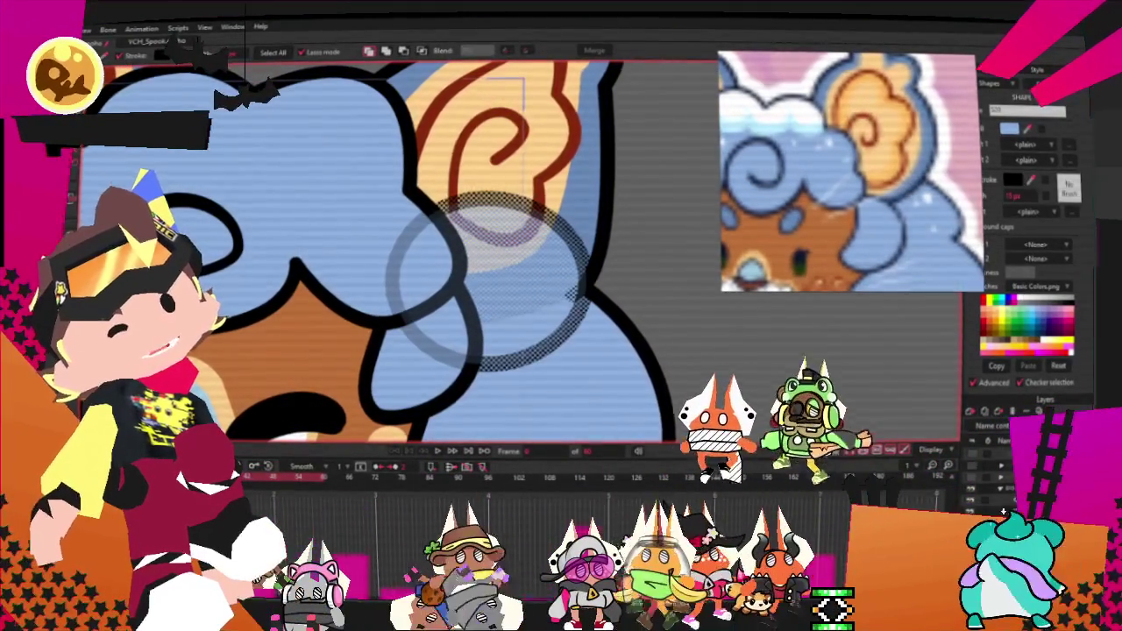
pyautogui.press('t')
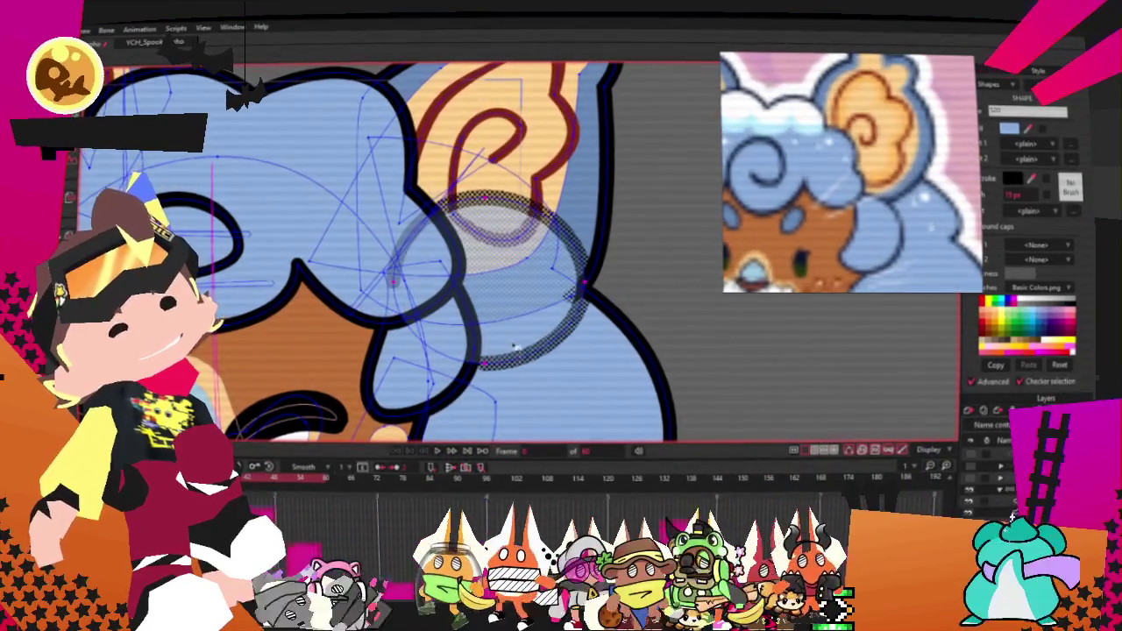
pyautogui.scroll(-3, 537, 366)
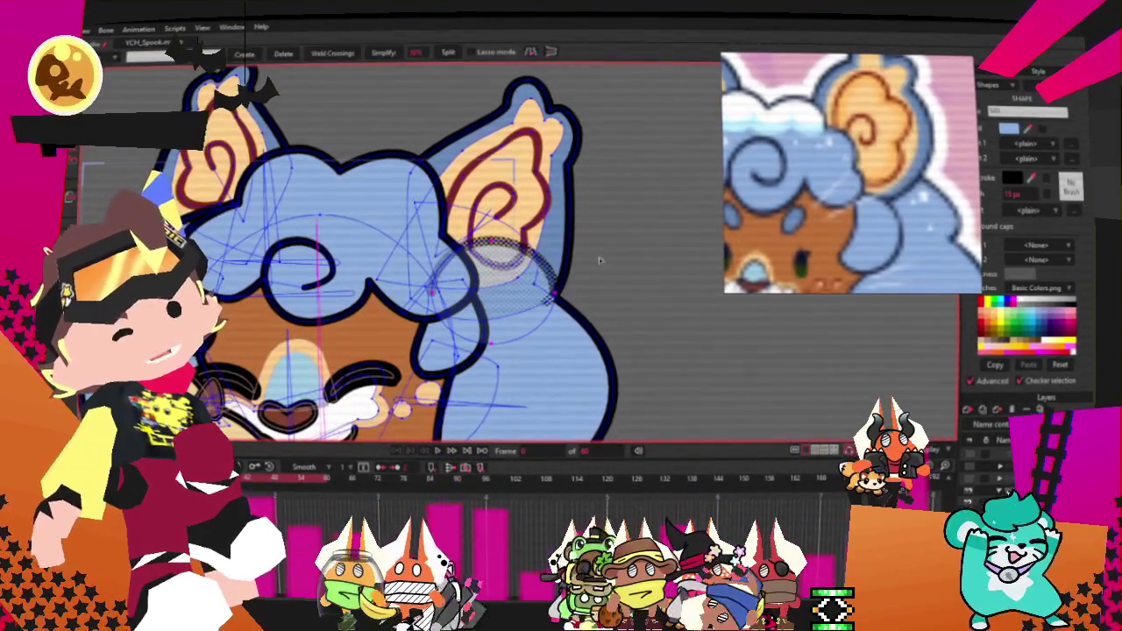
pyautogui.click(435, 451)
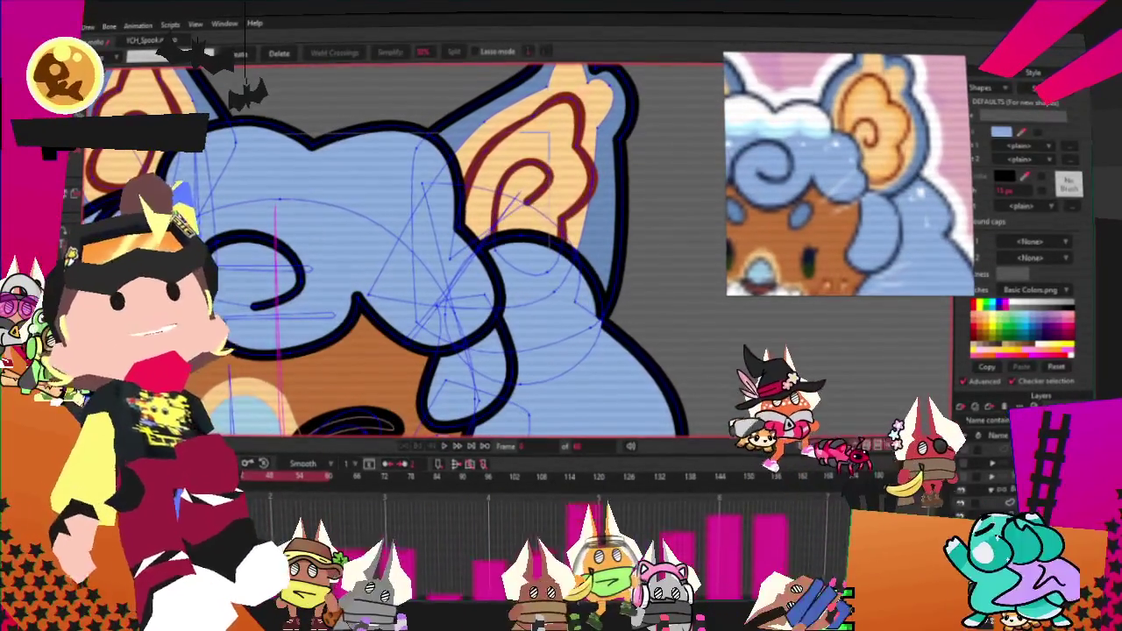
# Step: Cycle through the Select Bone, Bind Points and Select Points tools to reach Transform Points
pyautogui.press('b')
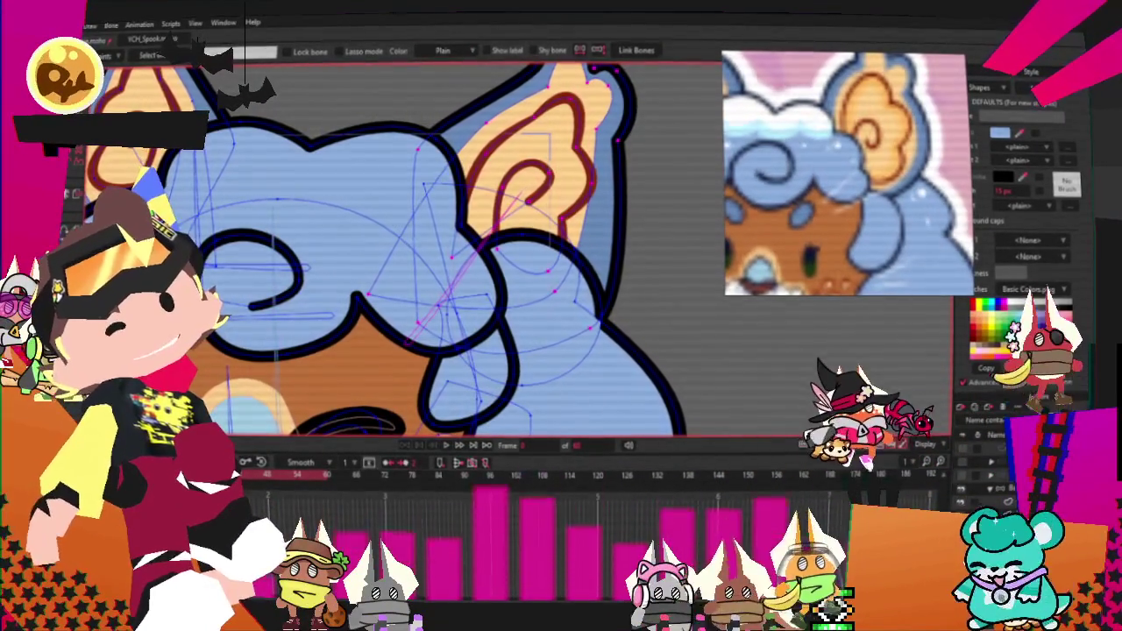
pyautogui.press('g')
pyautogui.press('i')
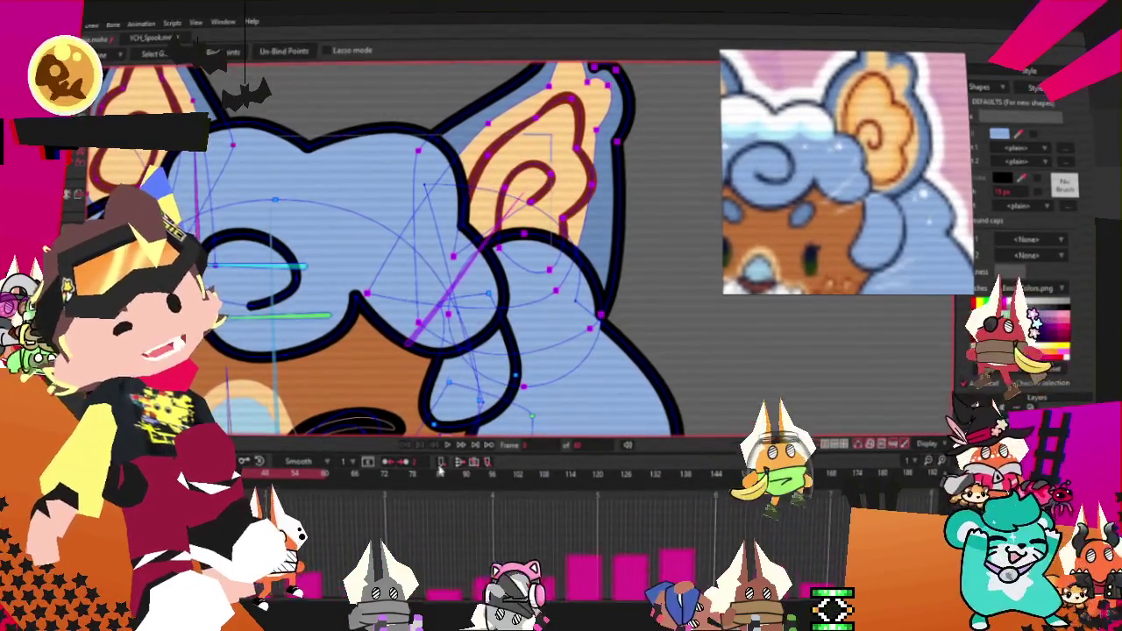
pyautogui.press('g')
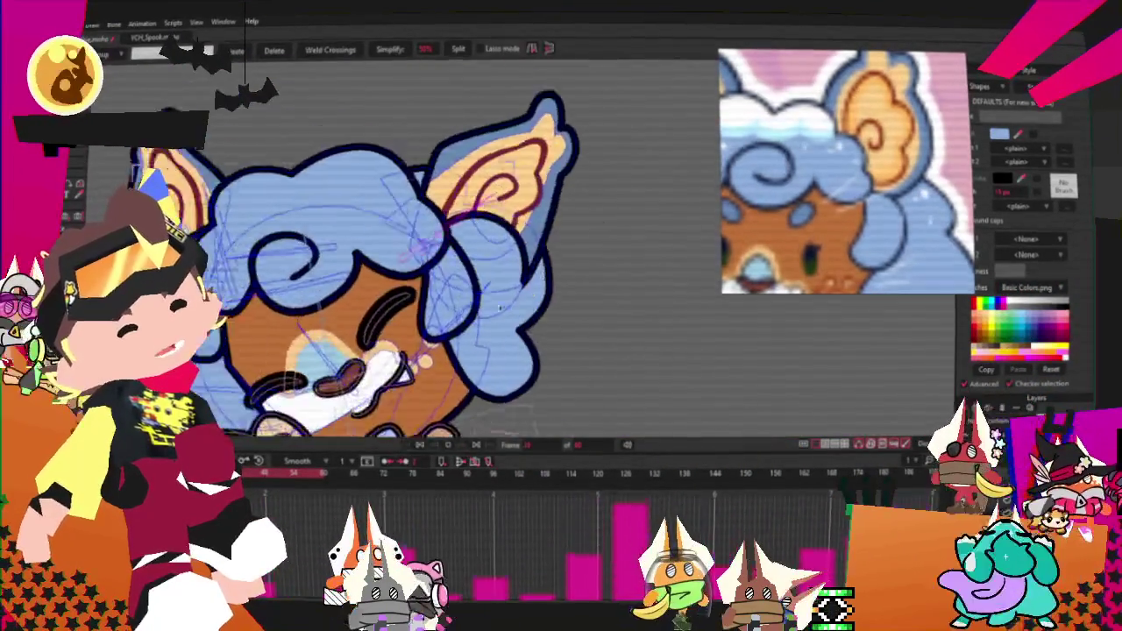
pyautogui.scroll(-5, 500, 308)
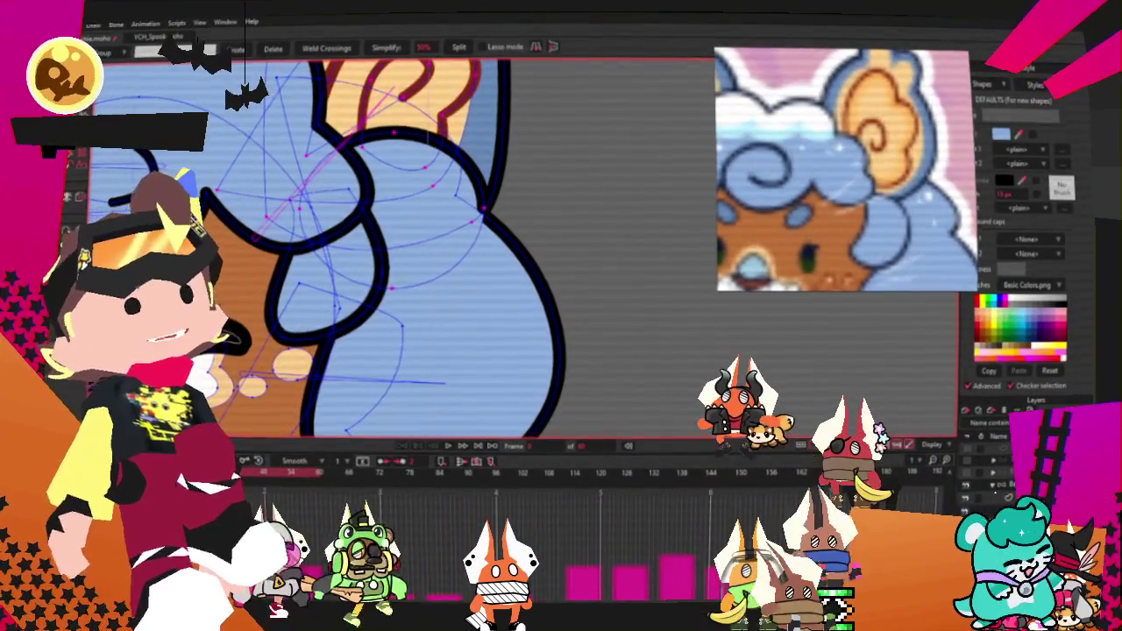
pyautogui.press('t')
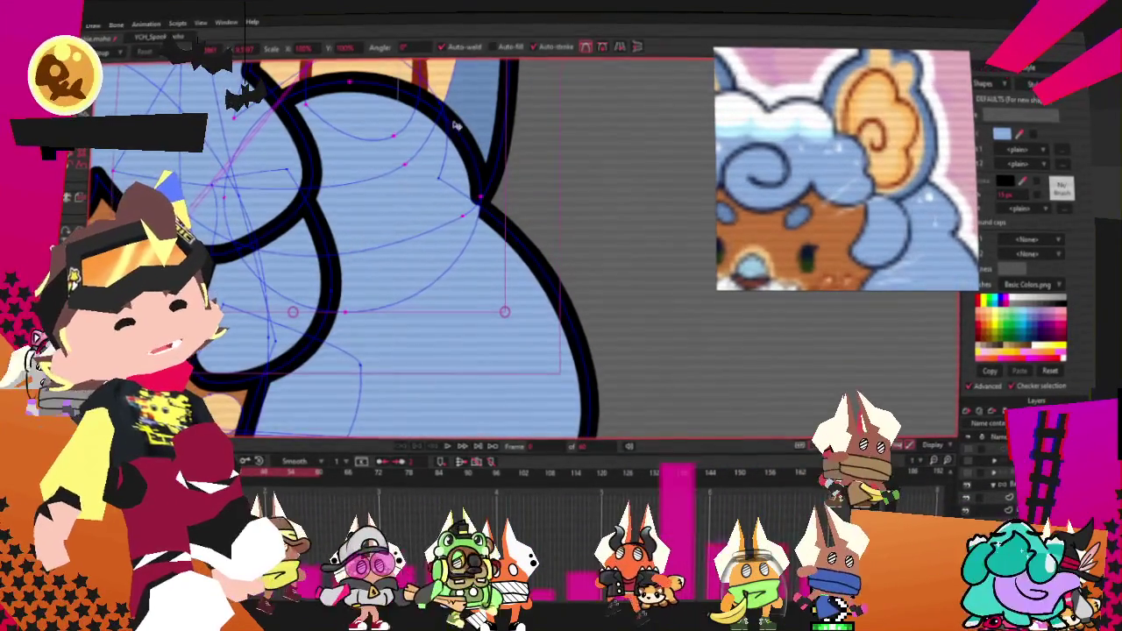
# Step: Pull the hair outline's top arc lower and shift its edge point left, then zoom out
pyautogui.keyDown('shift'); pyautogui.click(348, 82); pyautogui.keyUp('shift')
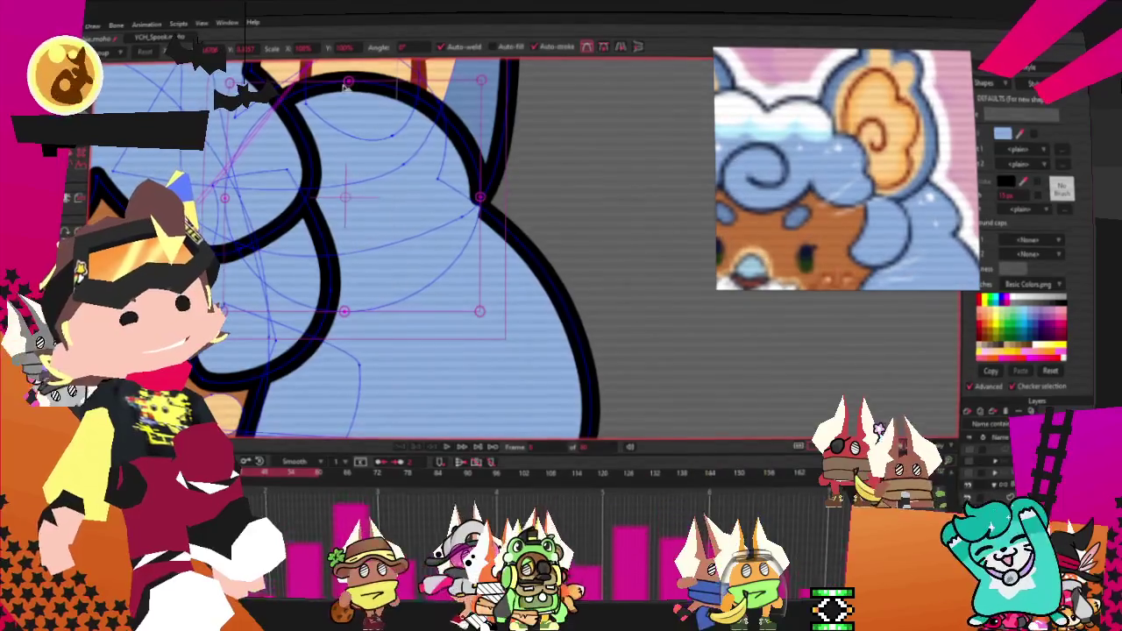
pyautogui.moveTo(348, 82); pyautogui.dragTo(345, 118)
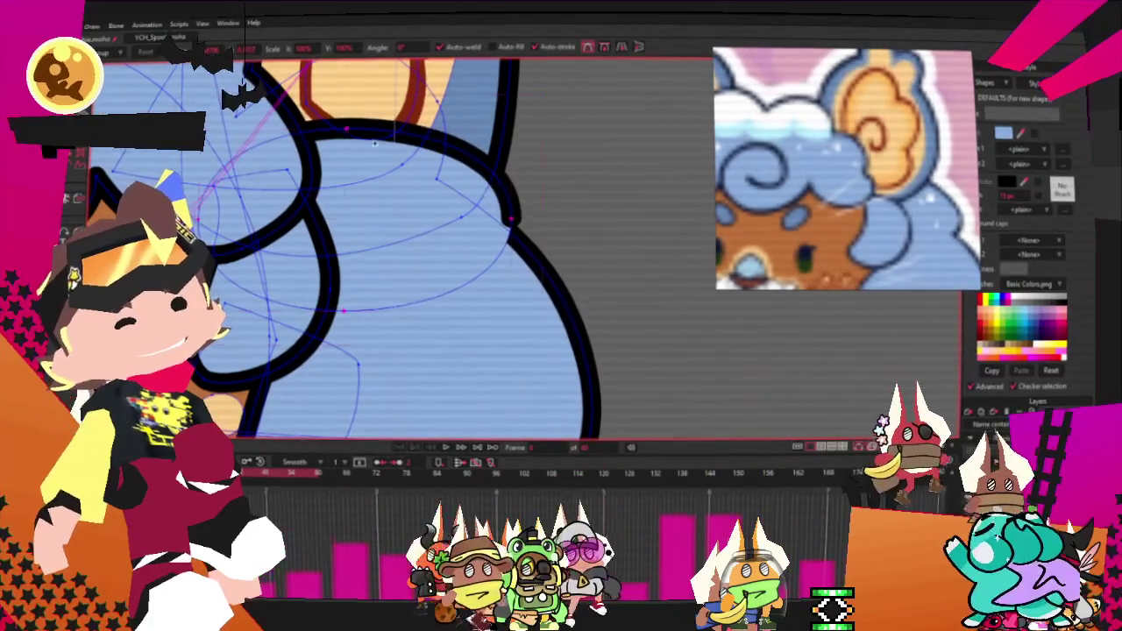
pyautogui.moveTo(528, 222); pyautogui.dragTo(472, 225)
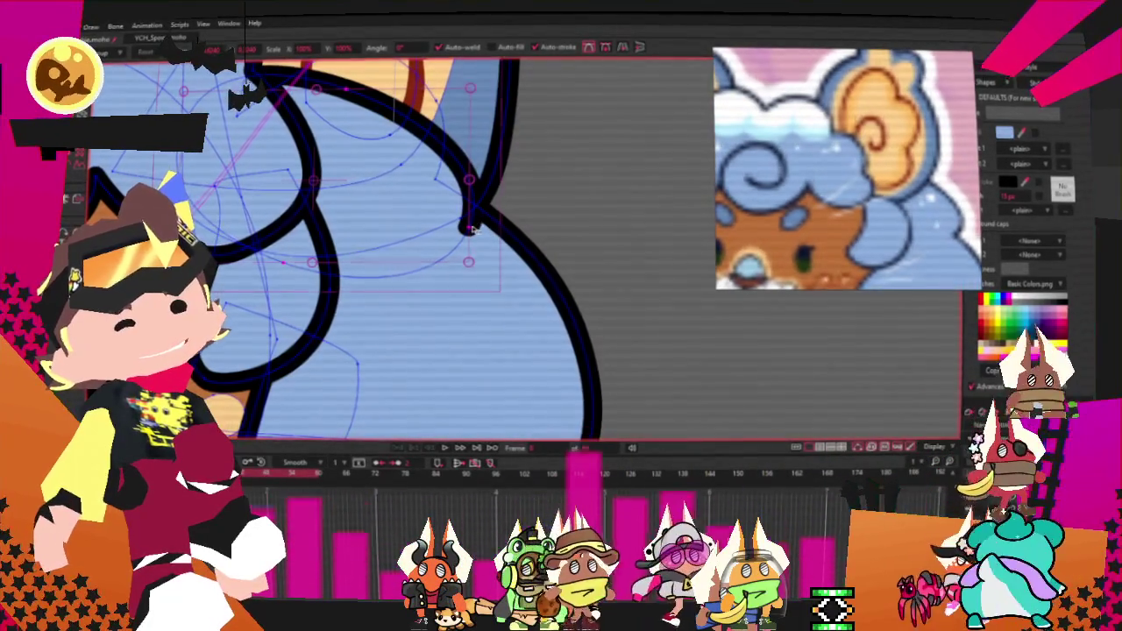
pyautogui.scroll(-2, 495, 193)
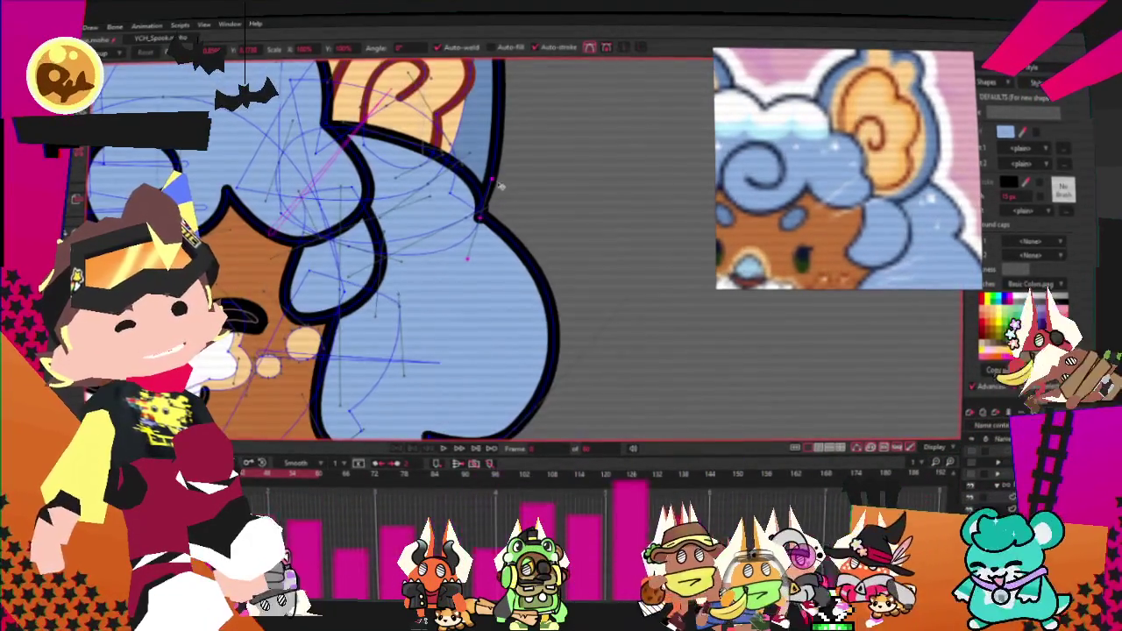
pyautogui.scroll(2, 379, 117)
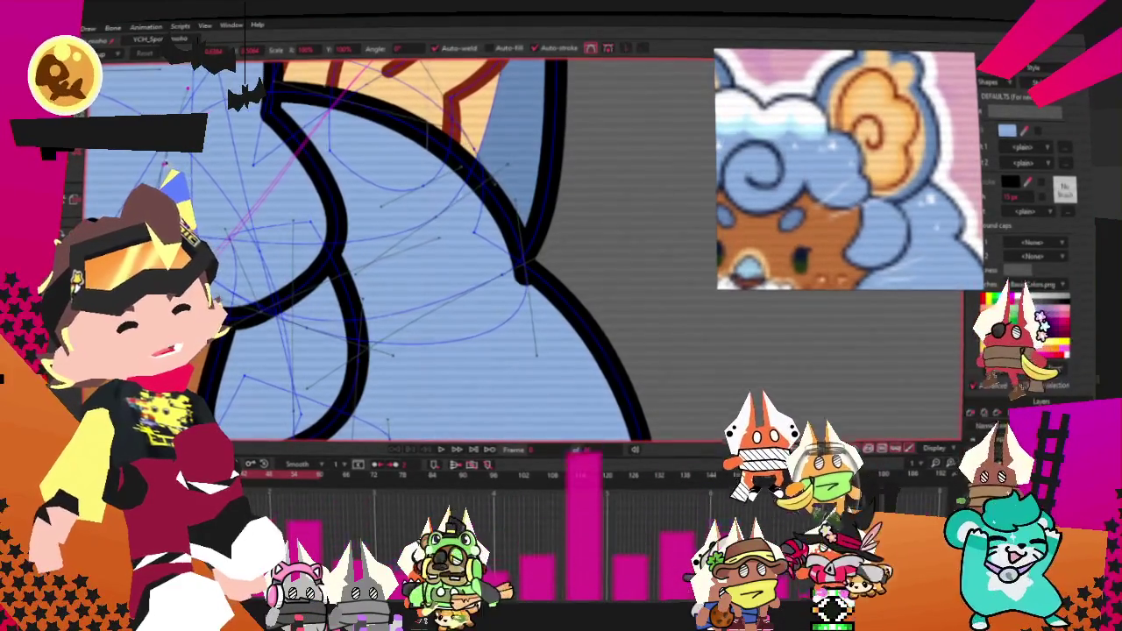
pyautogui.moveTo(522, 272); pyautogui.dragTo(456, 255)
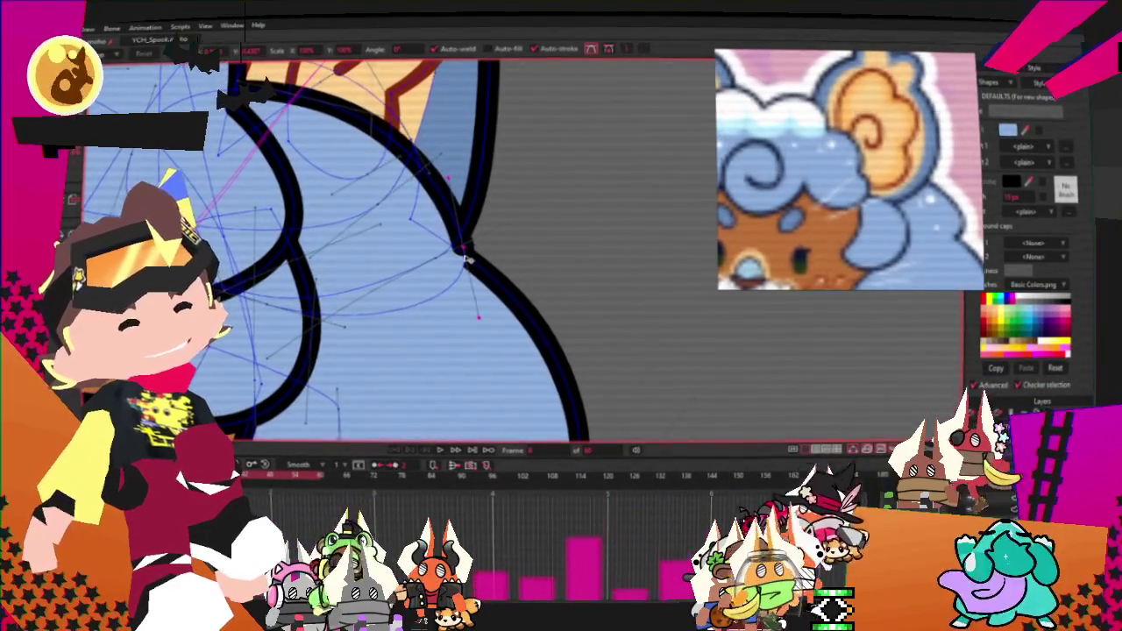
pyautogui.scroll(-2, 425, 260)
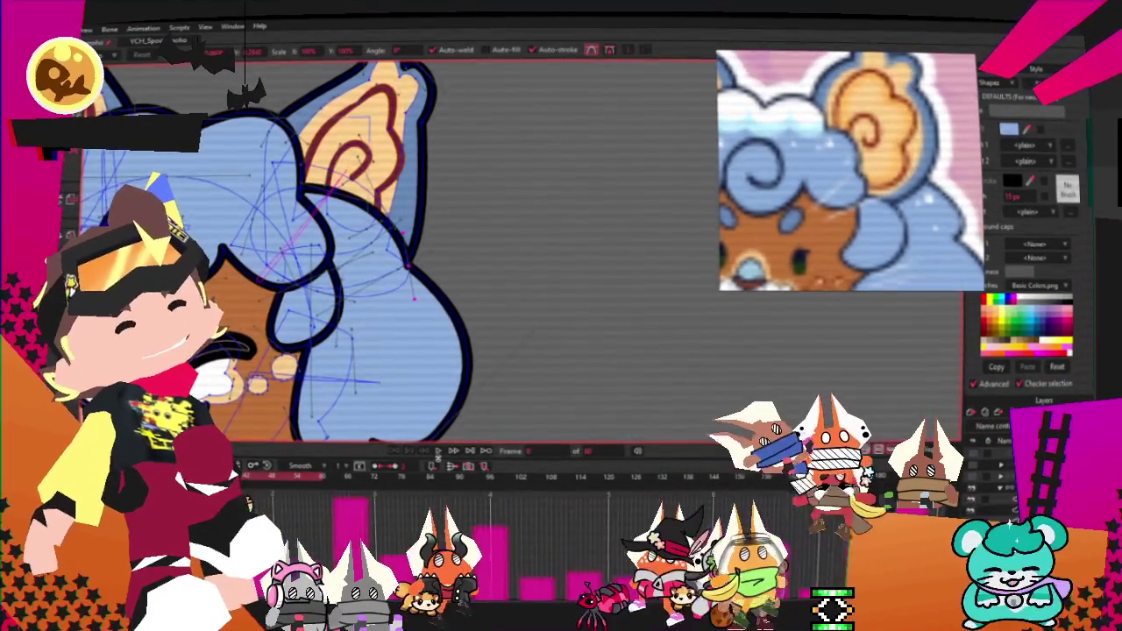
pyautogui.scroll(-3, 372, 320)
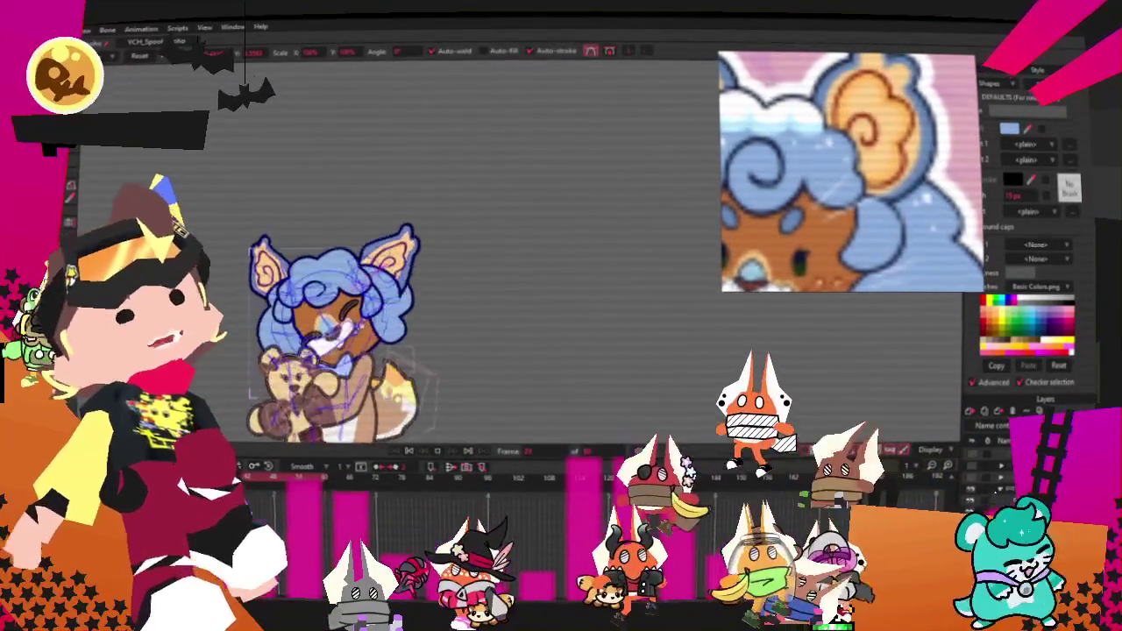
pyautogui.click(994, 480)
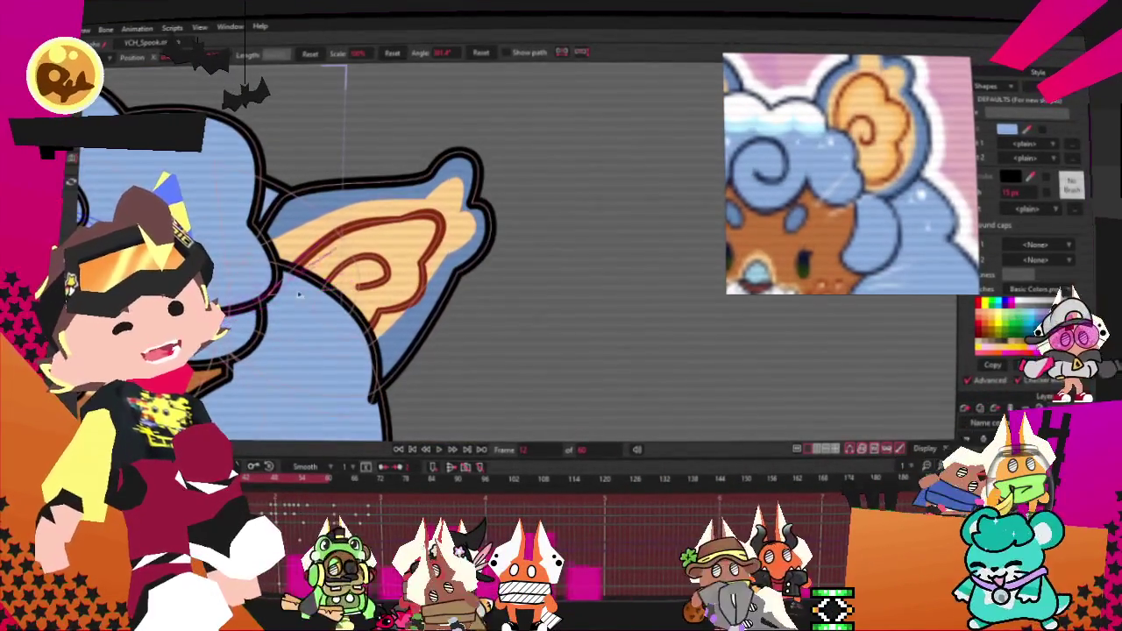
# Step: Rotate and move the right ear's bones so the ear swings and tilts upward
pyautogui.moveTo(311, 230); pyautogui.dragTo(346, 282)
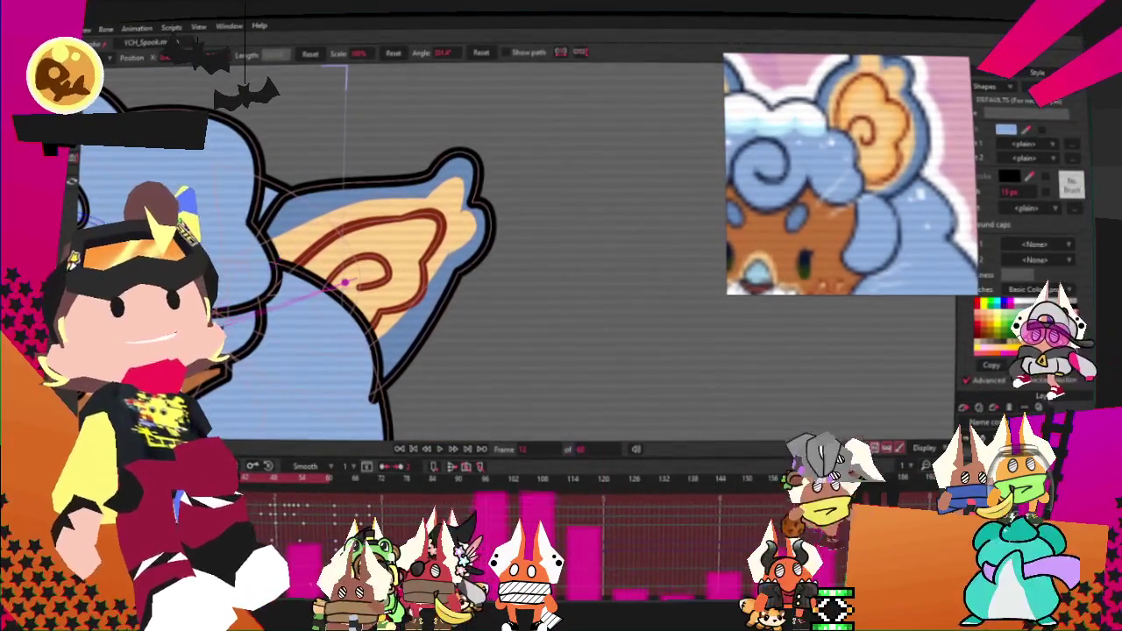
pyautogui.moveTo(299, 325); pyautogui.dragTo(294, 303)
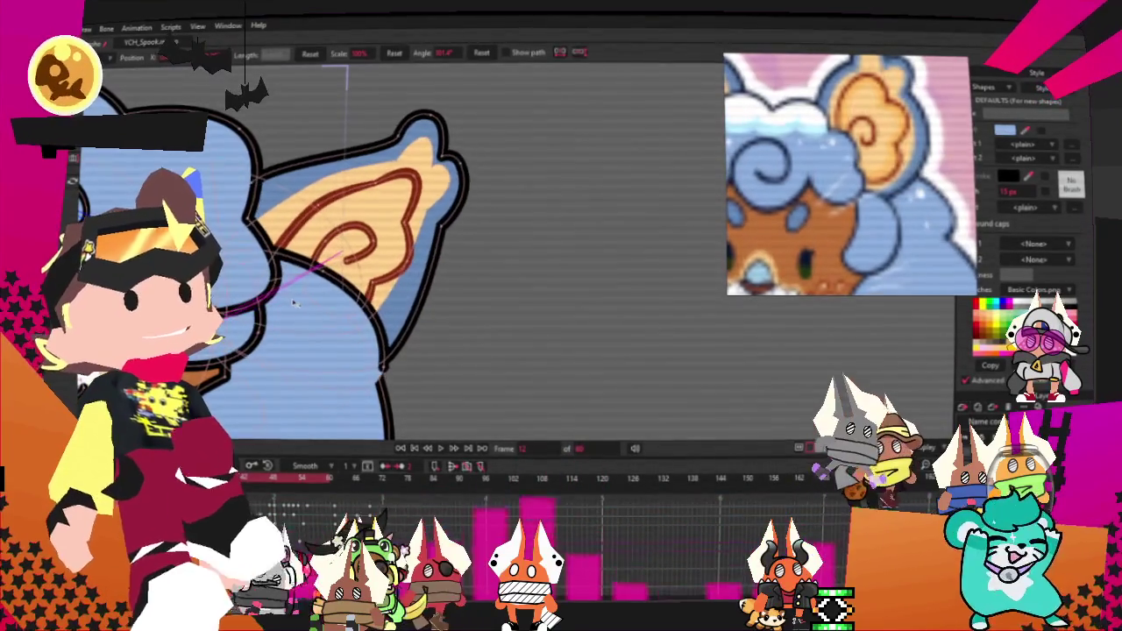
pyautogui.moveTo(338, 254)
pyautogui.mouseDown()
pyautogui.moveTo(326, 241)
pyautogui.moveTo(329, 257)
pyautogui.moveTo(326, 140)
pyautogui.moveTo(282, 249)
pyautogui.moveTo(239, 276)
pyautogui.mouseUp()
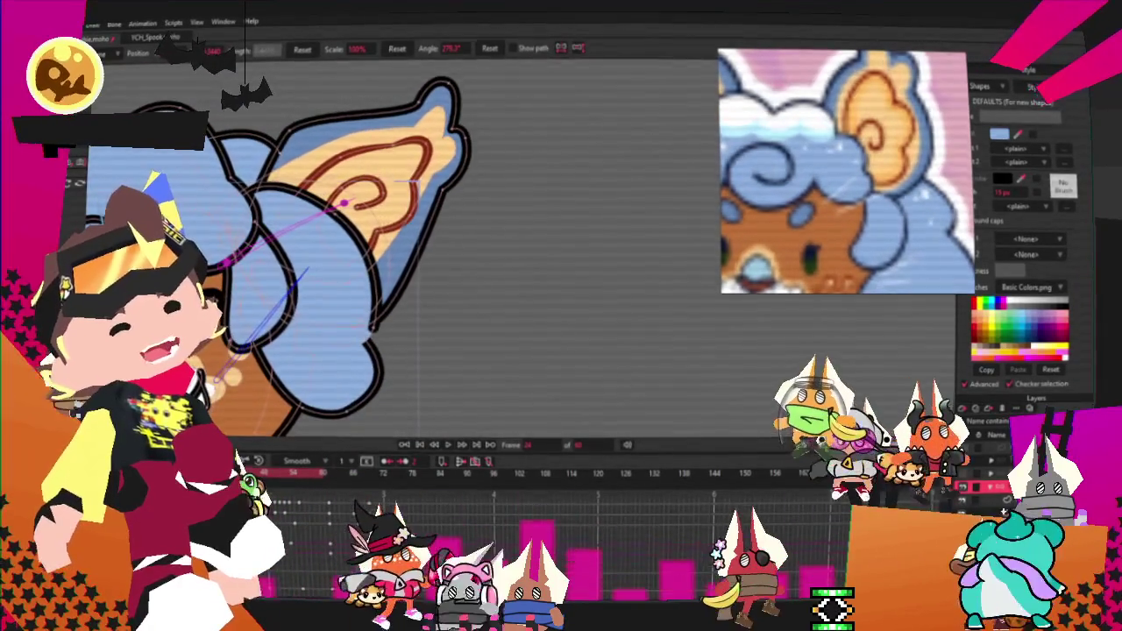
pyautogui.moveTo(302, 268); pyautogui.dragTo(296, 219)
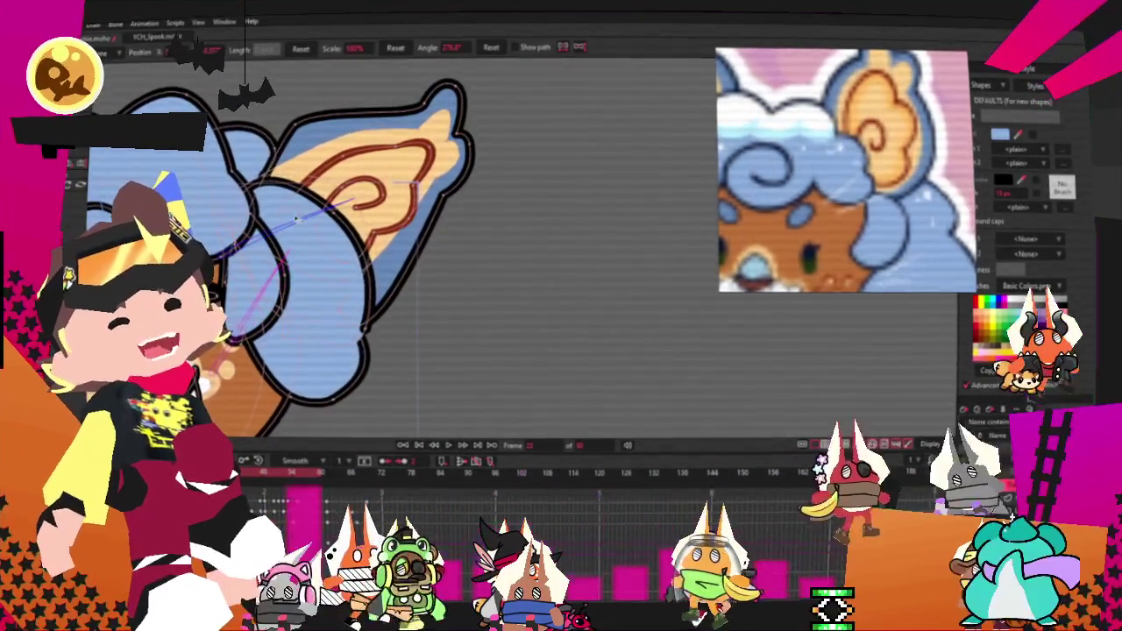
pyautogui.moveTo(283, 254)
pyautogui.mouseDown()
pyautogui.moveTo(393, 213)
pyautogui.moveTo(350, 203)
pyautogui.mouseUp()
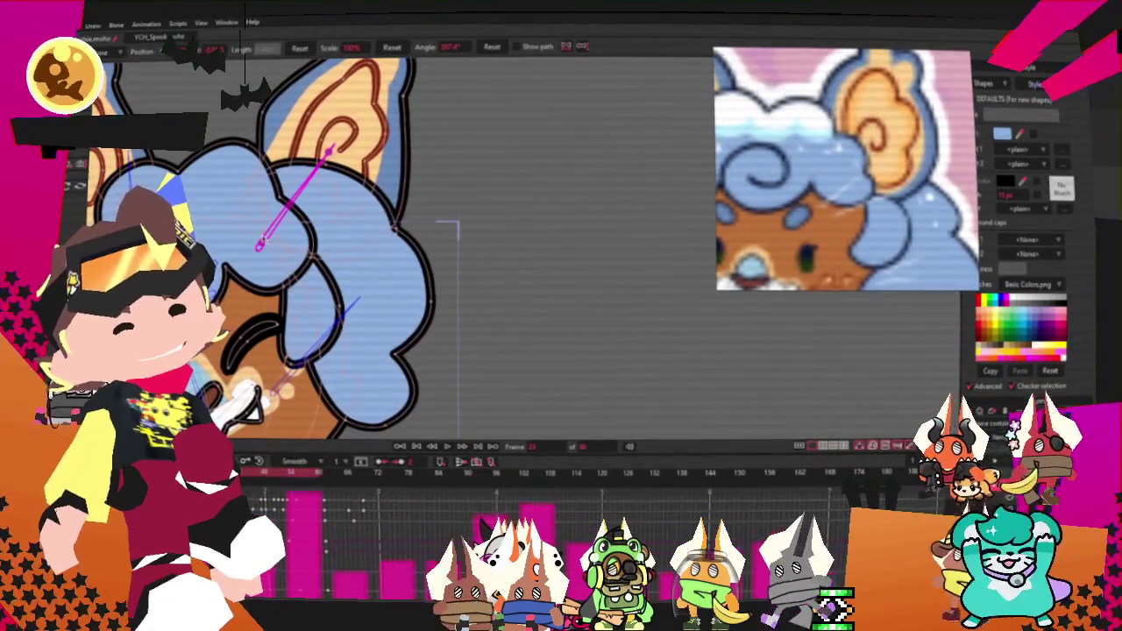
pyautogui.moveTo(260, 245); pyautogui.dragTo(273, 227)
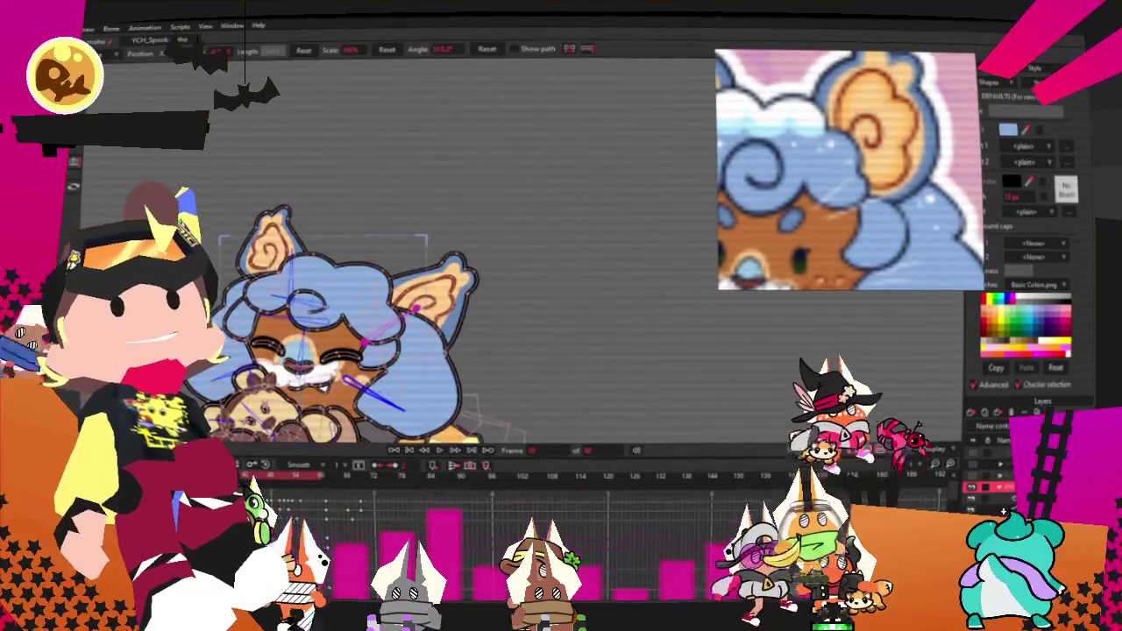
# Step: Play the animation to check the puppy's ear movement while it hugs the teddy
pyautogui.click(441, 451)
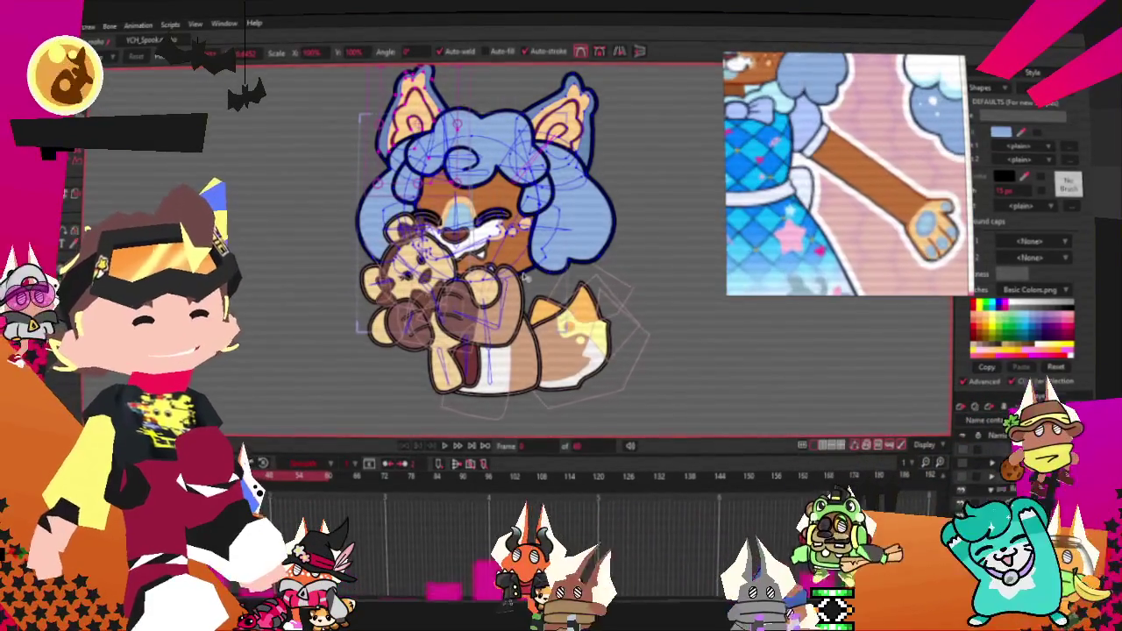
# Step: Zoom in on the puppy and switch to the Select Points tool (G)
pyautogui.scroll(2, 524, 278)
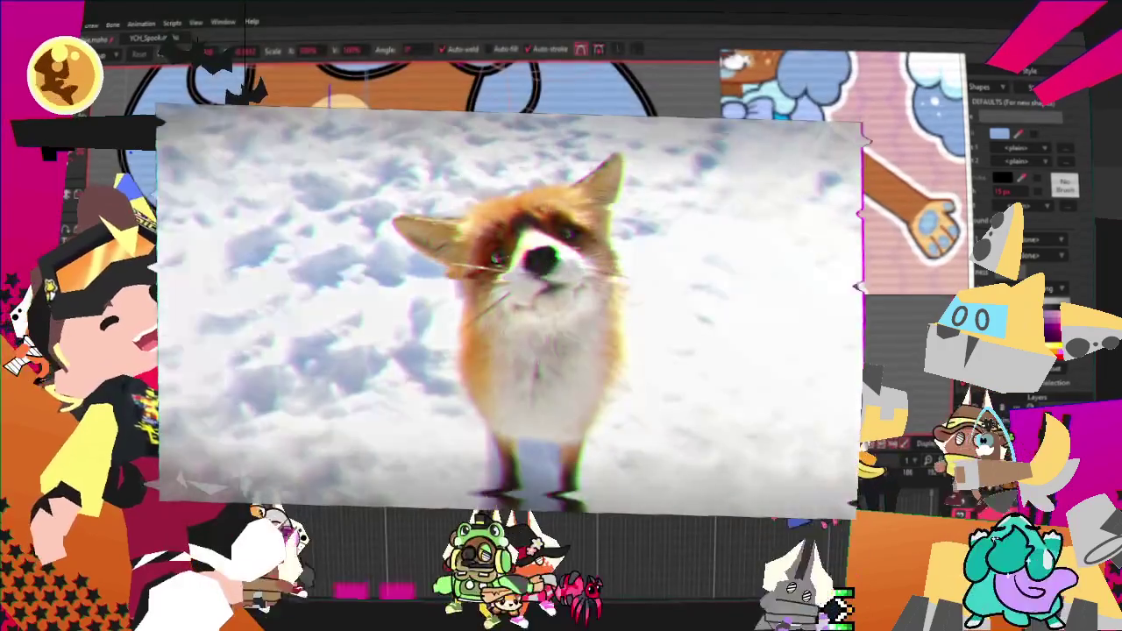
pyautogui.press('g')
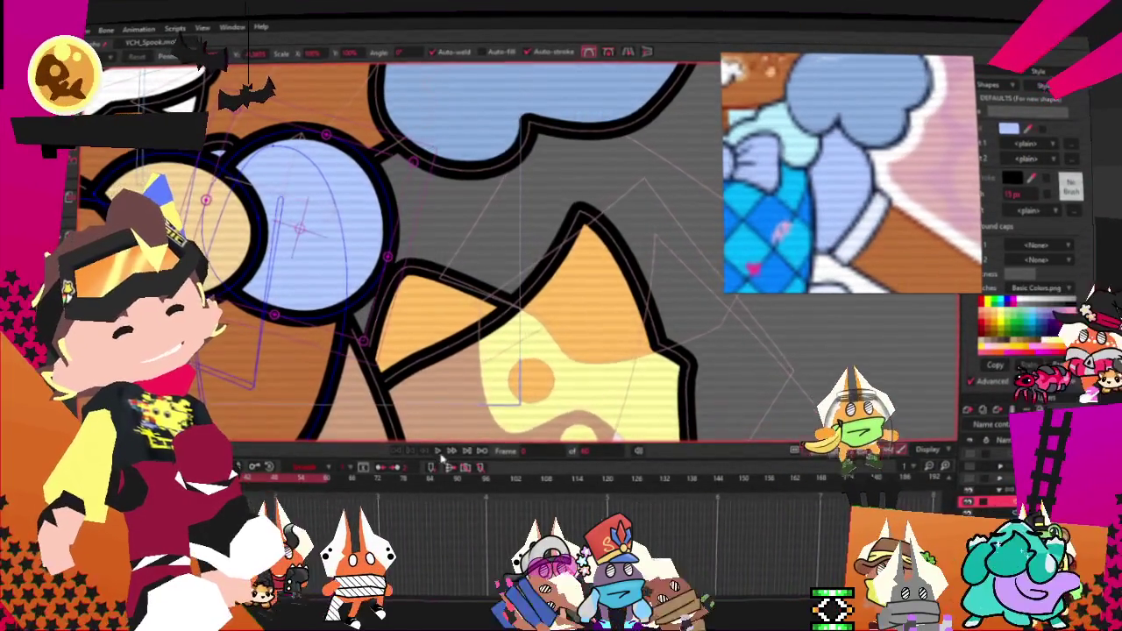
# Step: Zoom the view to show the whole checkered-outfit puppy and teddy
pyautogui.scroll(3, 467, 295)
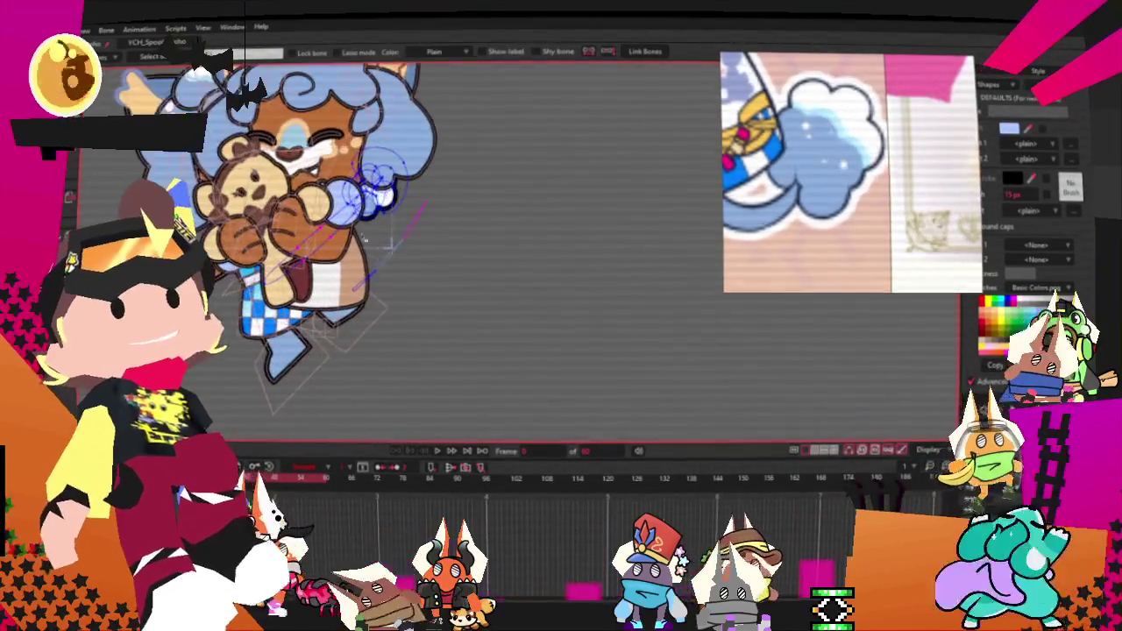
# Step: Select the hair shapes with Select Points, then switch to the bone tool (Z)
pyautogui.press('g')
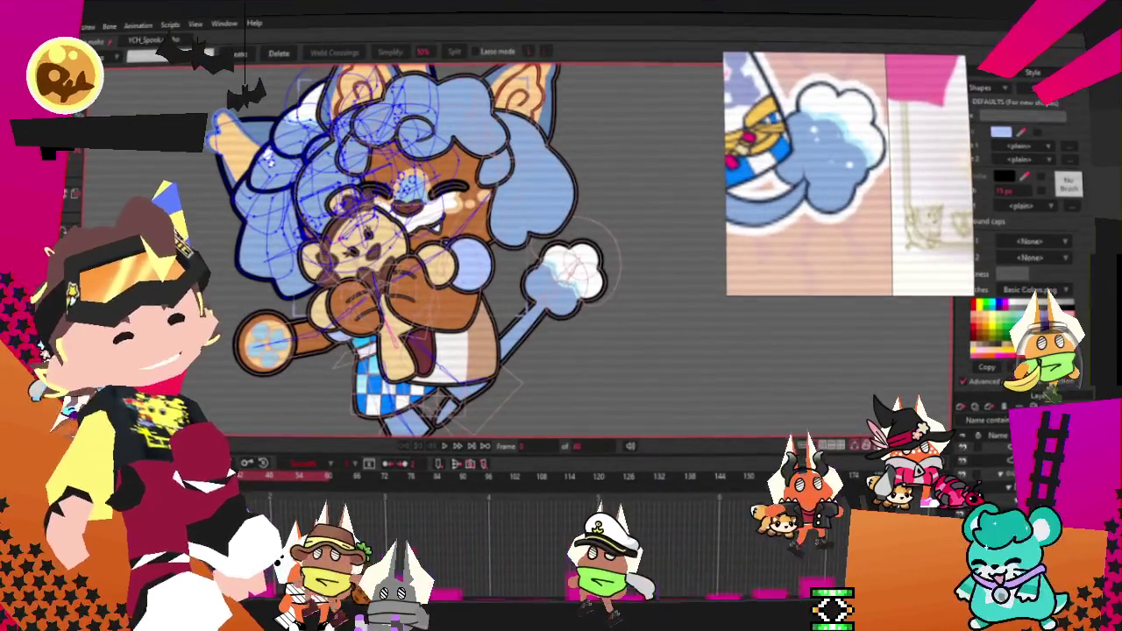
pyautogui.click(269, 160)
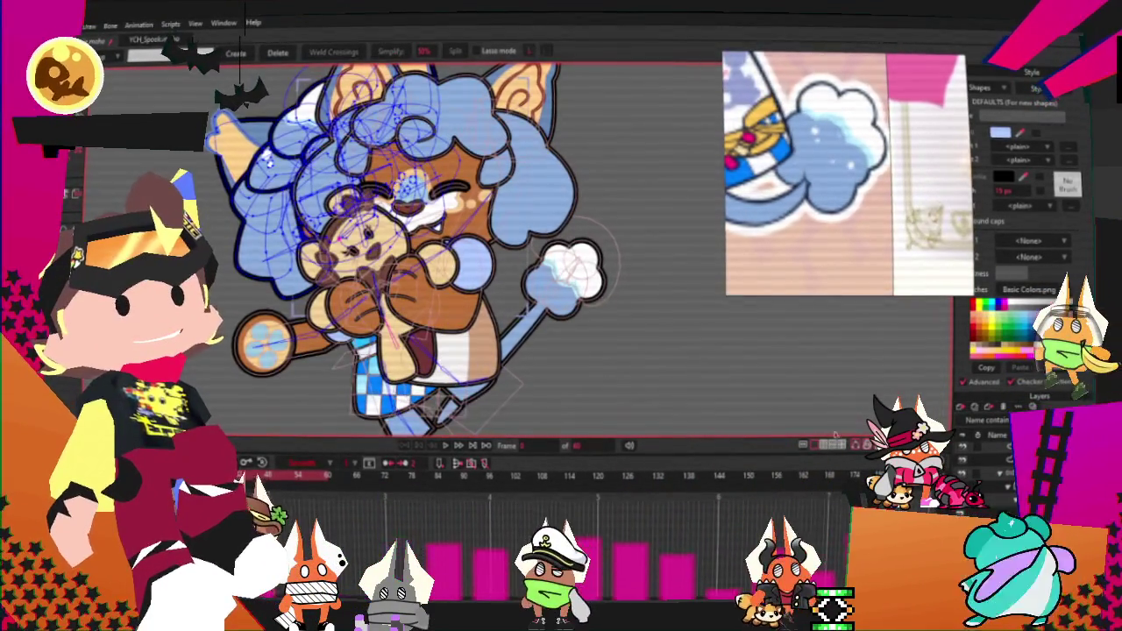
pyautogui.press('z')
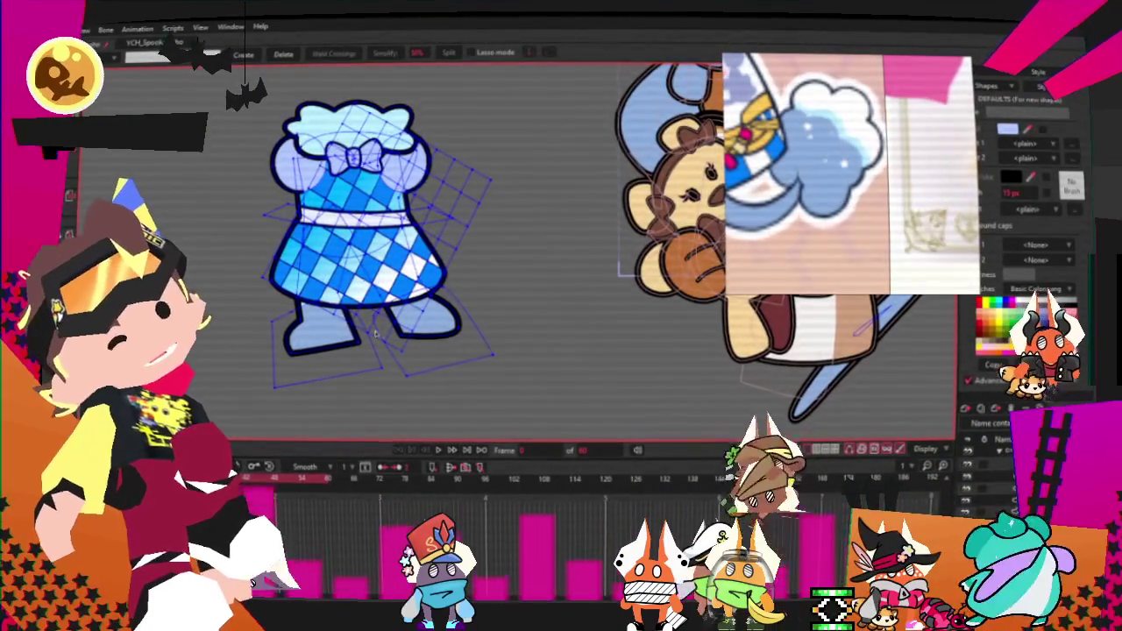
# Step: Select the light-blue shape below the dress, then the checkered dress's mesh points
pyautogui.scroll(3, 376, 331)
pyautogui.scroll(2, 376, 331)
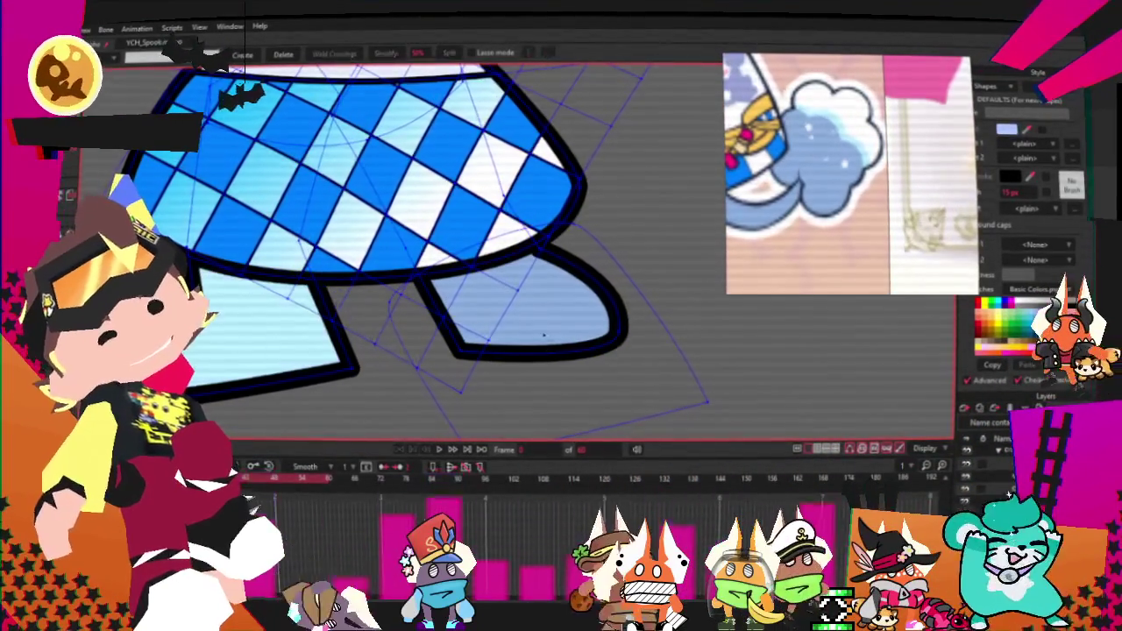
pyautogui.click(543, 335)
pyautogui.scroll(-3, 350, 263)
pyautogui.scroll(3, 411, 152)
pyautogui.scroll(2, 409, 151)
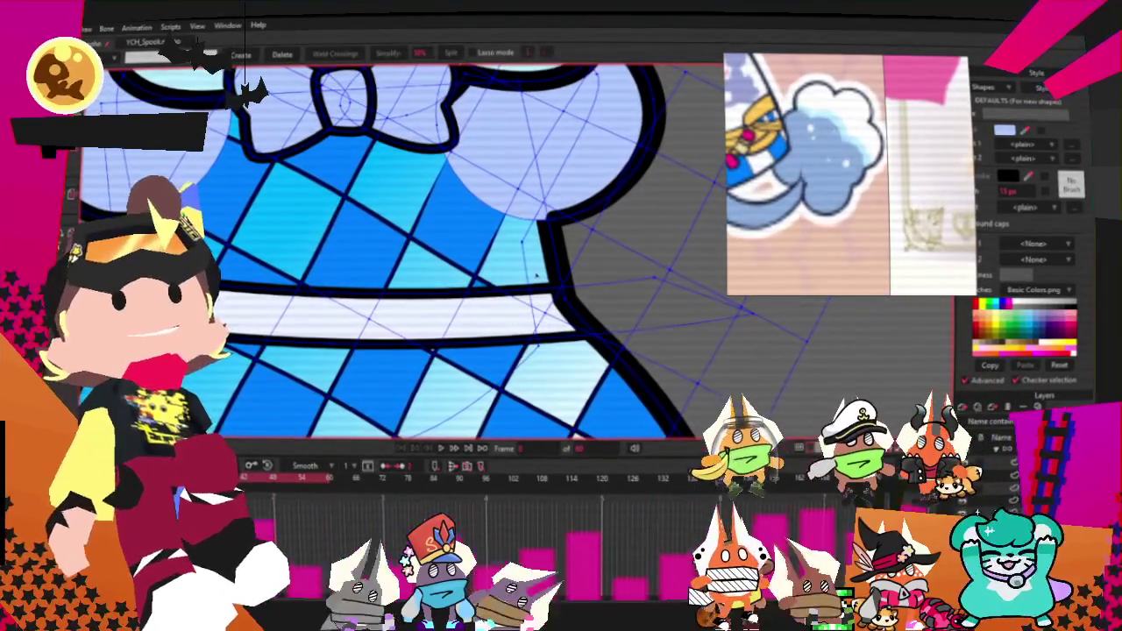
pyautogui.scroll(-3, 398, 131)
pyautogui.scroll(-2, 398, 131)
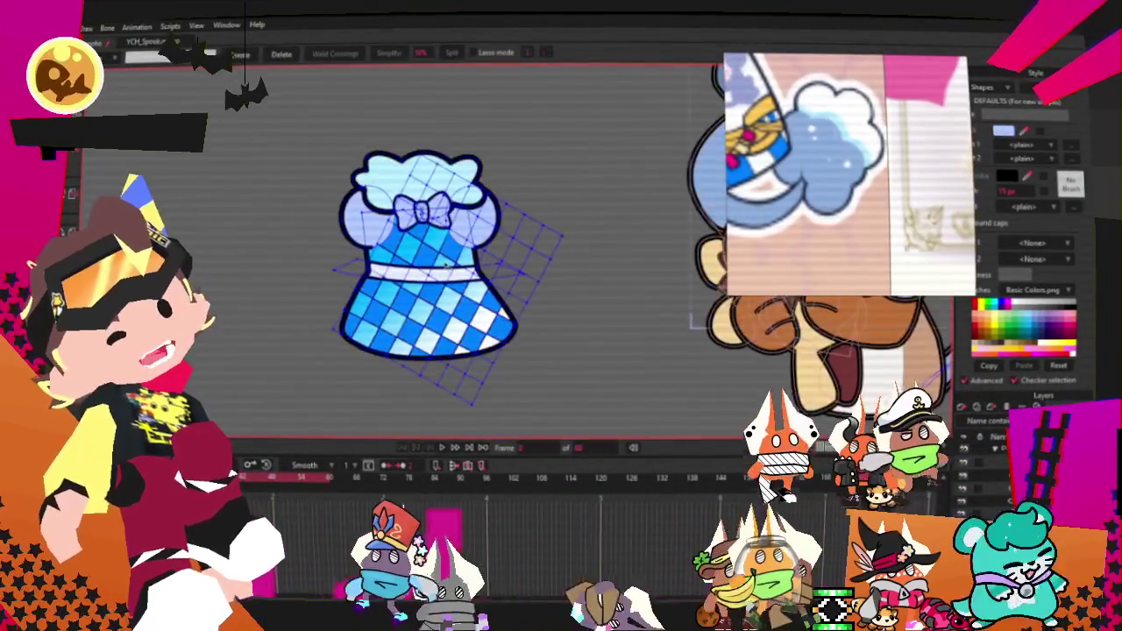
pyautogui.scroll(1, 403, 234)
pyautogui.scroll(1, 404, 235)
pyautogui.scroll(1, 404, 235)
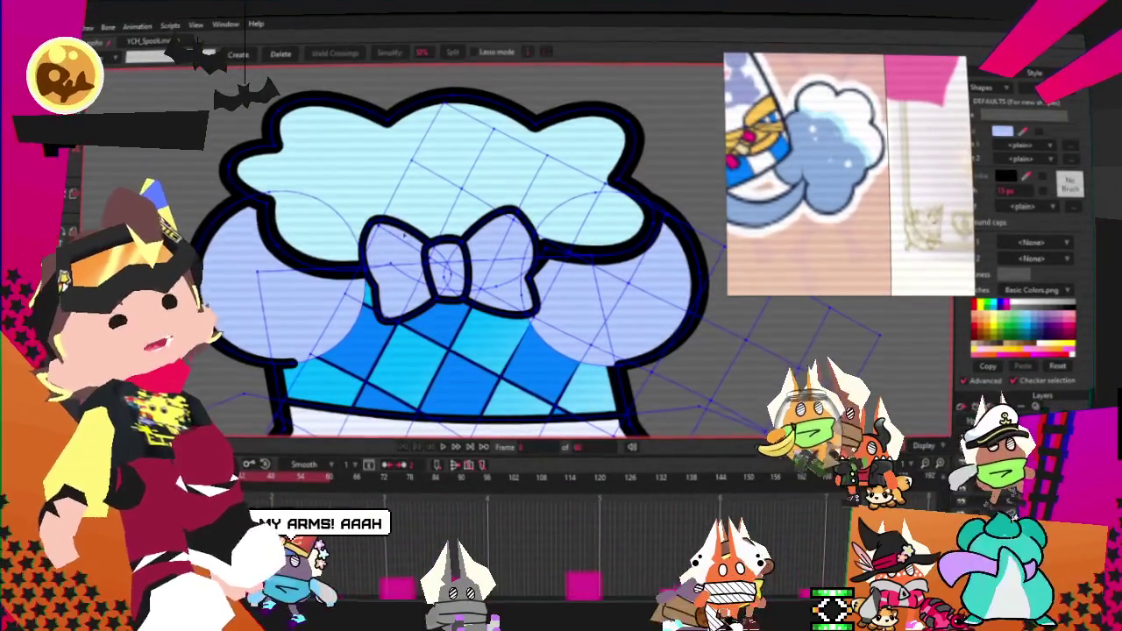
pyautogui.scroll(-2, 497, 238)
pyautogui.scroll(-2, 497, 239)
pyautogui.scroll(3, 509, 210)
pyautogui.scroll(2, 512, 197)
pyautogui.scroll(-2, 512, 198)
pyautogui.scroll(-2, 224, 188)
pyautogui.scroll(2, 263, 166)
pyautogui.scroll(1, 290, 144)
pyautogui.scroll(-2, 290, 145)
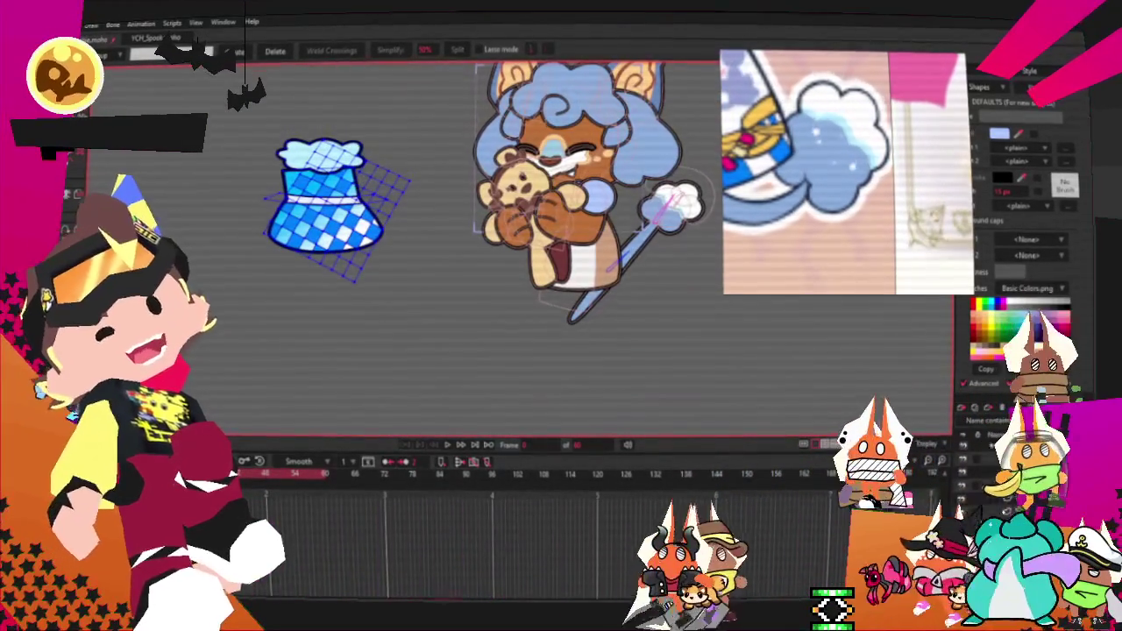
pyautogui.click(461, 329)
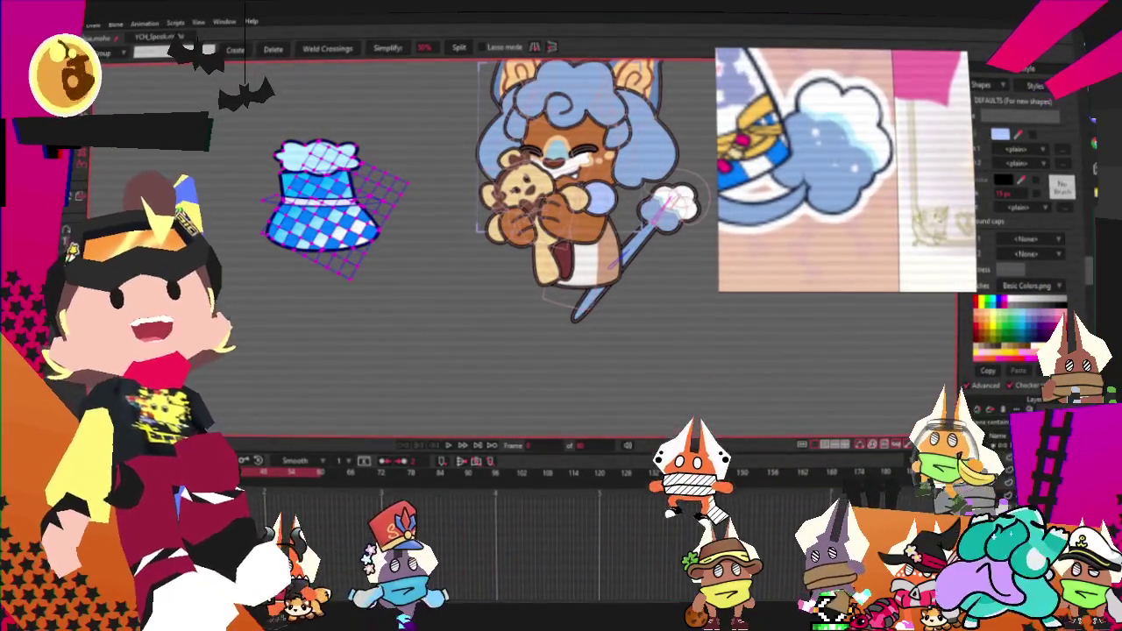
# Step: Move the checkered dress up onto the cat character's body with Transform Points
pyautogui.click(561, 202)
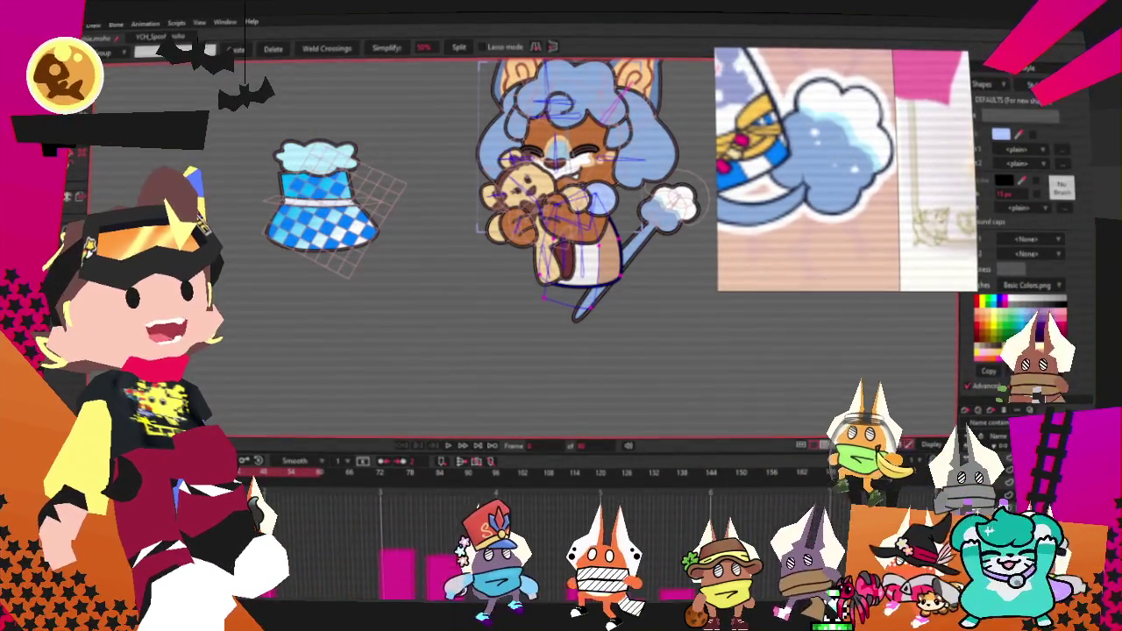
pyautogui.scroll(3, 759, 360)
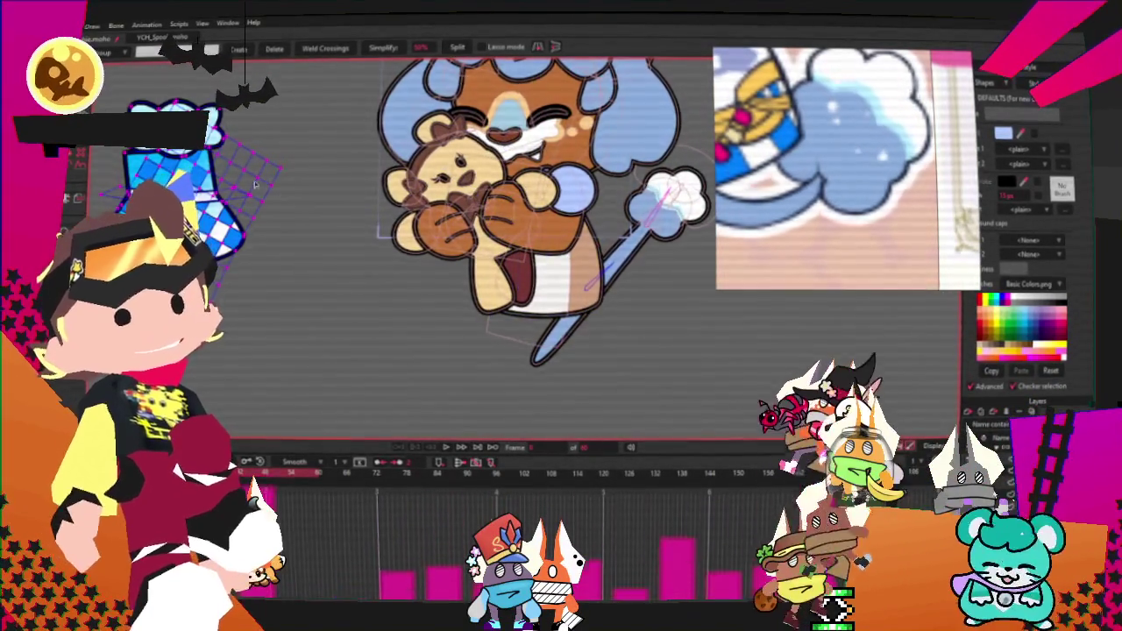
pyautogui.scroll(-2, 229, 173)
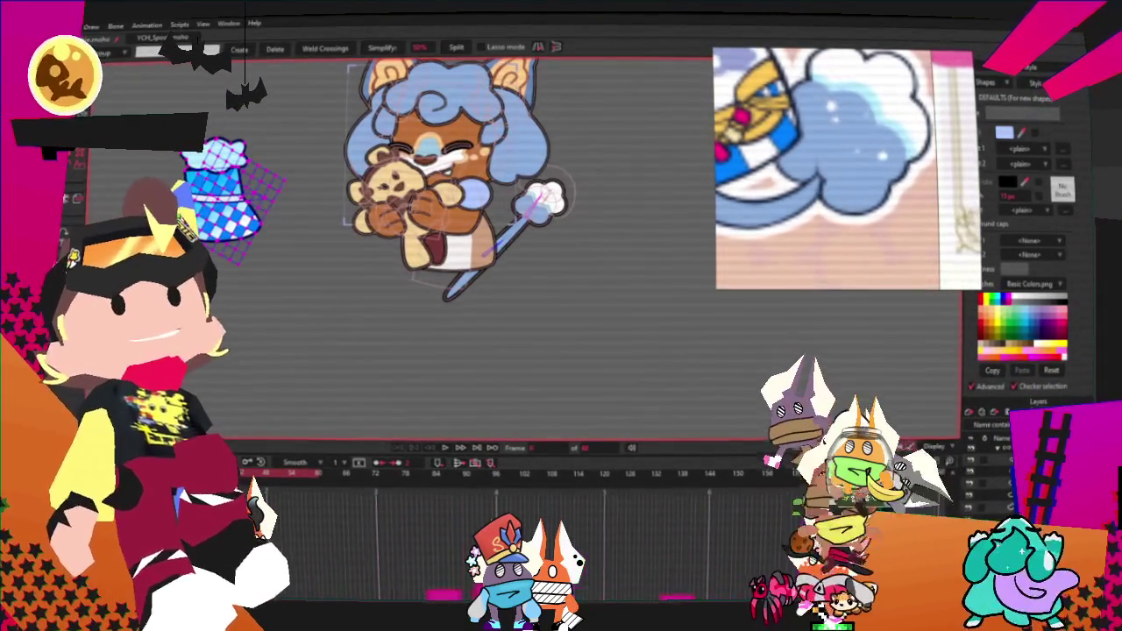
pyautogui.scroll(2, 405, 233)
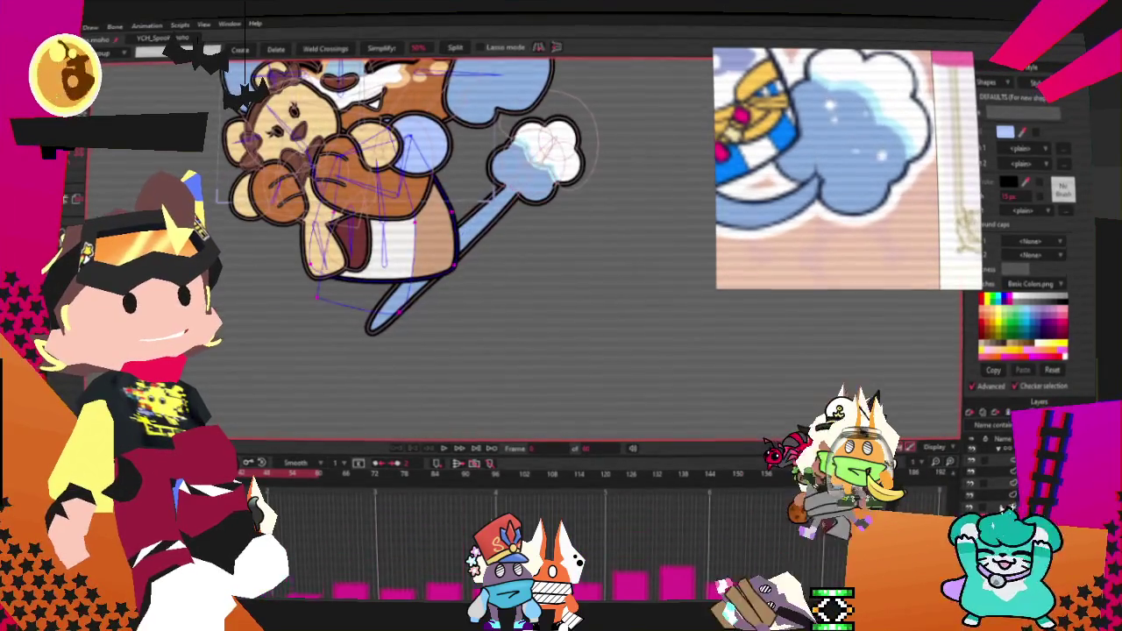
pyautogui.scroll(-2, 553, 349)
pyautogui.scroll(3, 553, 349)
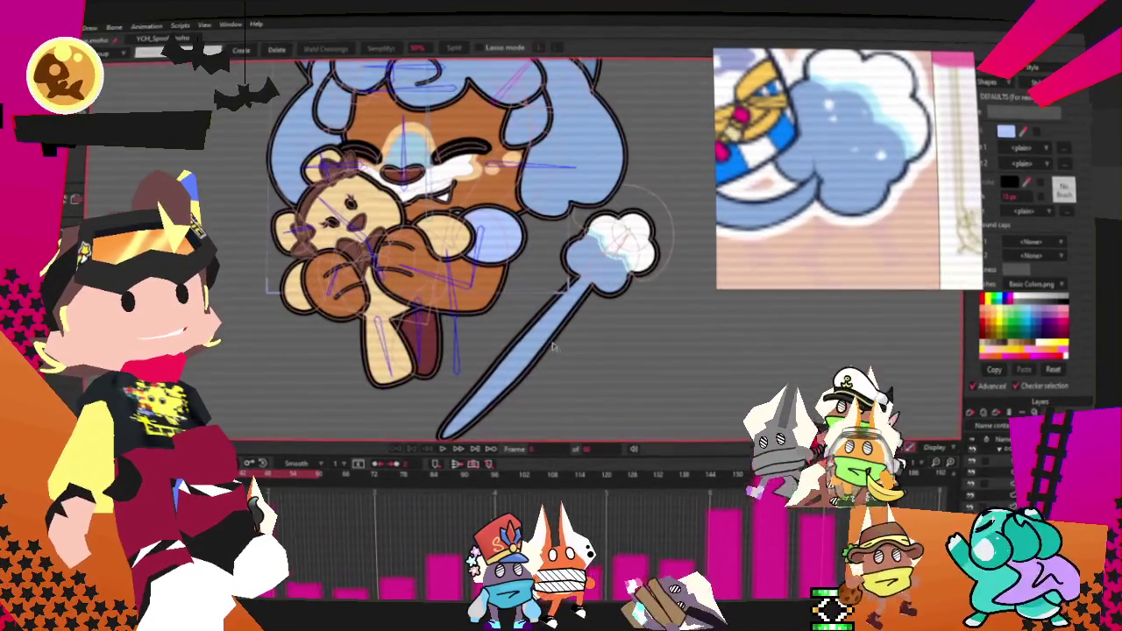
pyautogui.press('t')
pyautogui.scroll(-4, 473, 344)
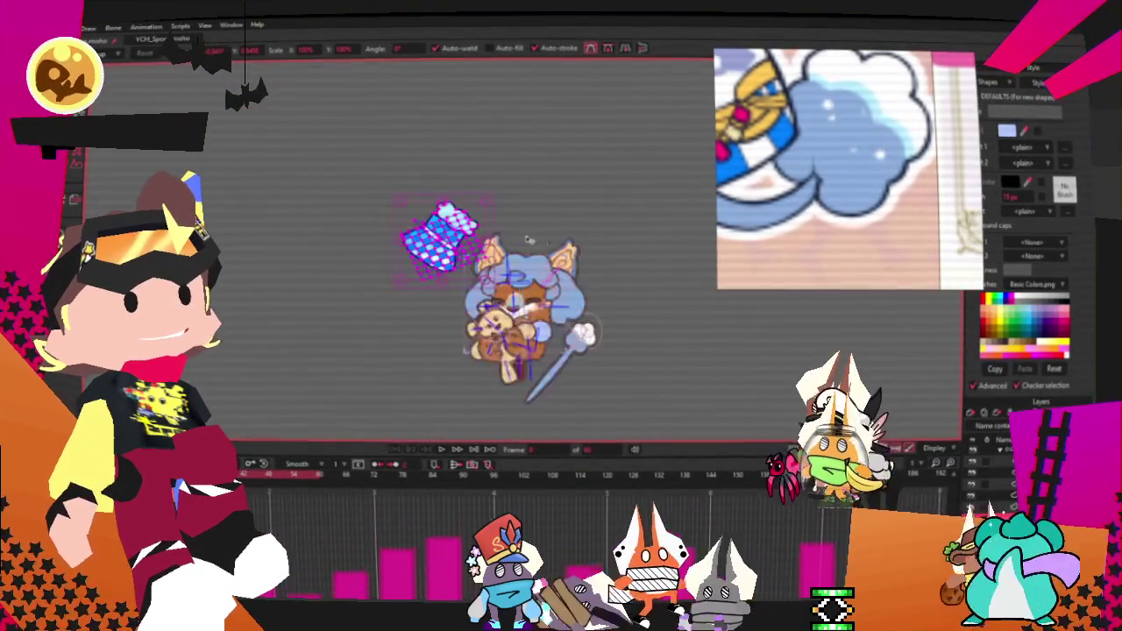
pyautogui.scroll(3, 528, 239)
pyautogui.moveTo(588, 237); pyautogui.dragTo(596, 40)
pyautogui.scroll(2, 613, 263)
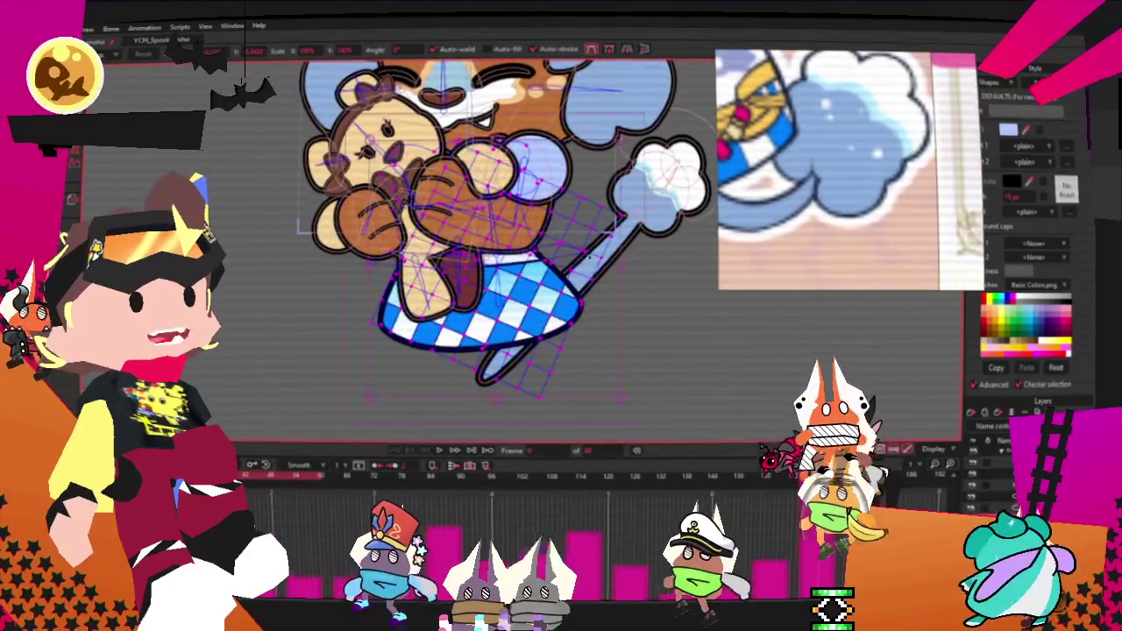
# Step: Nudge the checkered dress mesh slightly down so it sits under the teddy bear
pyautogui.scroll(2, 583, 285)
pyautogui.scroll(1, 579, 281)
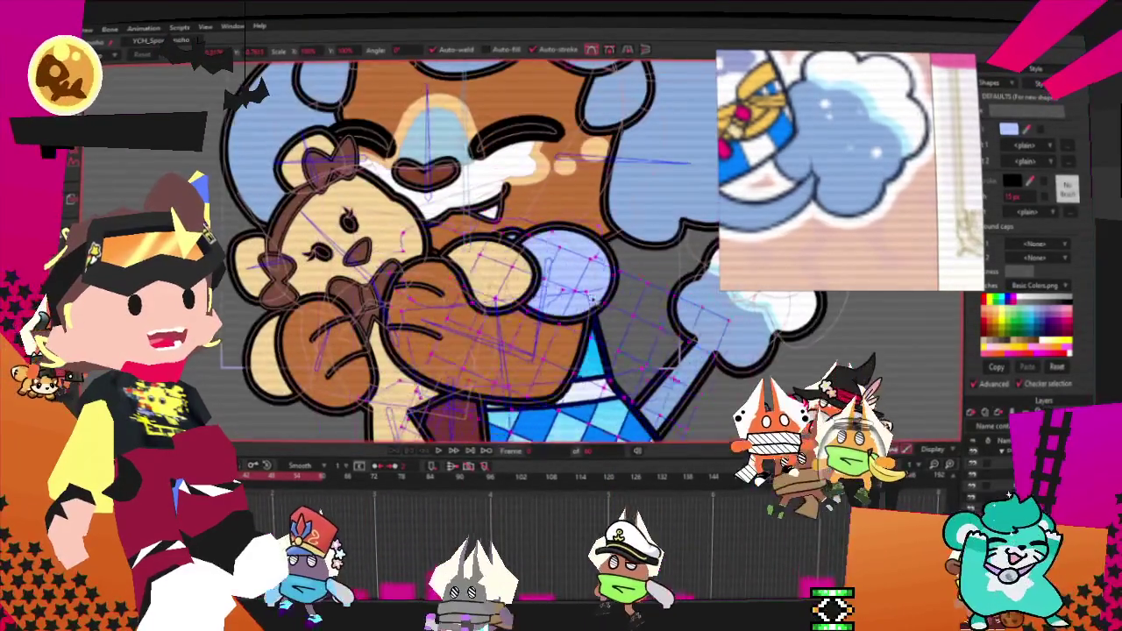
pyautogui.moveTo(576, 280); pyautogui.dragTo(577, 291)
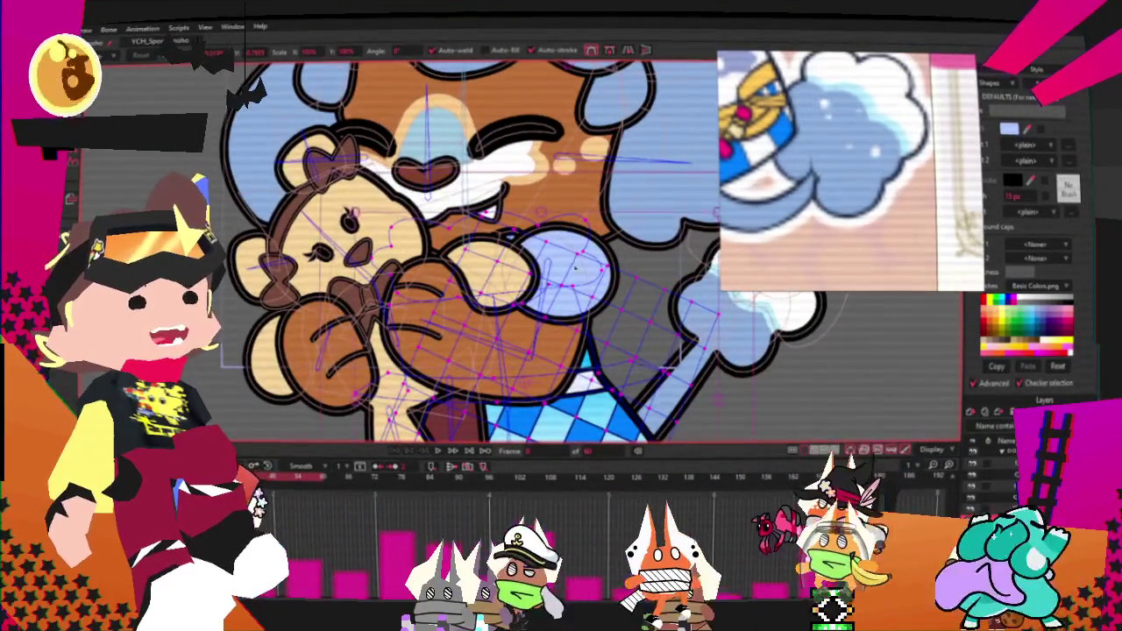
pyautogui.scroll(1, 581, 254)
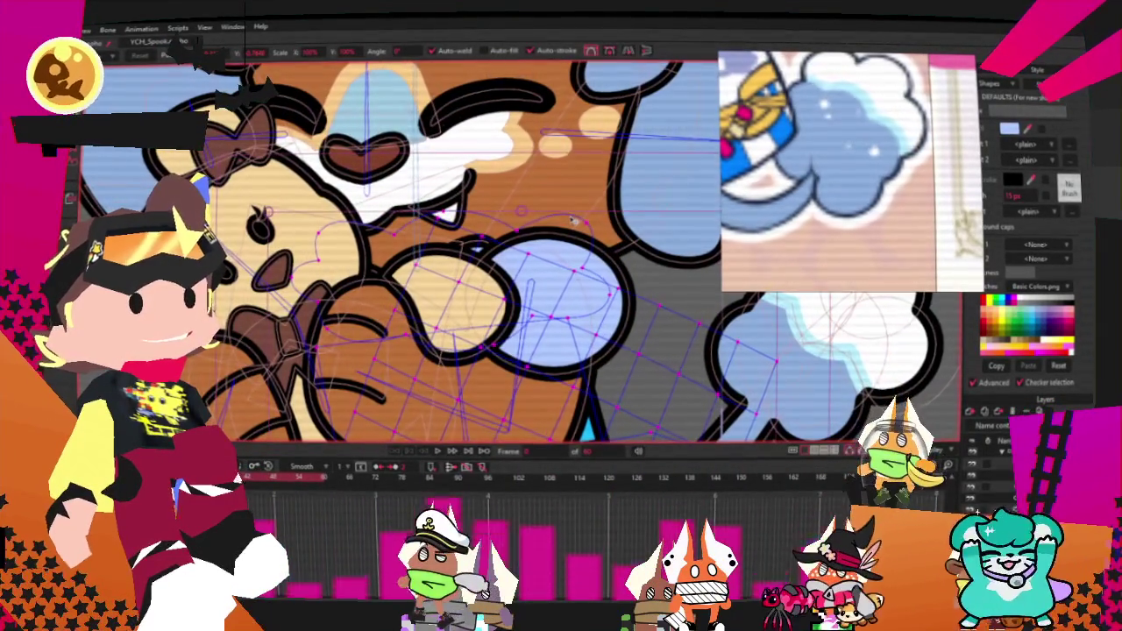
pyautogui.scroll(-3, 571, 218)
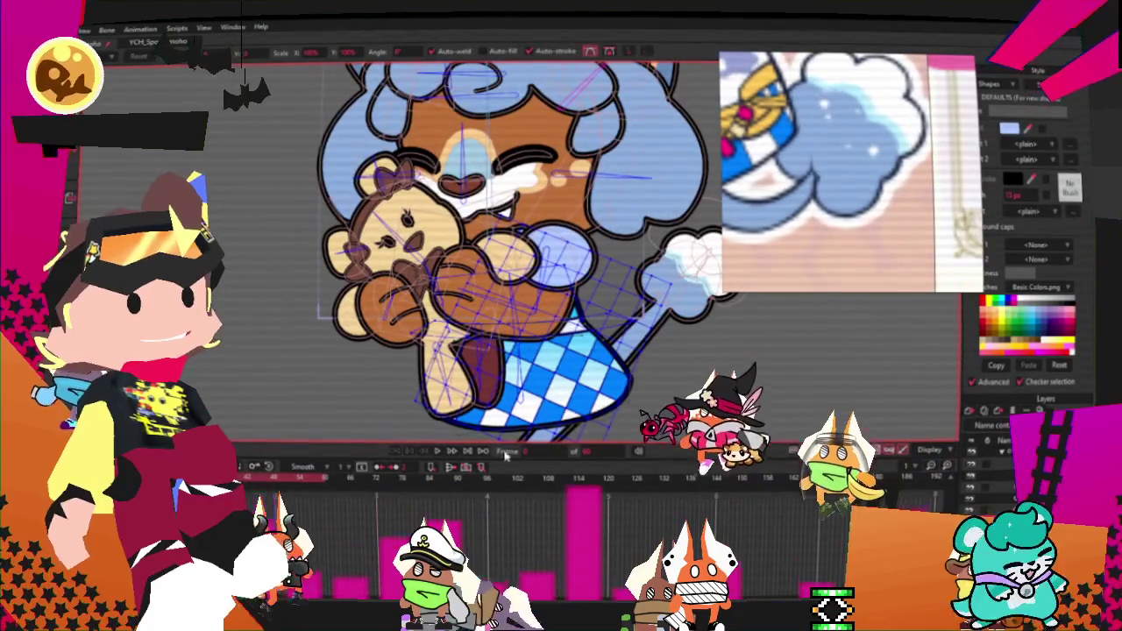
# Step: Play the animation, shift the whole character up and left, then replay it to check
pyautogui.click(441, 449)
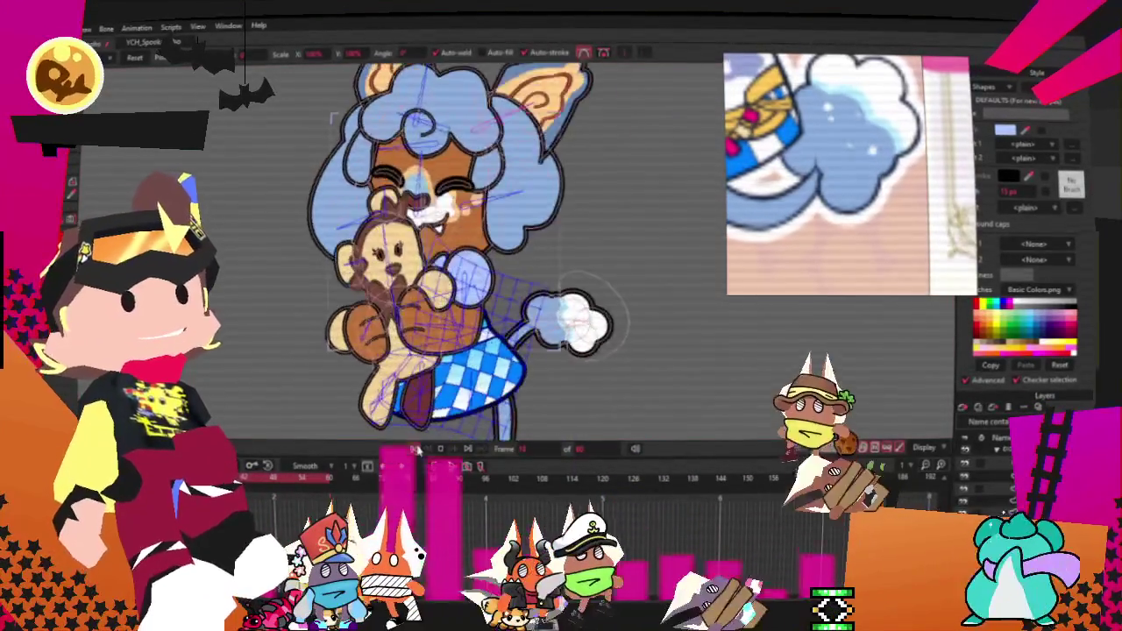
pyautogui.press('t')
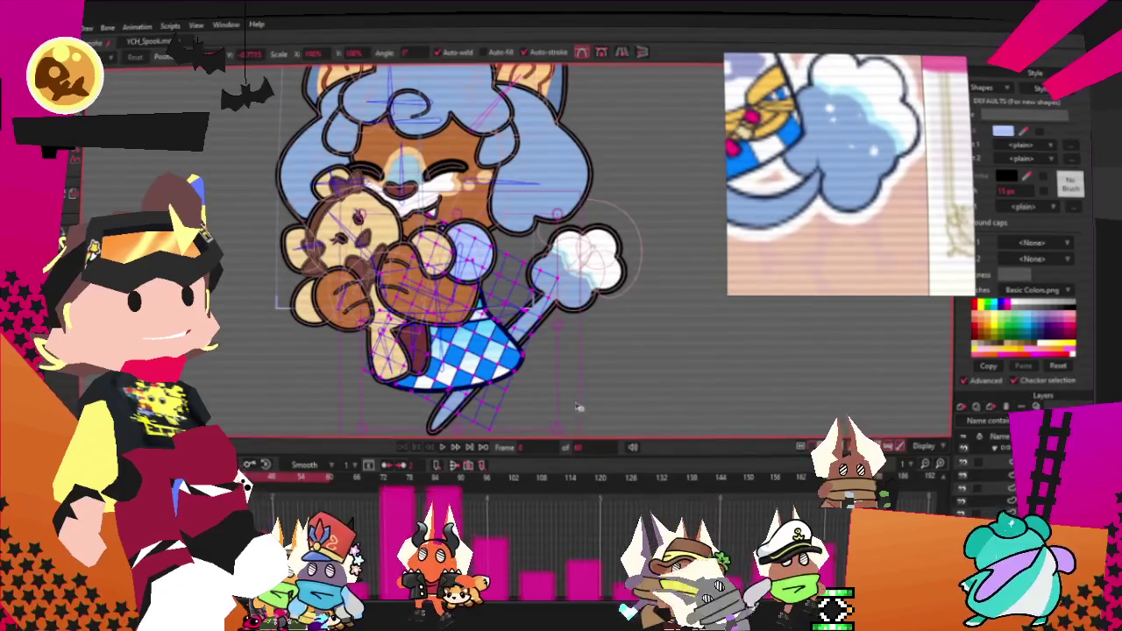
pyautogui.moveTo(563, 404)
pyautogui.mouseDown()
pyautogui.moveTo(540, 337)
pyautogui.moveTo(566, 307)
pyautogui.moveTo(508, 289)
pyautogui.moveTo(552, 325)
pyautogui.mouseUp()
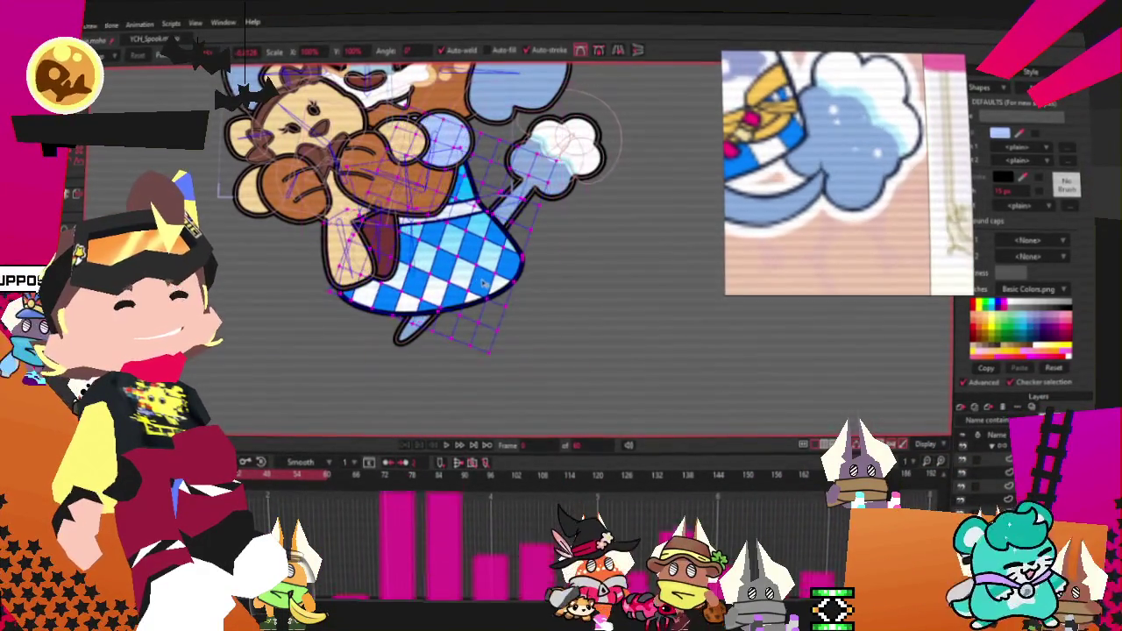
pyautogui.click(448, 447)
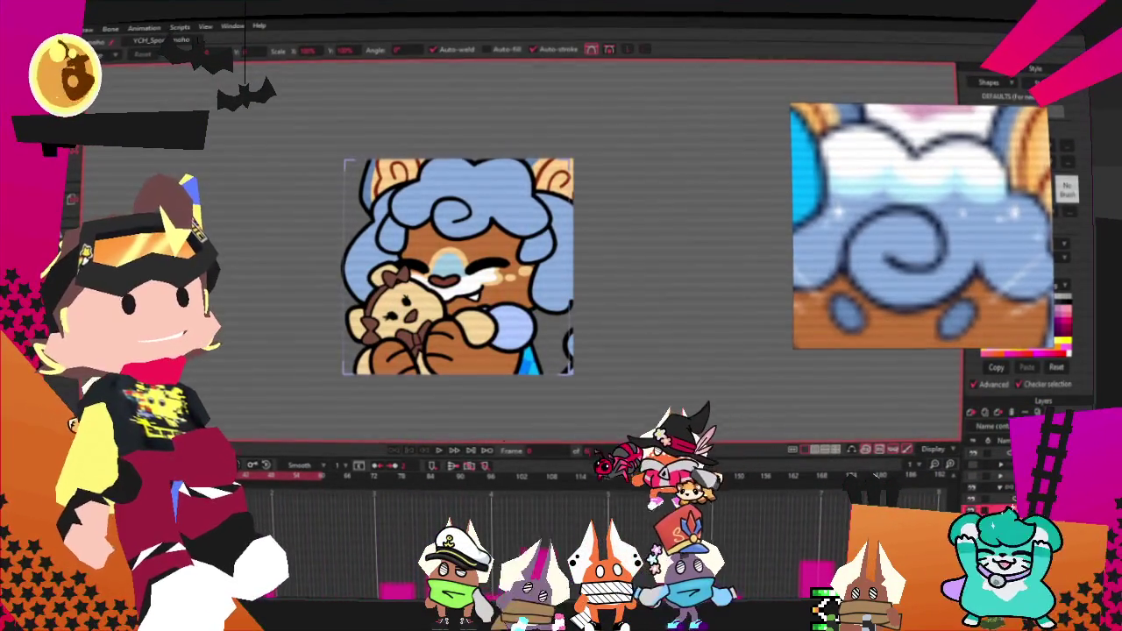
# Step: Zoom in close on the blue curly hair and switch to whole-shape selection
pyautogui.scroll(2, 590, 194)
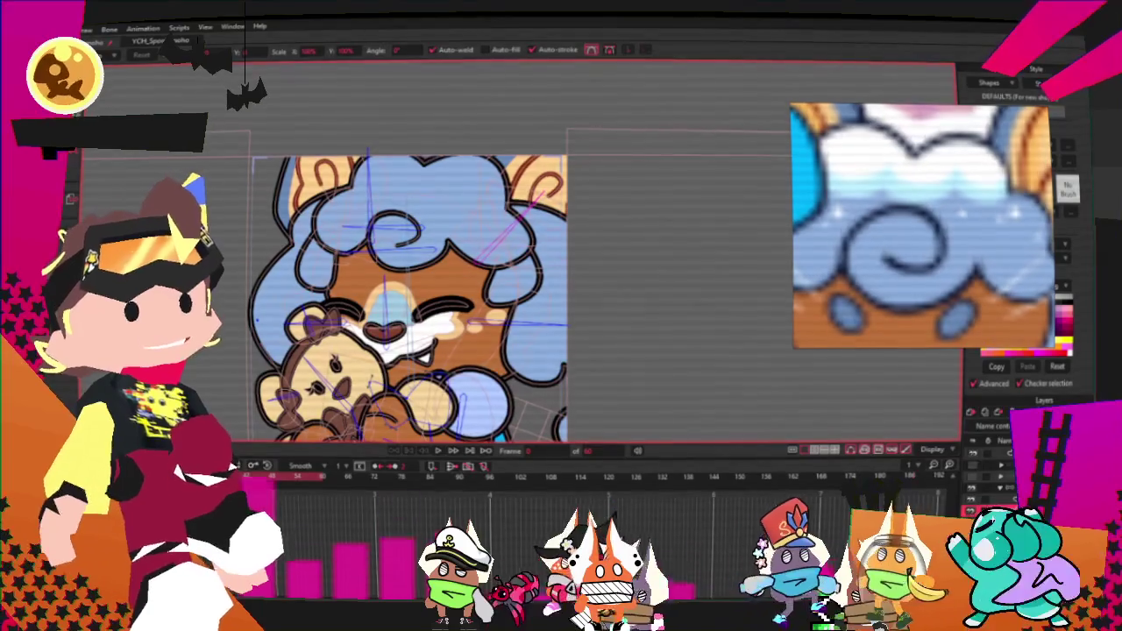
pyautogui.press('g')
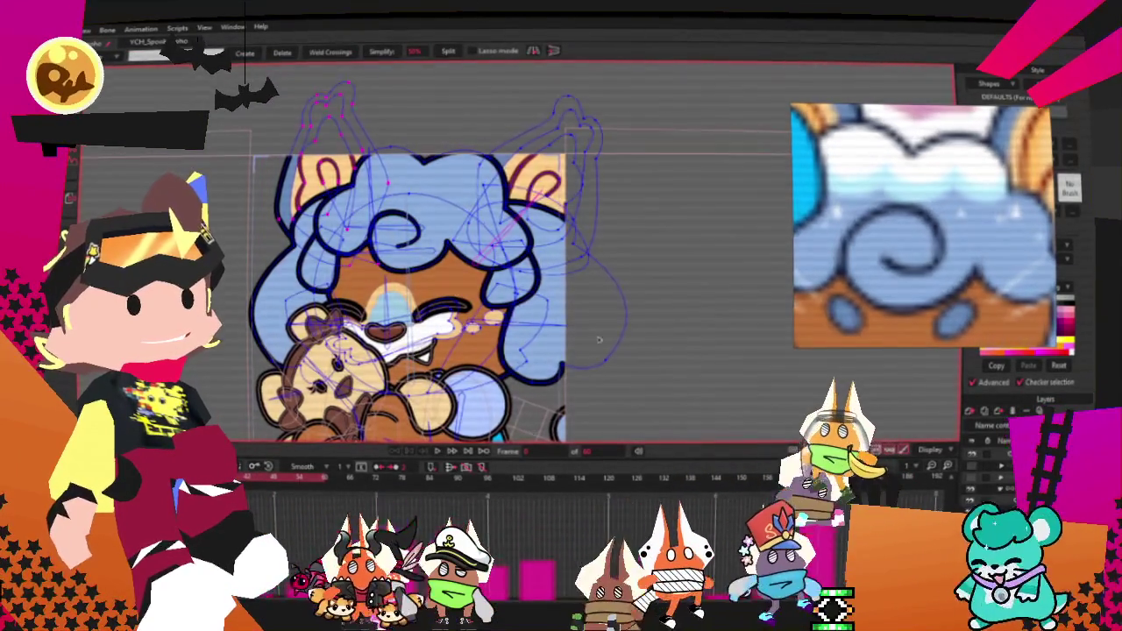
pyautogui.scroll(2, 591, 250)
pyautogui.scroll(1, 469, 279)
pyautogui.scroll(1, 411, 100)
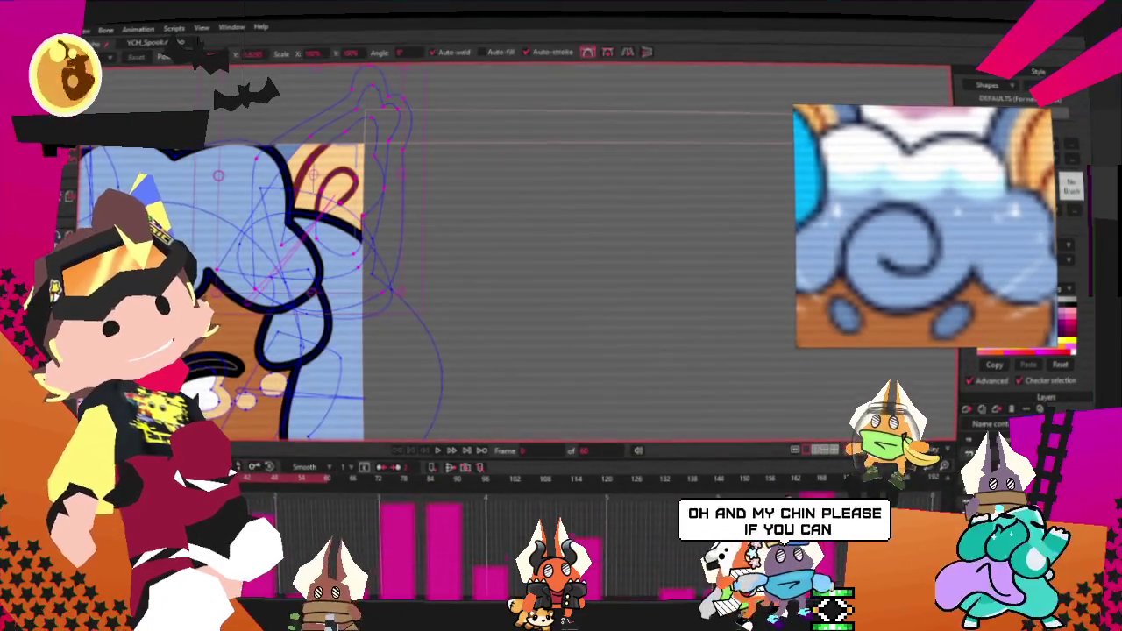
pyautogui.scroll(1, 367, 99)
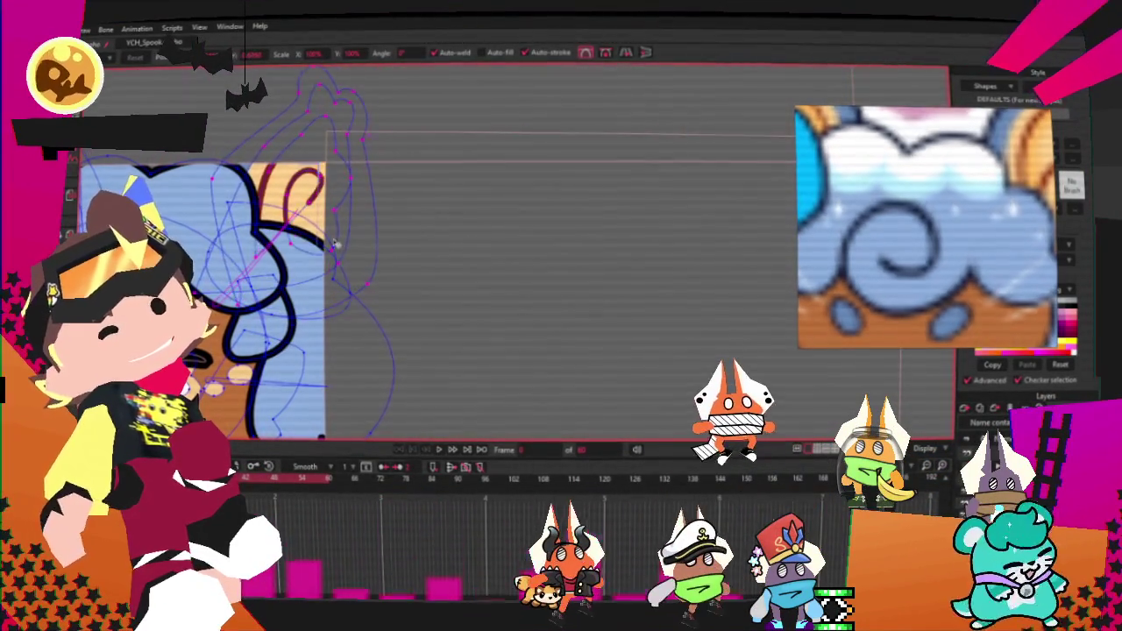
pyautogui.scroll(2, 261, 229)
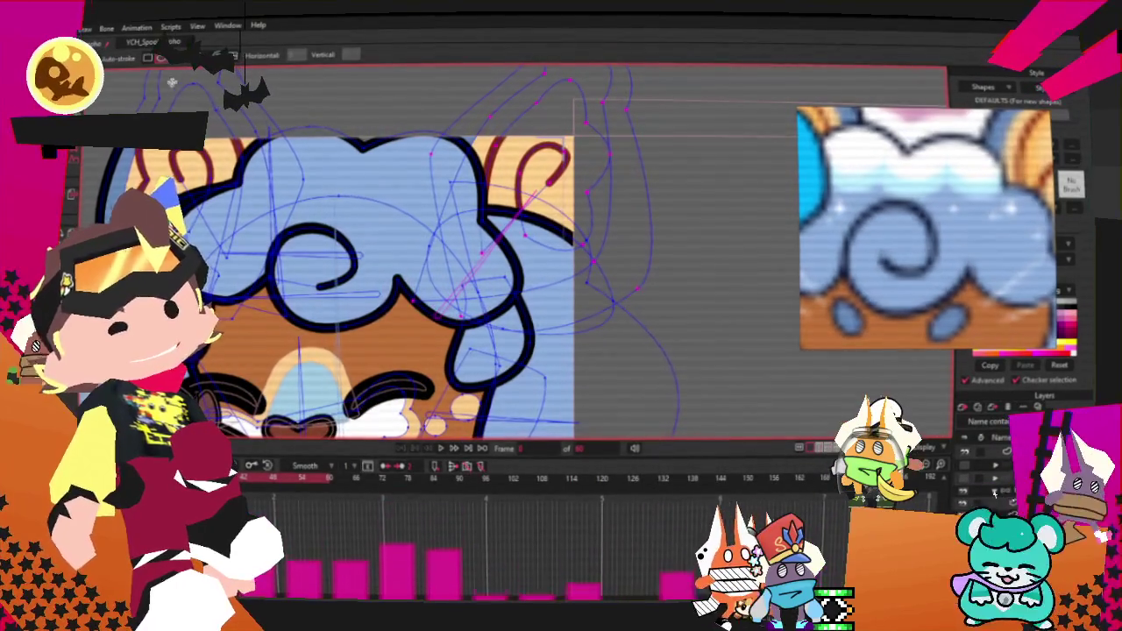
pyautogui.scroll(1, 190, 90)
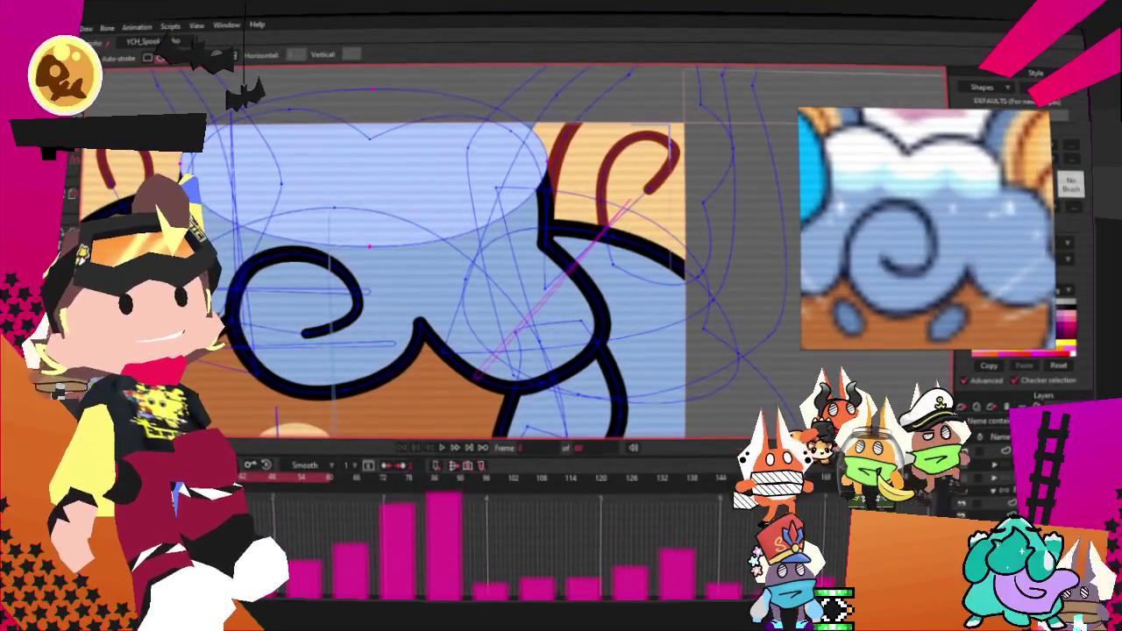
pyautogui.press('g')
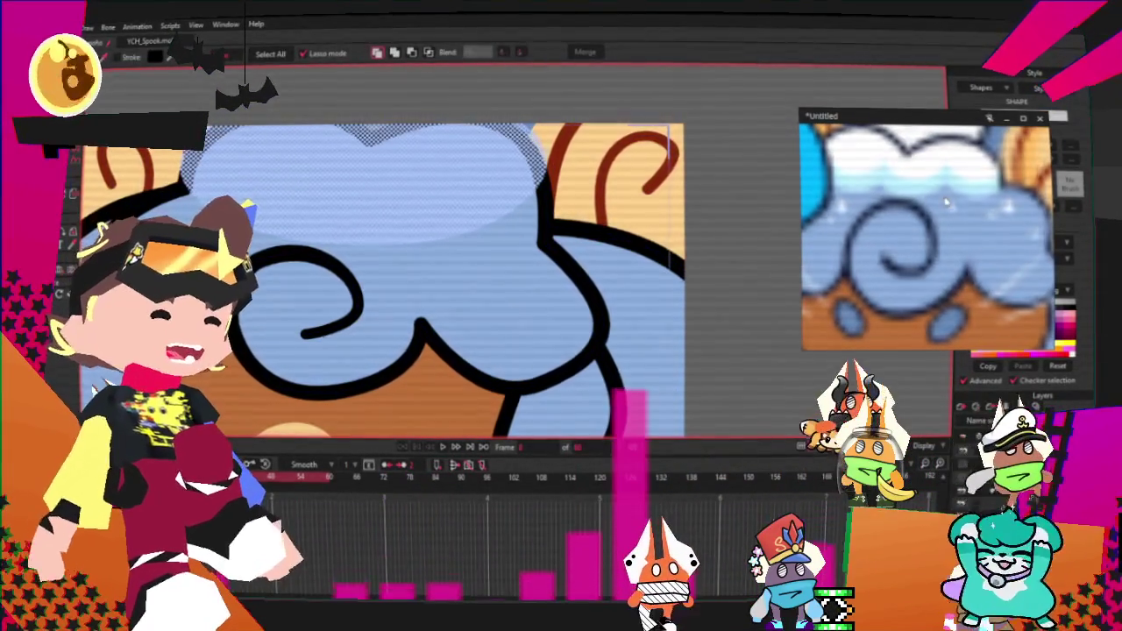
# Step: Recolour the highlight shape atop the hair to light cyan sampled from the reference
pyautogui.click(798, 151)
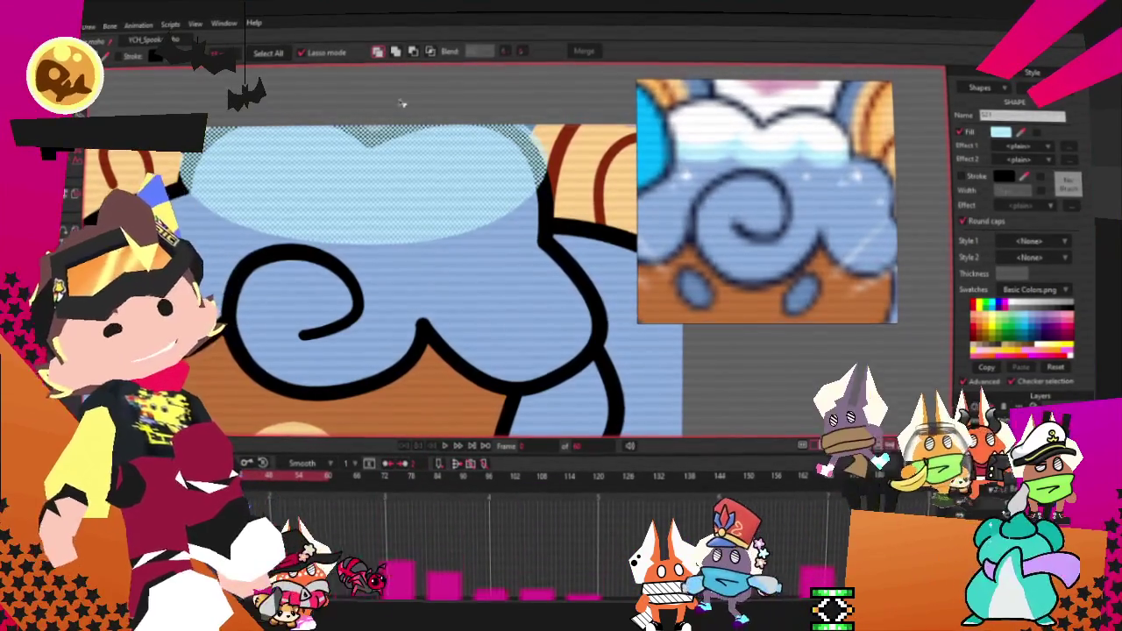
pyautogui.click(433, 52)
pyautogui.scroll(-2, 451, 186)
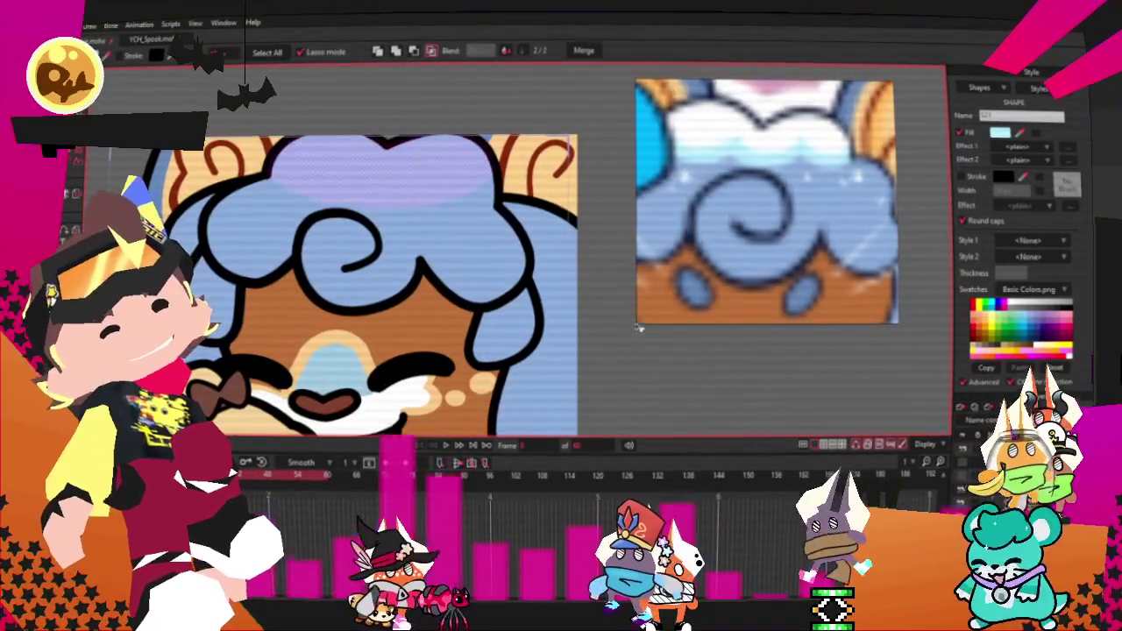
pyautogui.click(383, 164)
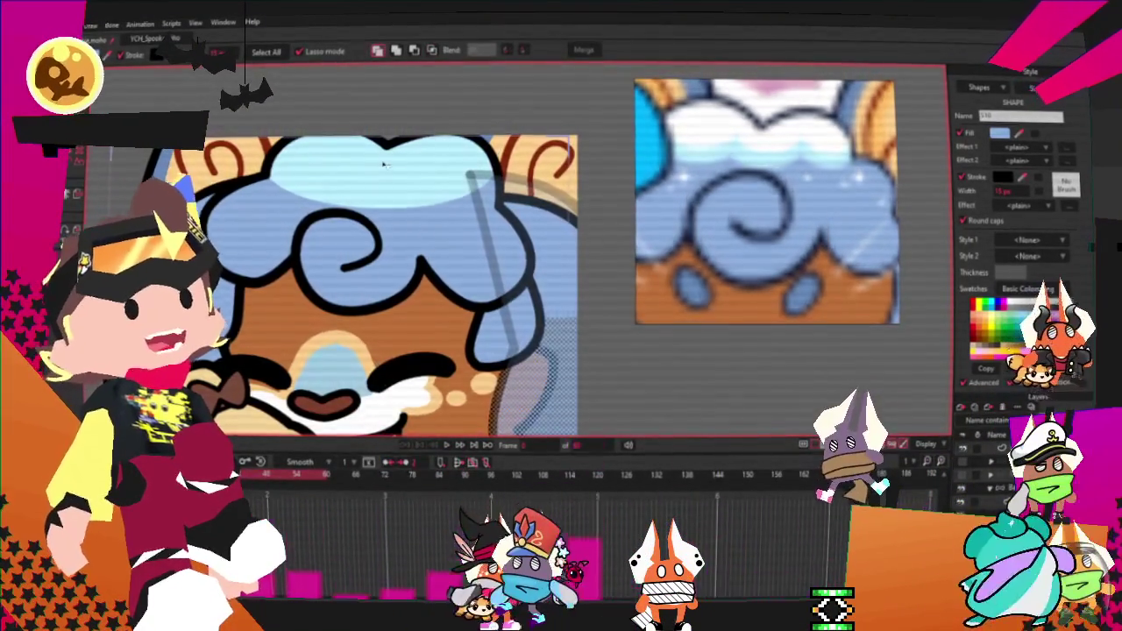
pyautogui.scroll(1, 383, 164)
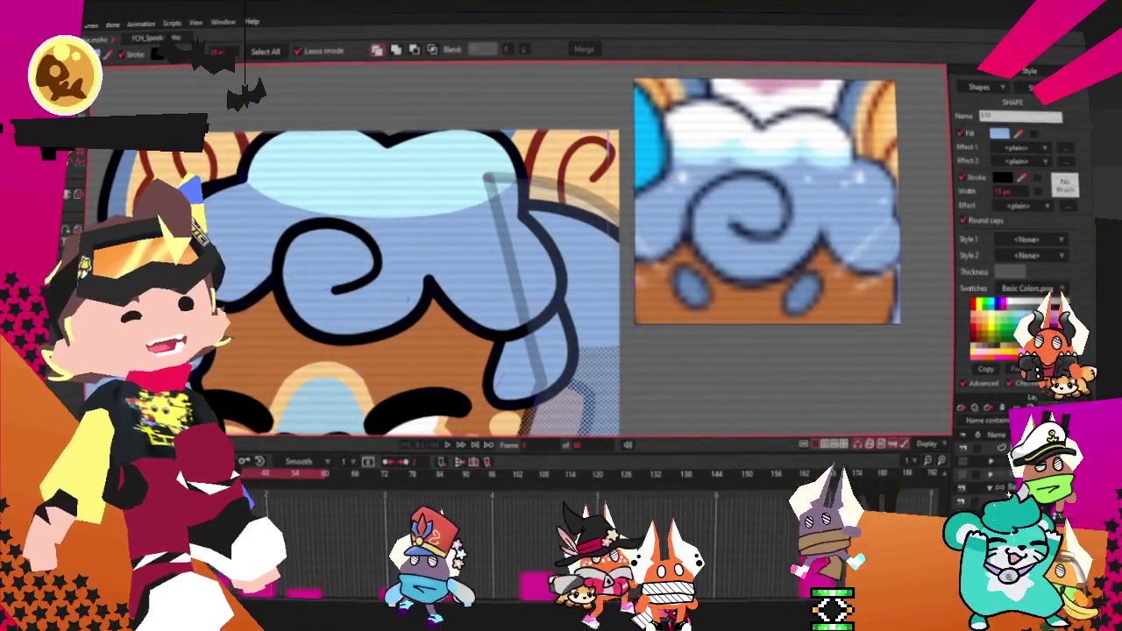
pyautogui.press('a')
pyautogui.scroll(1, 264, 172)
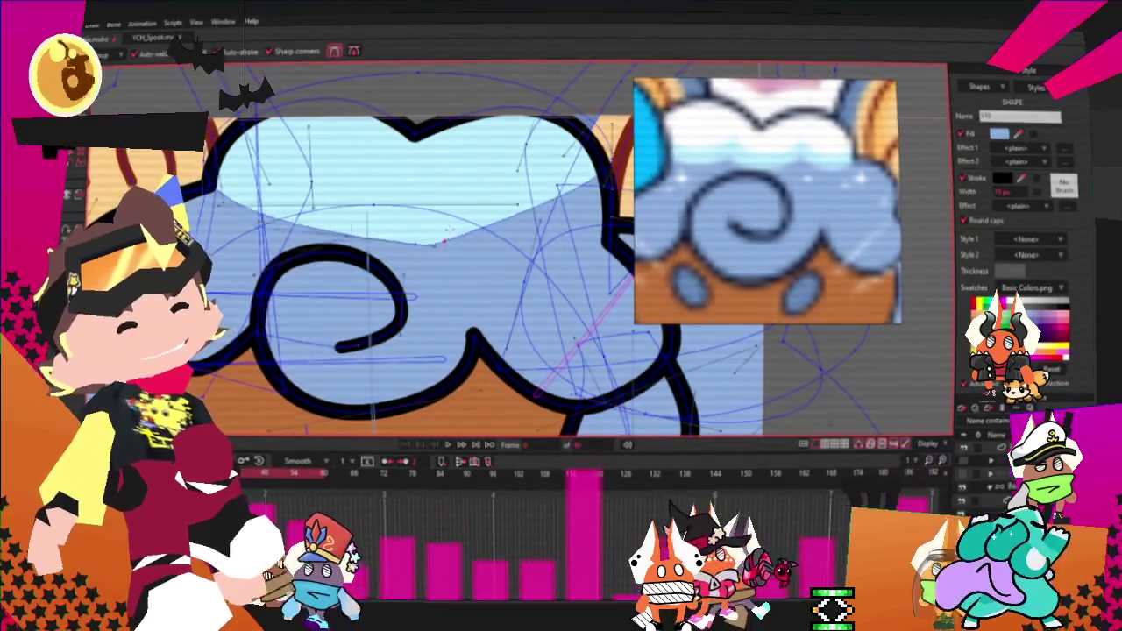
# Step: Deselect the highlight and pull its lower edge point up and to the right
pyautogui.click(326, 187)
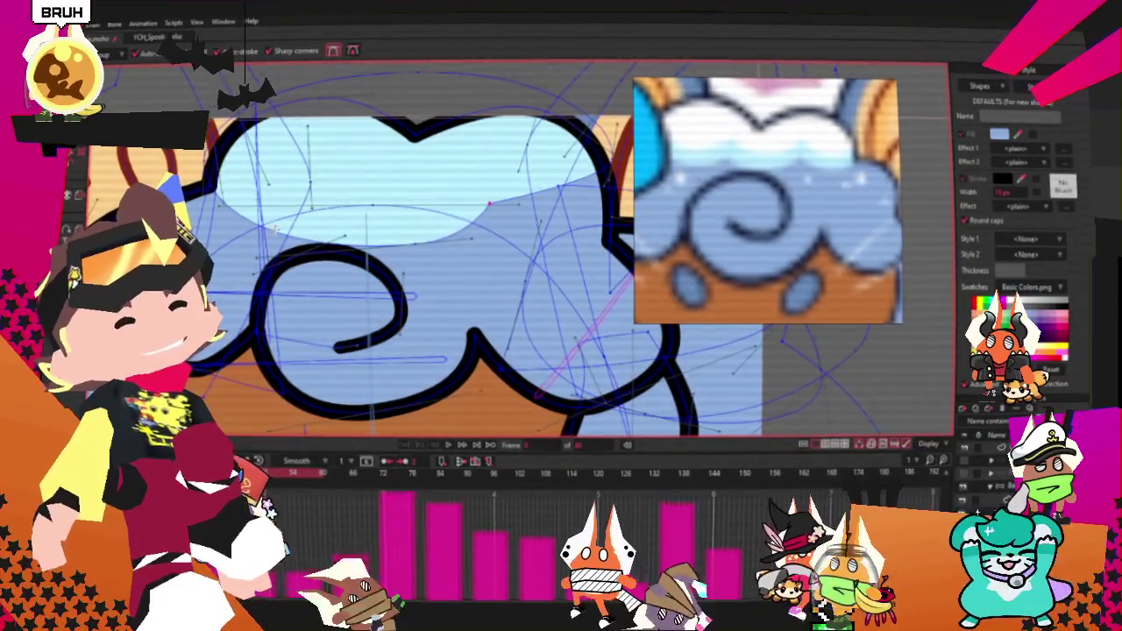
pyautogui.scroll(-2, 350, 262)
pyautogui.press('c')
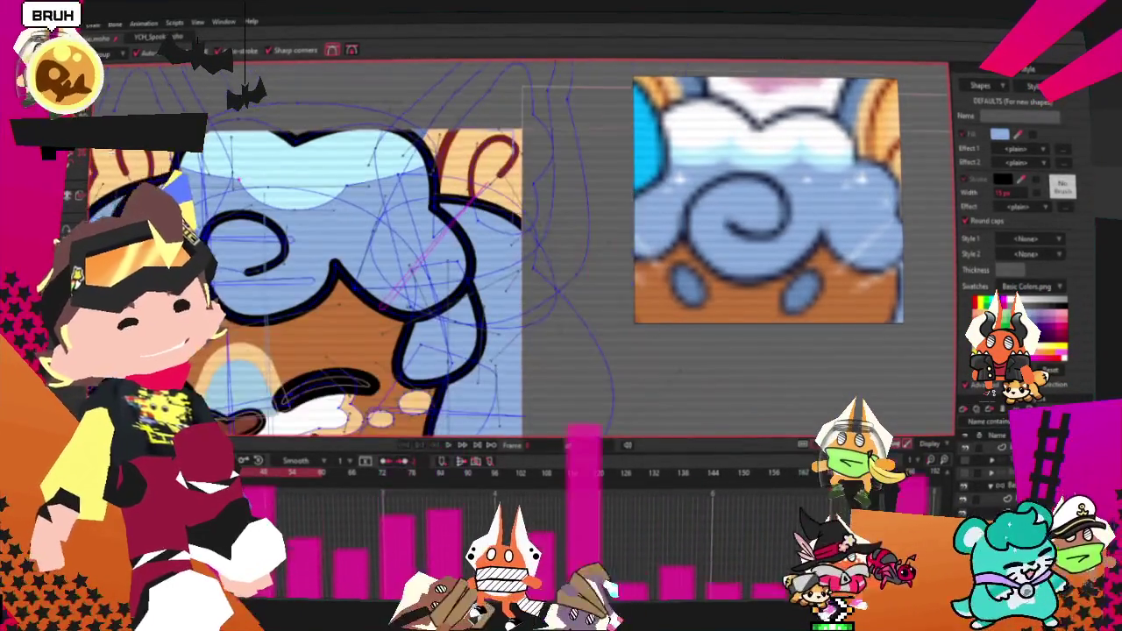
pyautogui.scroll(2, 184, 114)
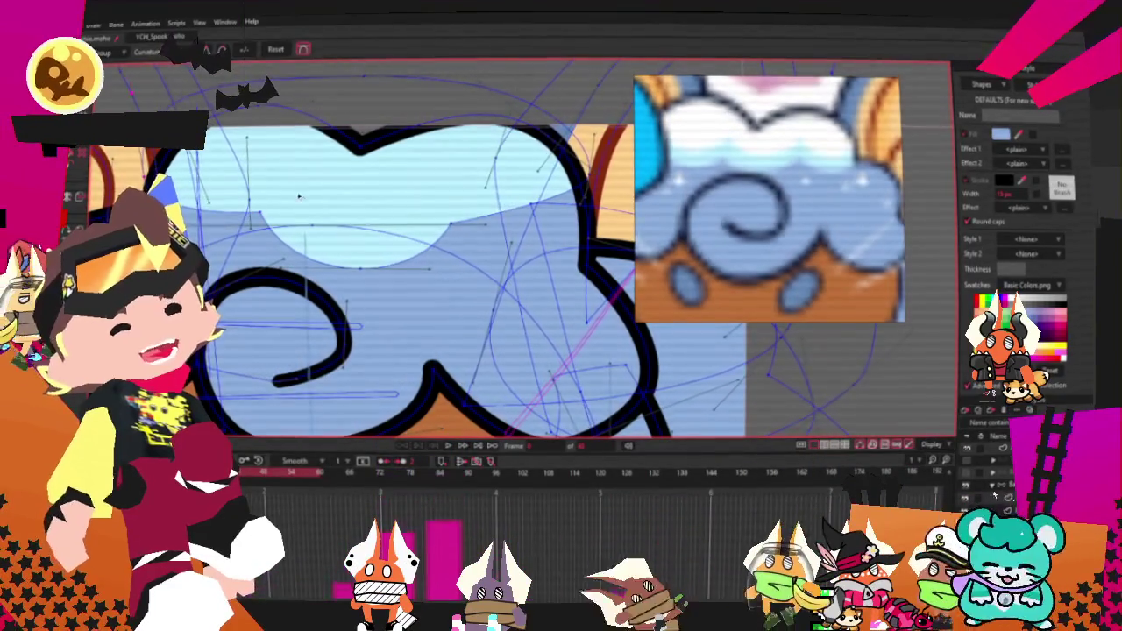
pyautogui.scroll(-1, 438, 315)
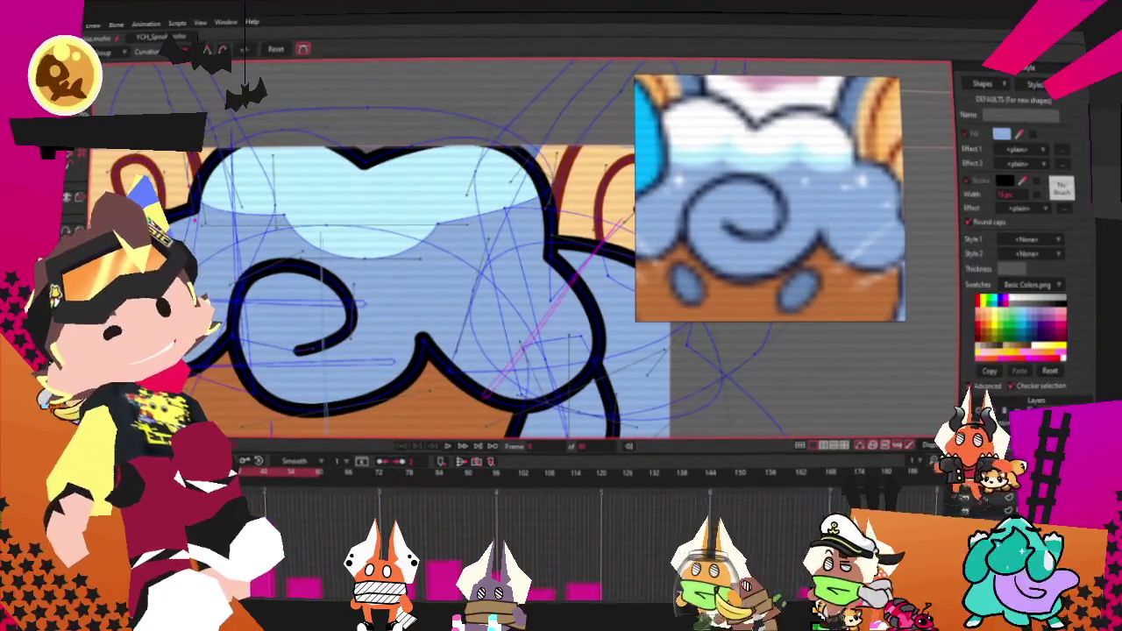
pyautogui.scroll(1, 306, 228)
pyautogui.press('t')
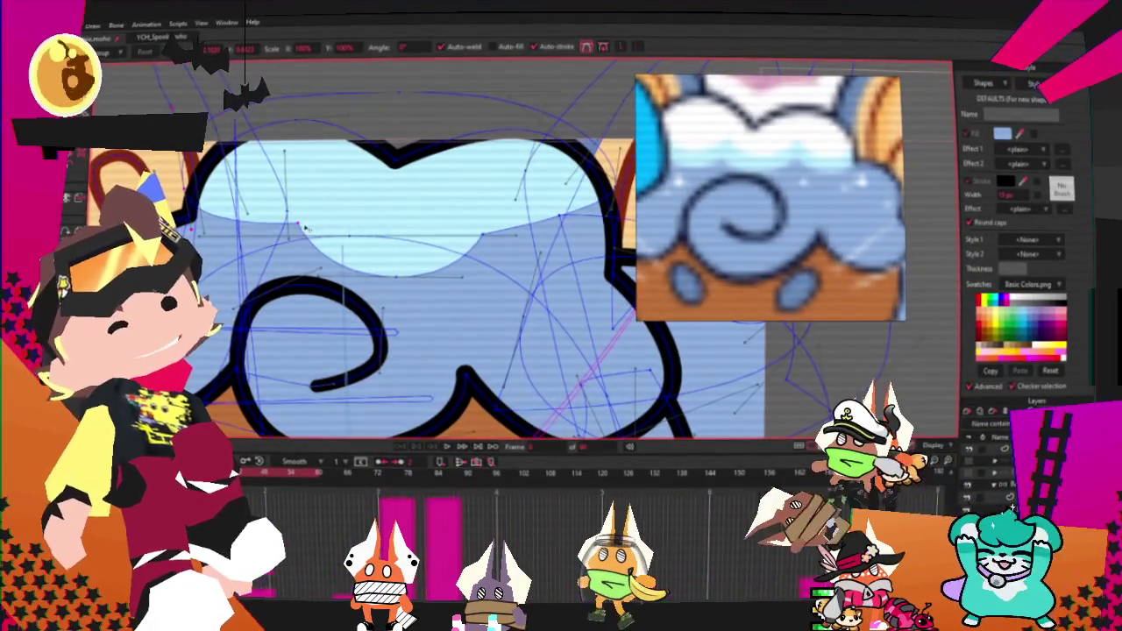
pyautogui.scroll(-1, 305, 215)
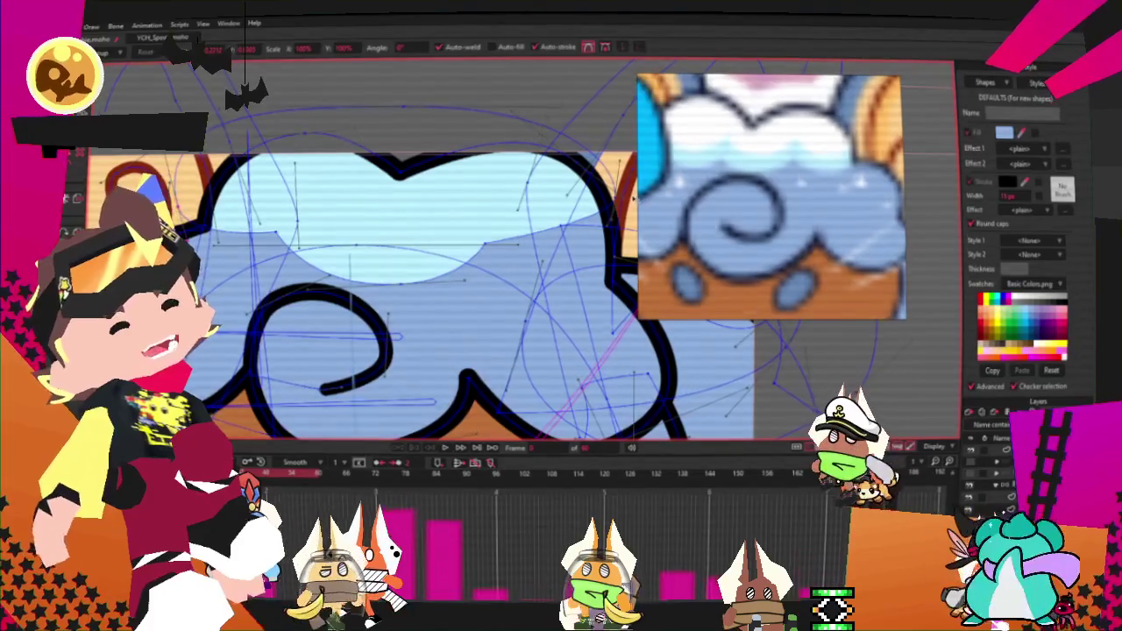
pyautogui.scroll(2, 618, 198)
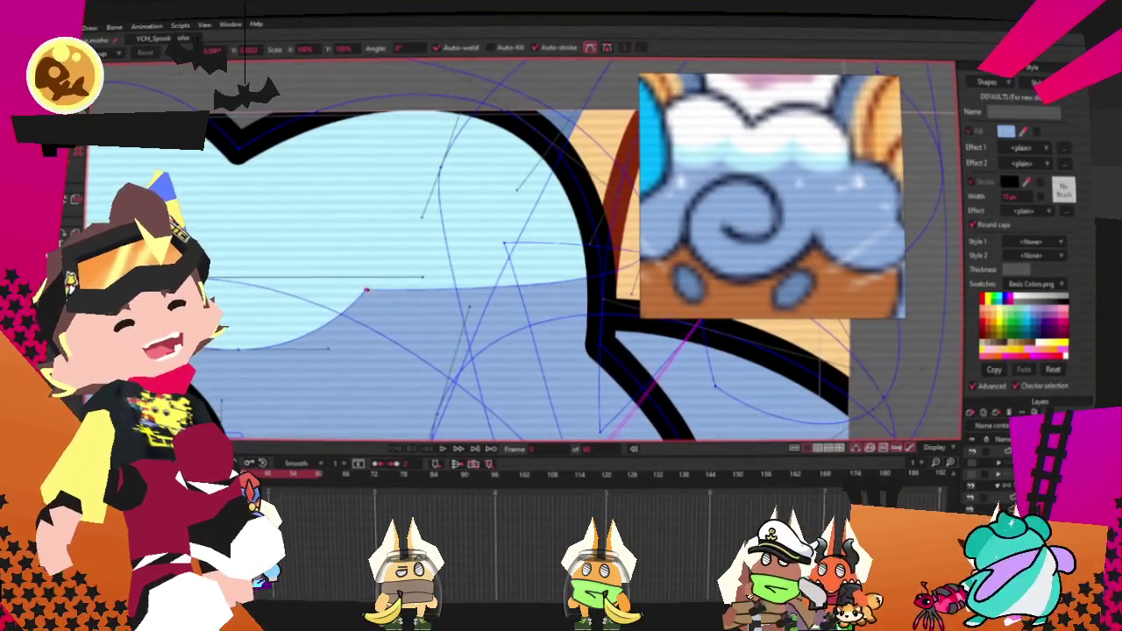
pyautogui.scroll(-2, 368, 263)
pyautogui.scroll(2, 368, 263)
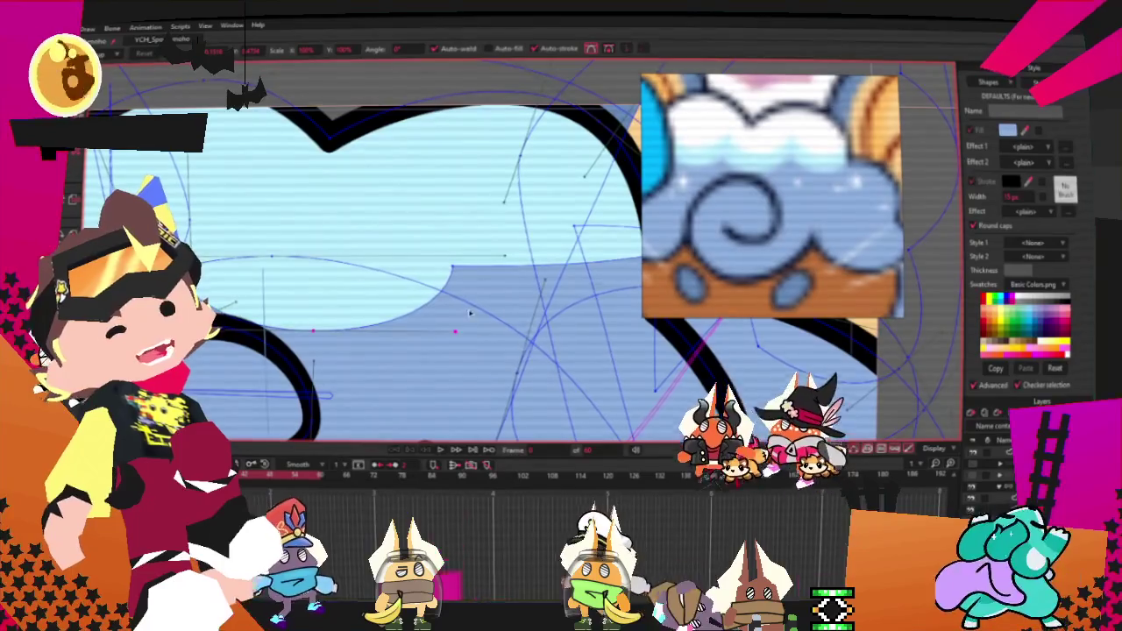
pyautogui.moveTo(476, 281); pyautogui.dragTo(490, 271)
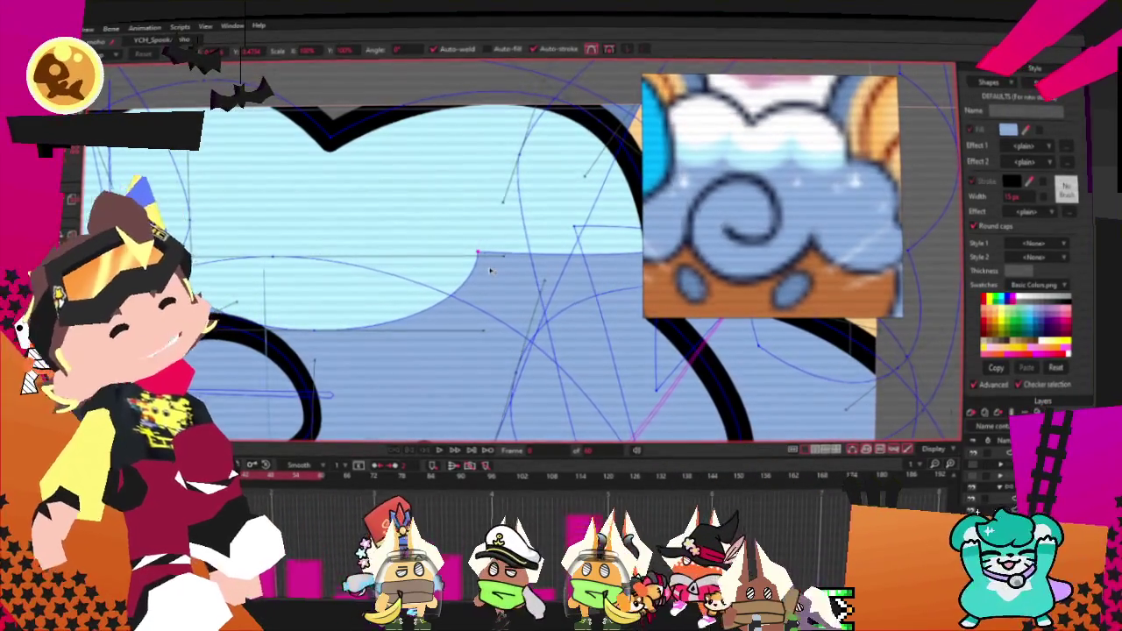
# Step: Select a point on the hair's top curve and pan to see the hair's right side
pyautogui.click(276, 266)
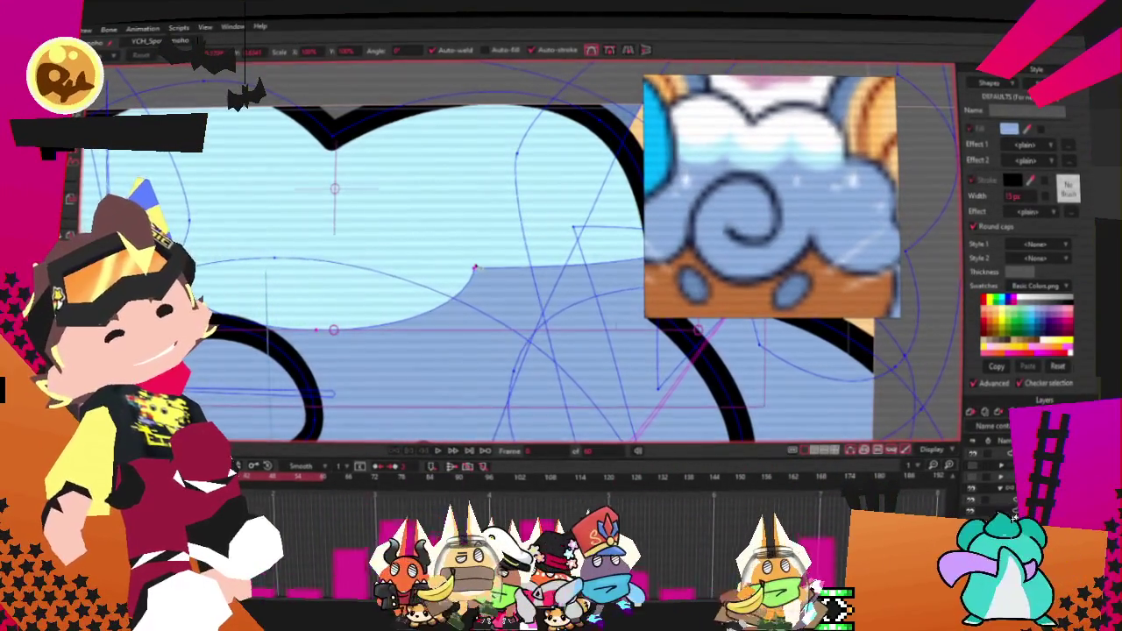
pyautogui.click(263, 298)
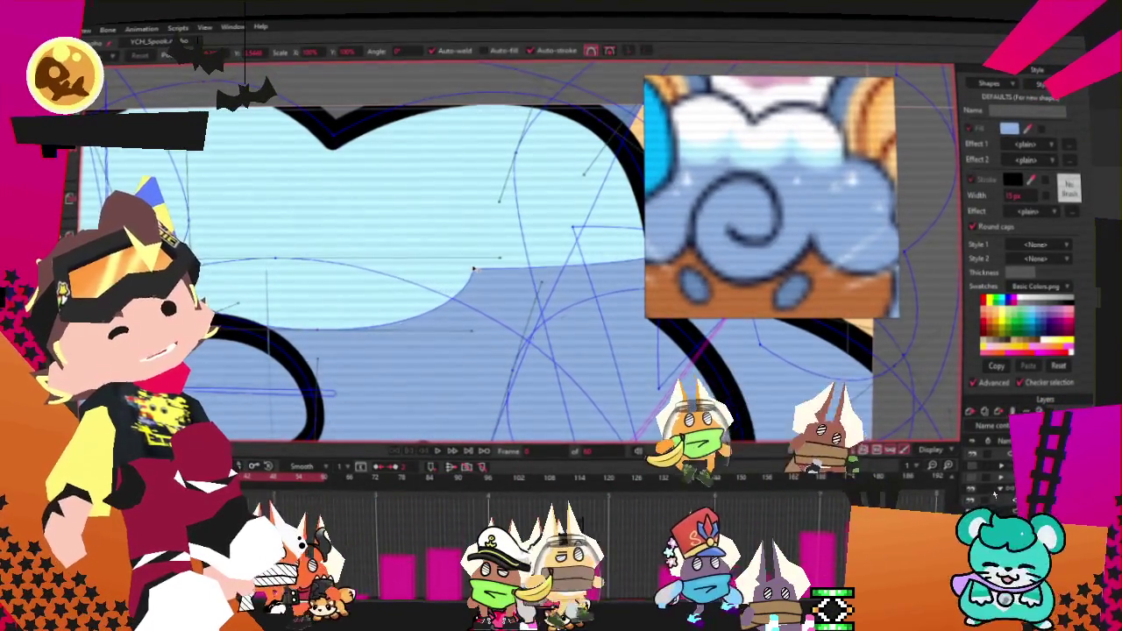
pyautogui.moveTo(427, 237); pyautogui.dragTo(296, 233)
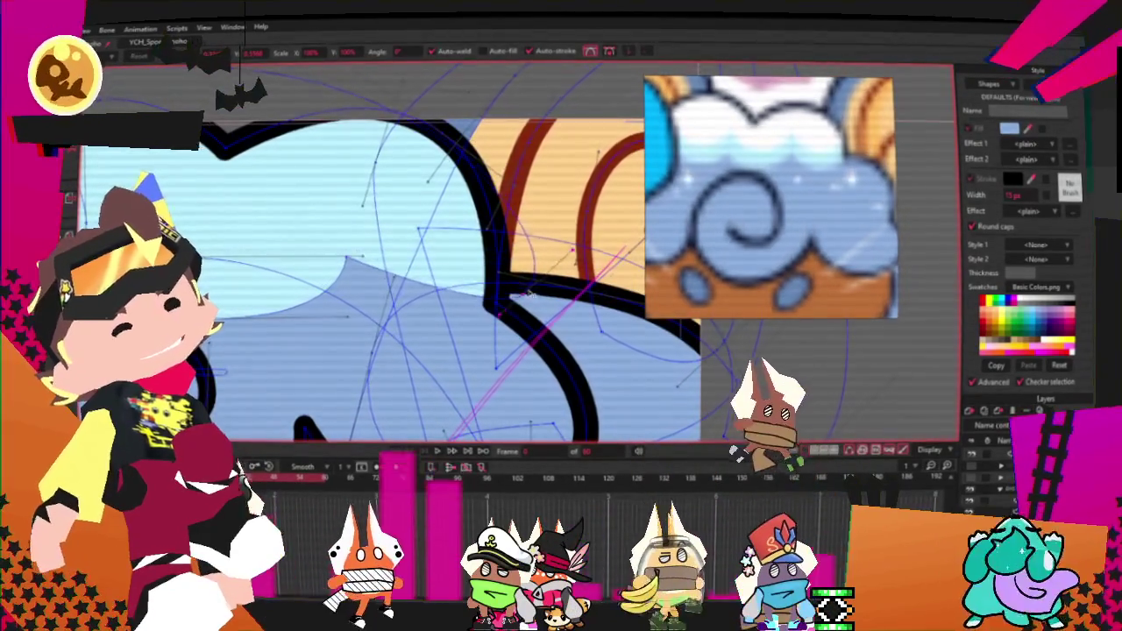
pyautogui.scroll(-2, 528, 287)
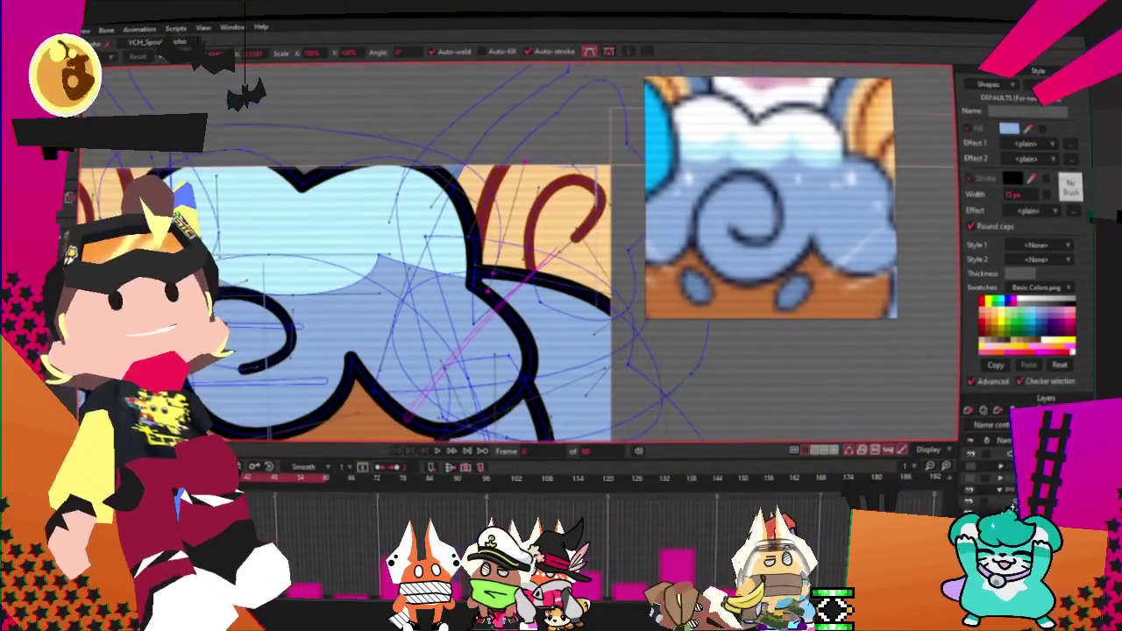
pyautogui.scroll(3, 263, 255)
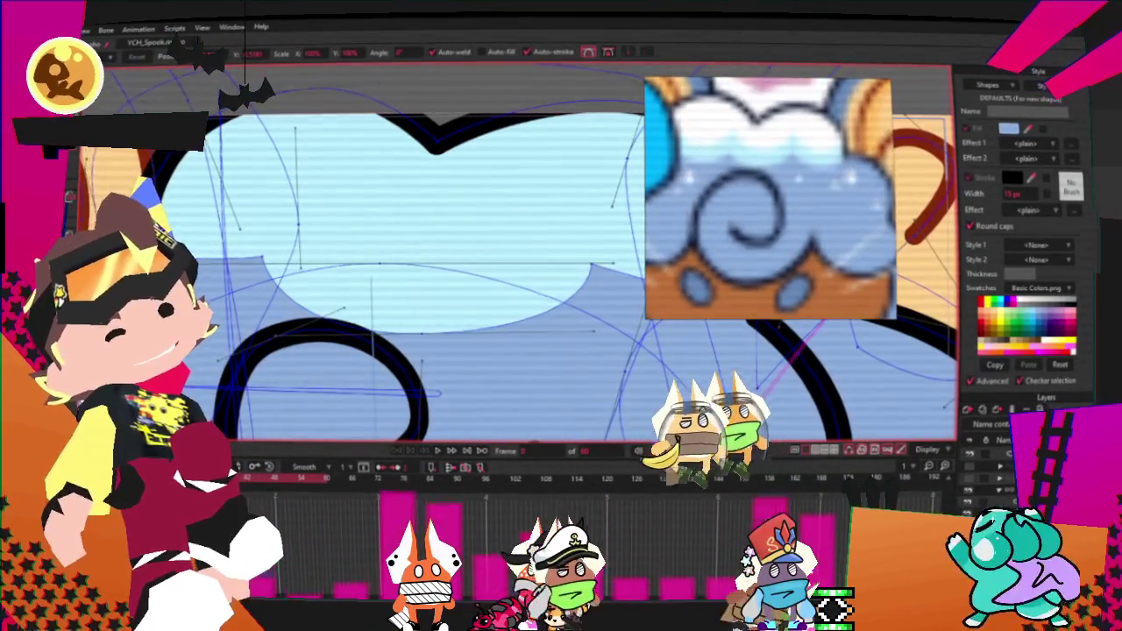
pyautogui.scroll(-2, 263, 254)
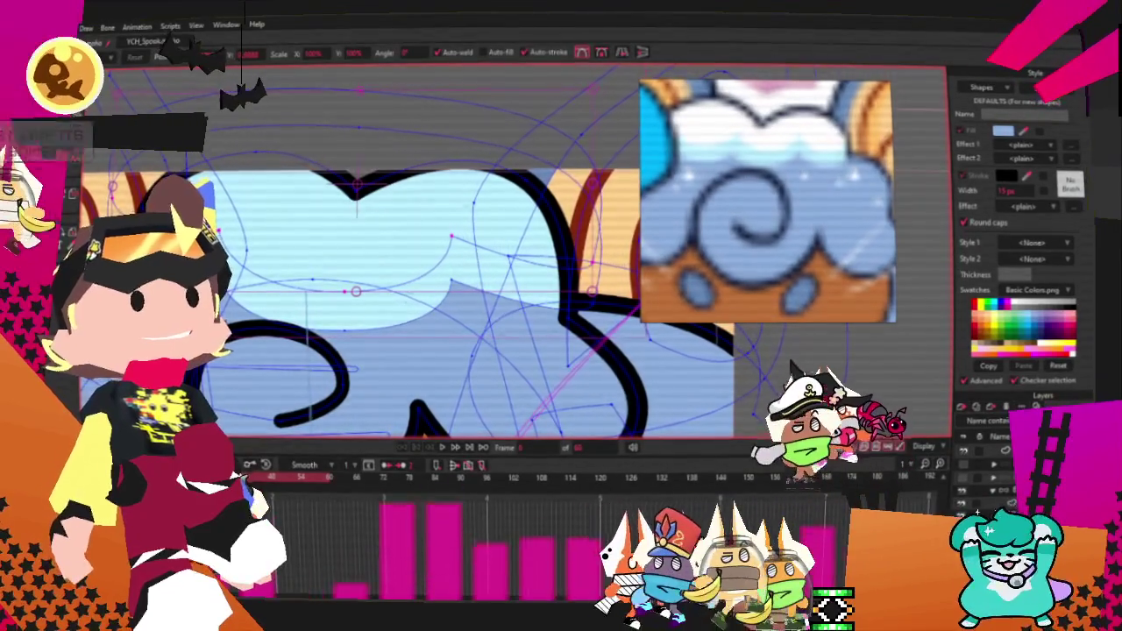
pyautogui.hotkey('alt', 'Tab')
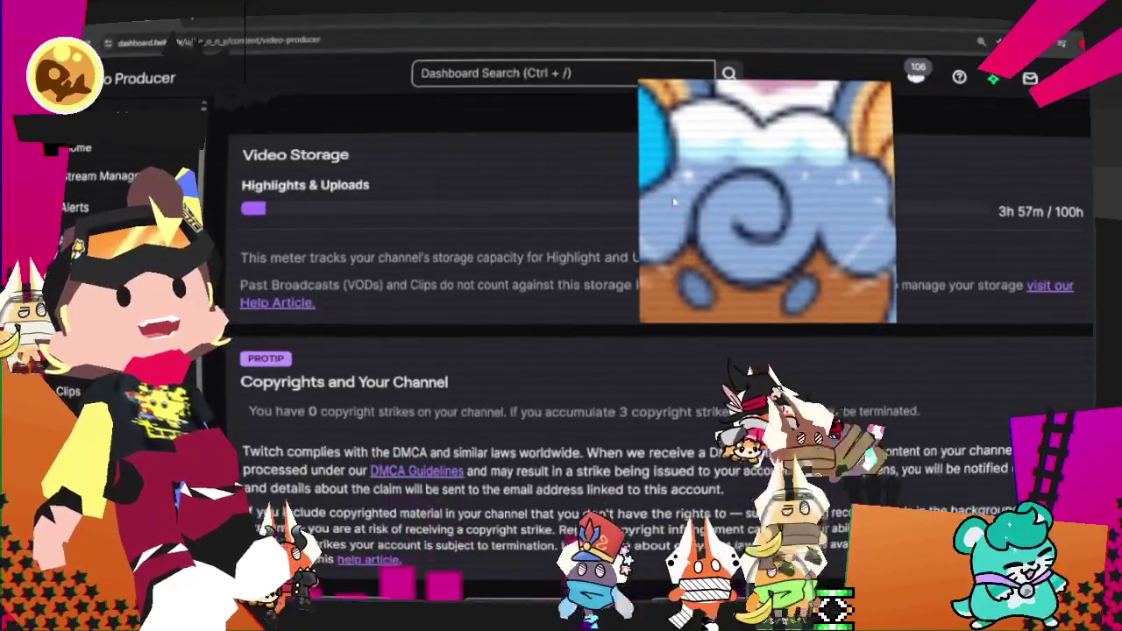
pyautogui.scroll(-4, 701, 209)
pyautogui.scroll(-1, 526, 482)
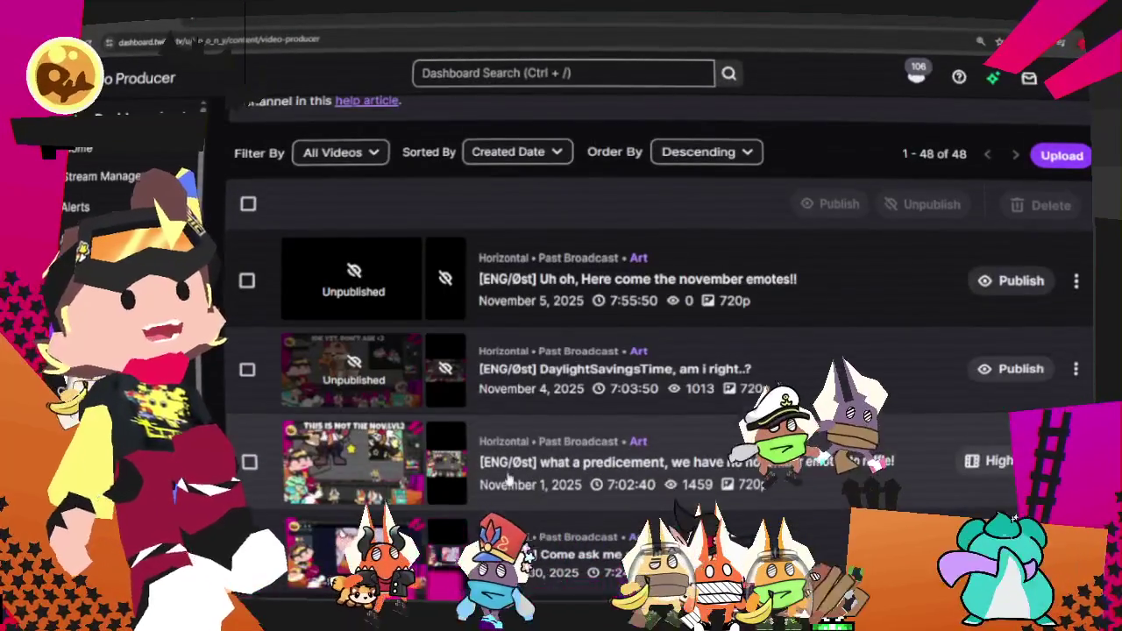
pyautogui.scroll(-1, 618, 314)
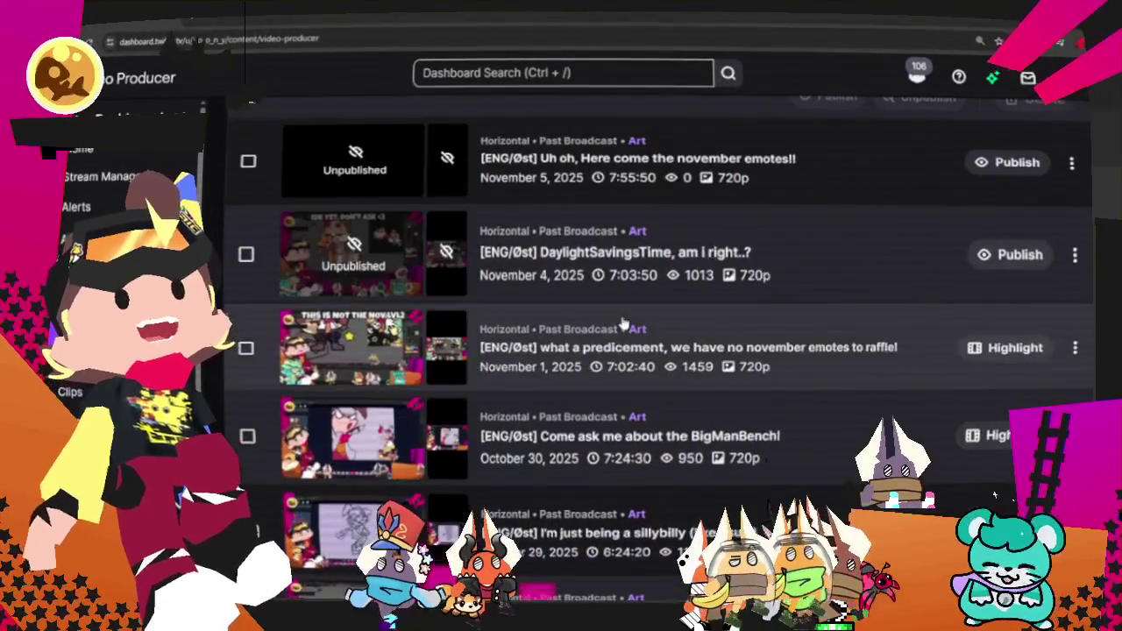
pyautogui.scroll(-1, 621, 302)
pyautogui.scroll(-1, 621, 289)
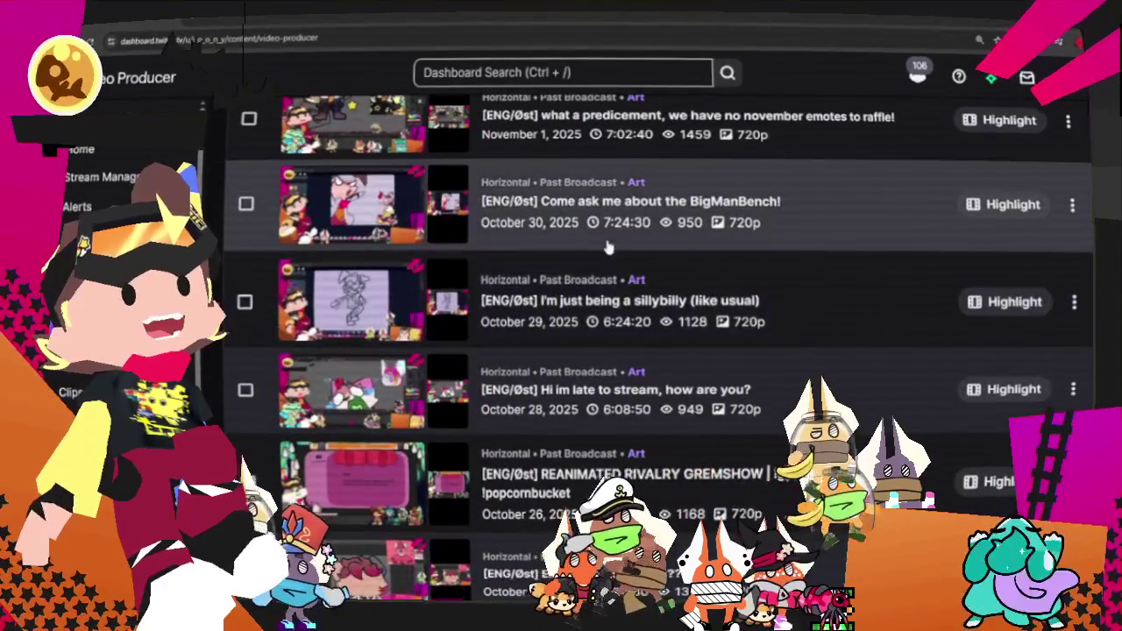
pyautogui.scroll(-1, 620, 279)
pyautogui.scroll(-1, 620, 266)
pyautogui.scroll(-1, 617, 256)
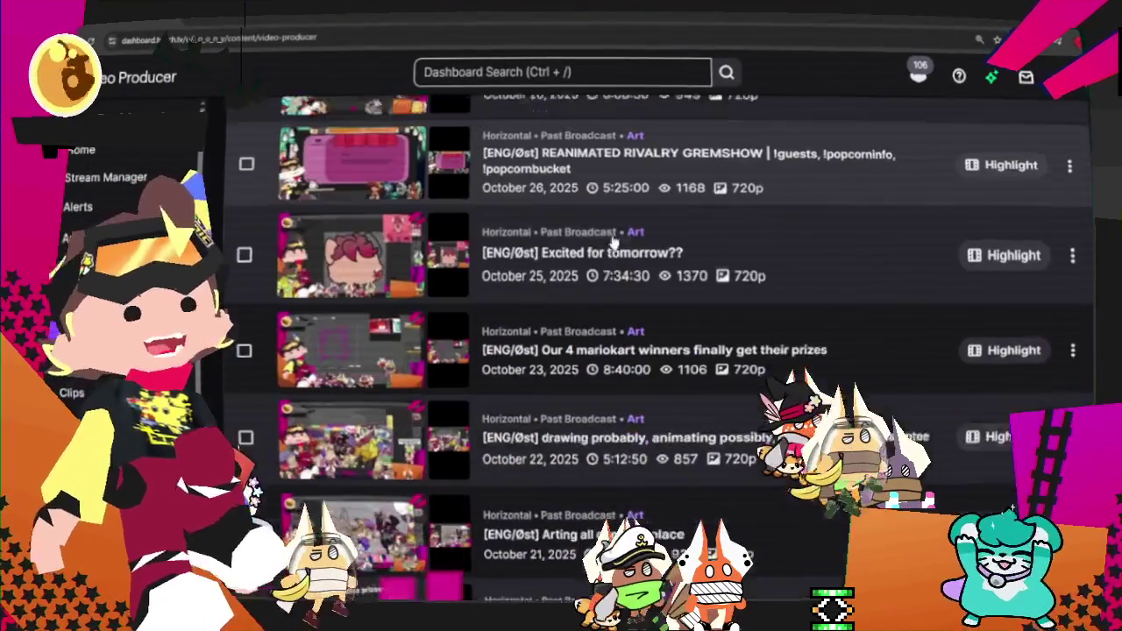
pyautogui.scroll(-1, 616, 243)
pyautogui.scroll(-1, 614, 231)
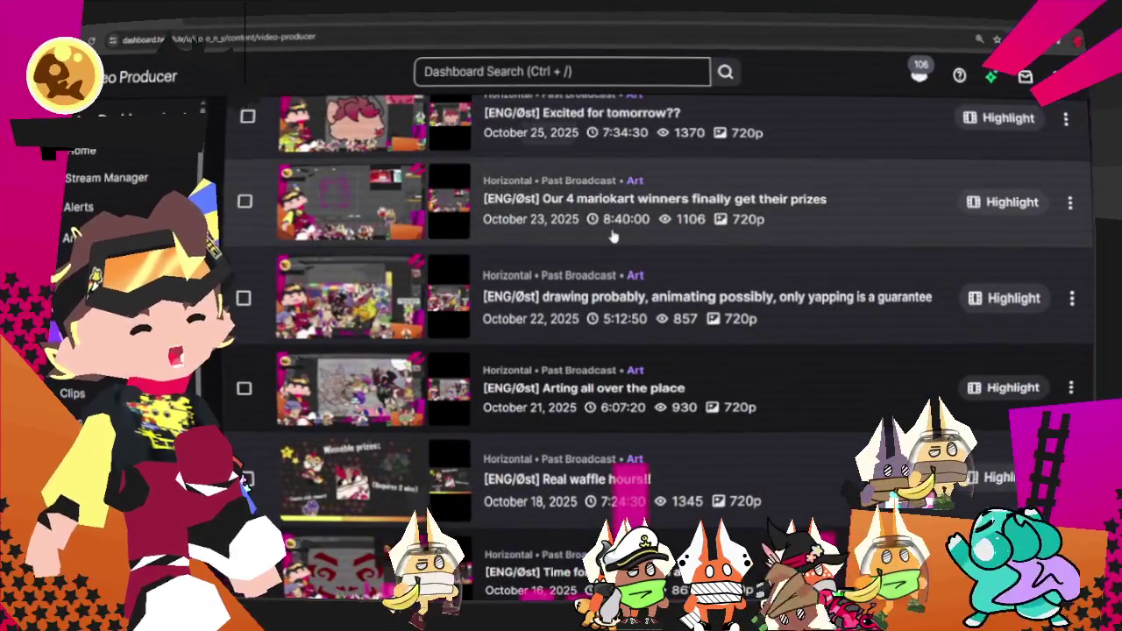
pyautogui.scroll(-1, 622, 263)
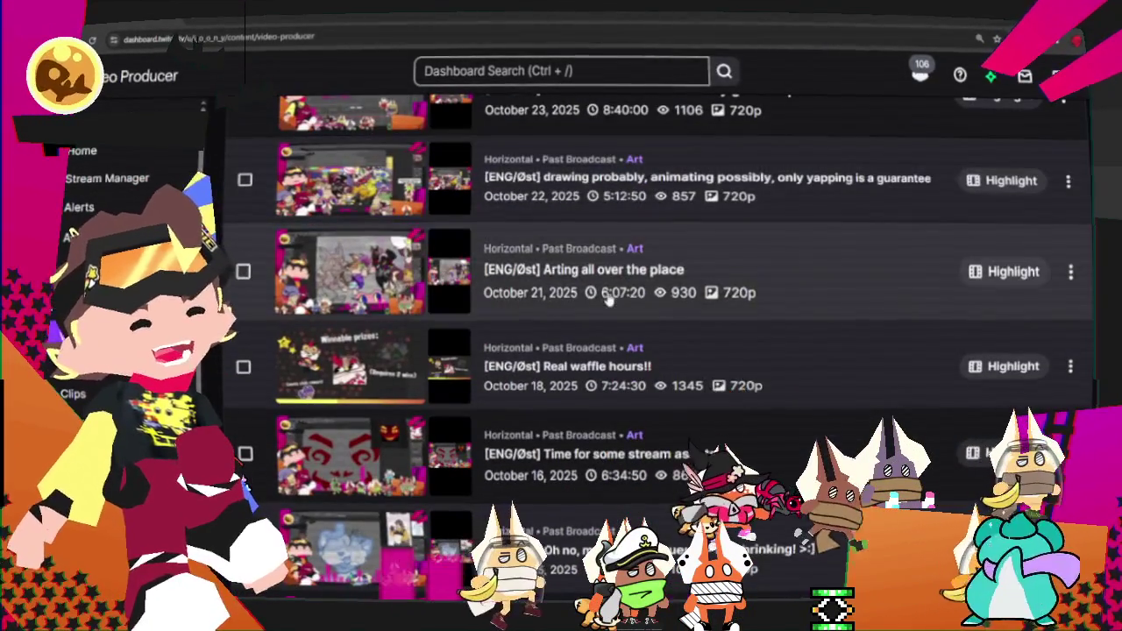
pyautogui.scroll(-1, 624, 355)
pyautogui.scroll(-1, 617, 363)
pyautogui.scroll(-1, 613, 370)
pyautogui.scroll(-1, 613, 373)
pyautogui.scroll(-1, 605, 363)
pyautogui.scroll(-2, 608, 342)
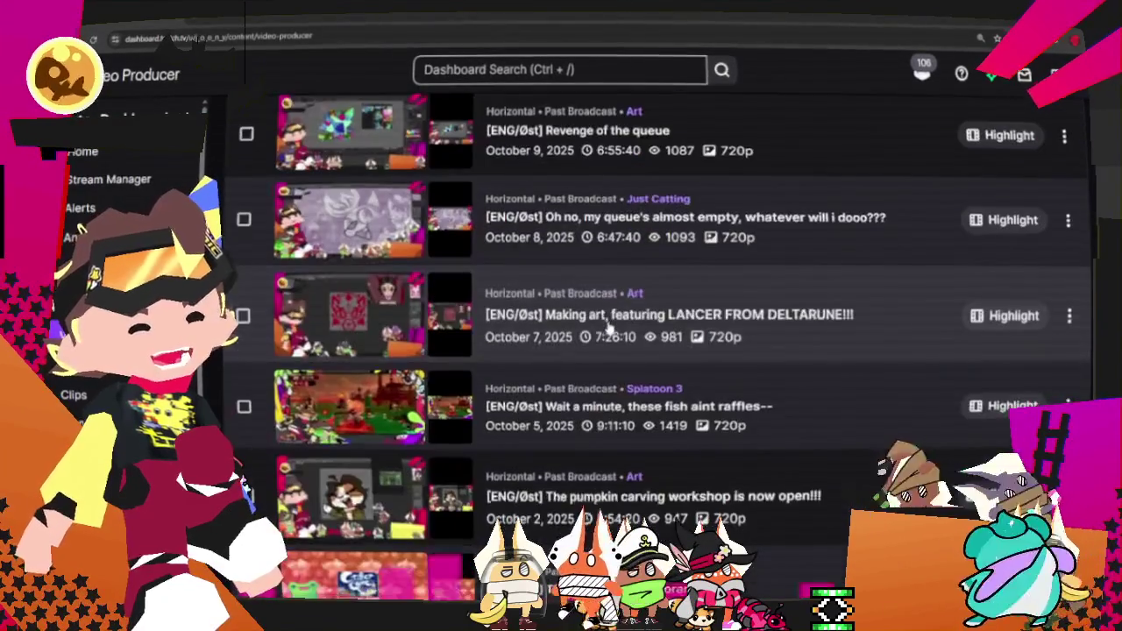
pyautogui.scroll(-1, 610, 320)
pyautogui.scroll(-1, 610, 313)
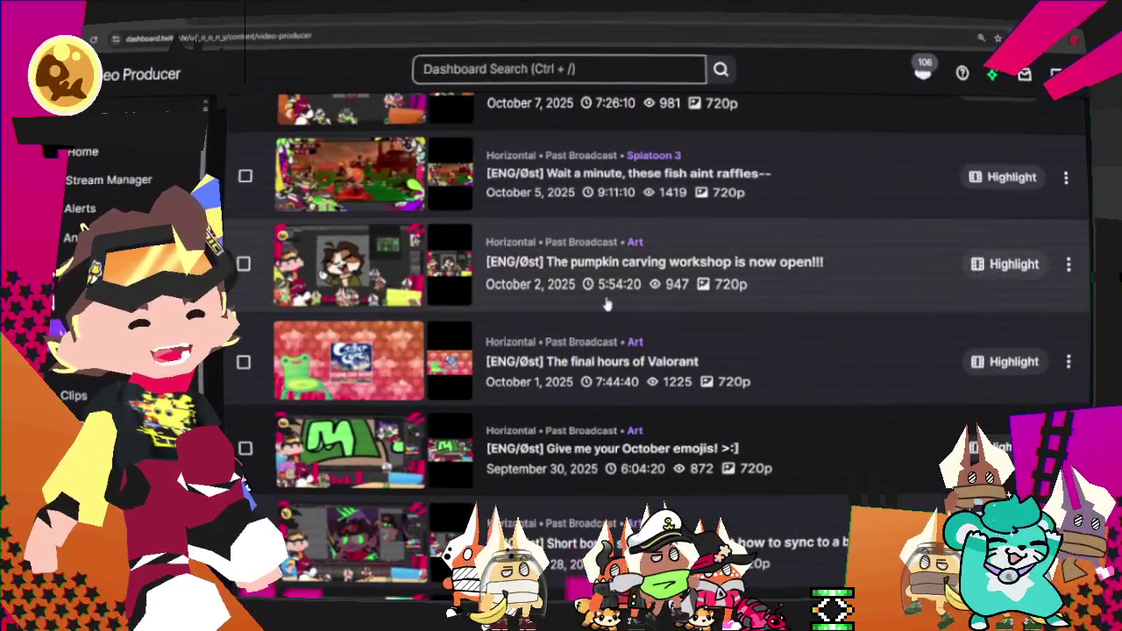
pyautogui.scroll(-1, 612, 370)
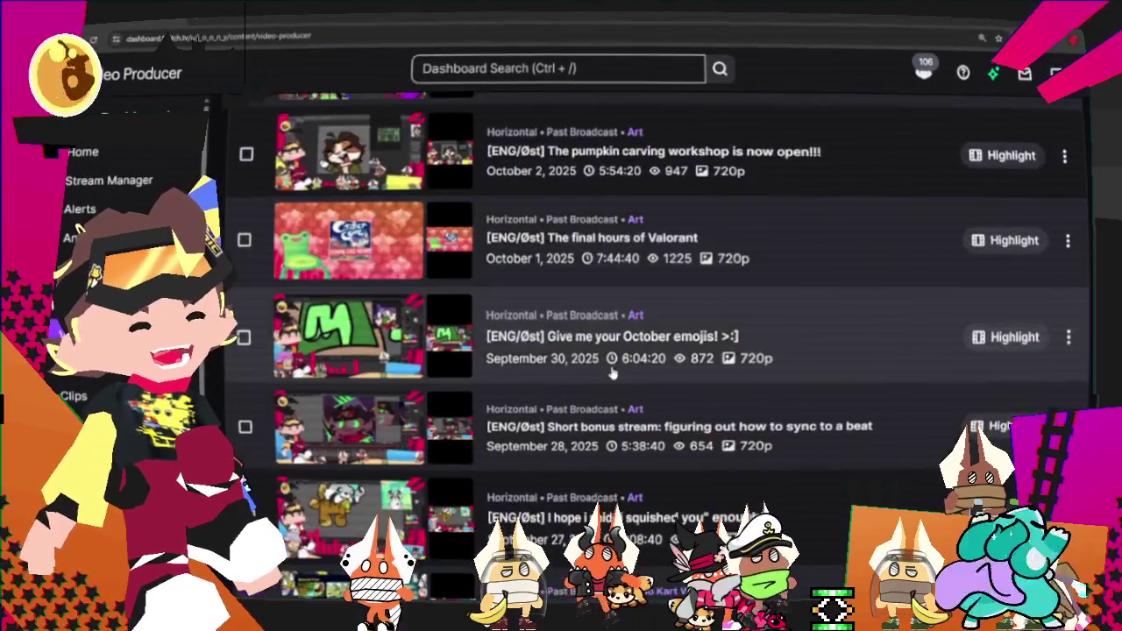
pyautogui.scroll(-1, 640, 366)
pyautogui.scroll(-2, 657, 346)
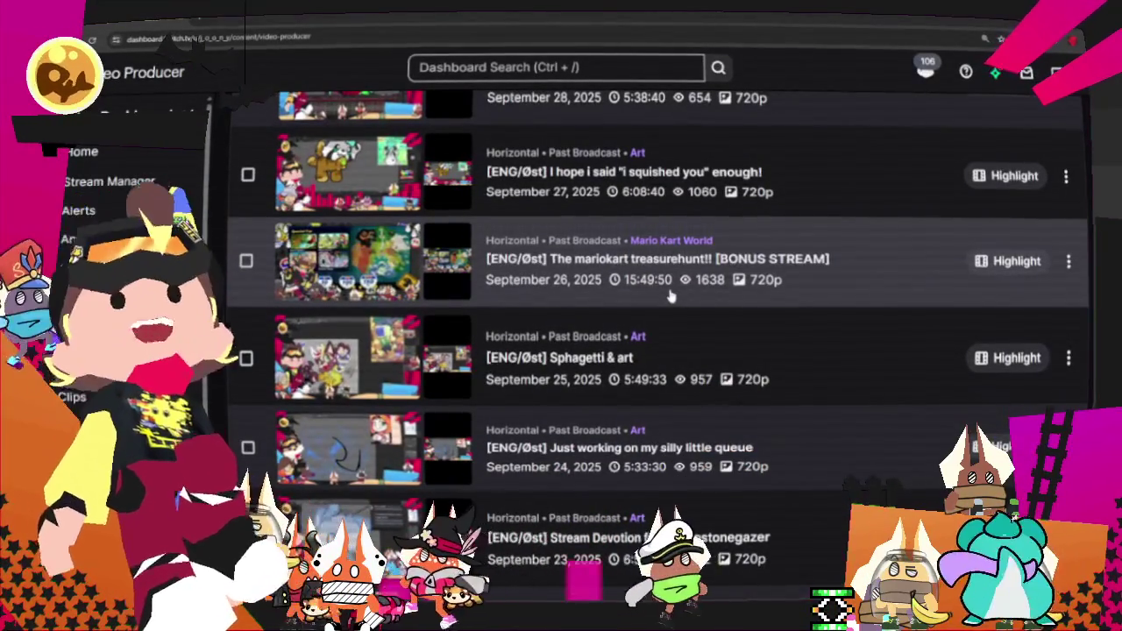
pyautogui.scroll(-2, 657, 355)
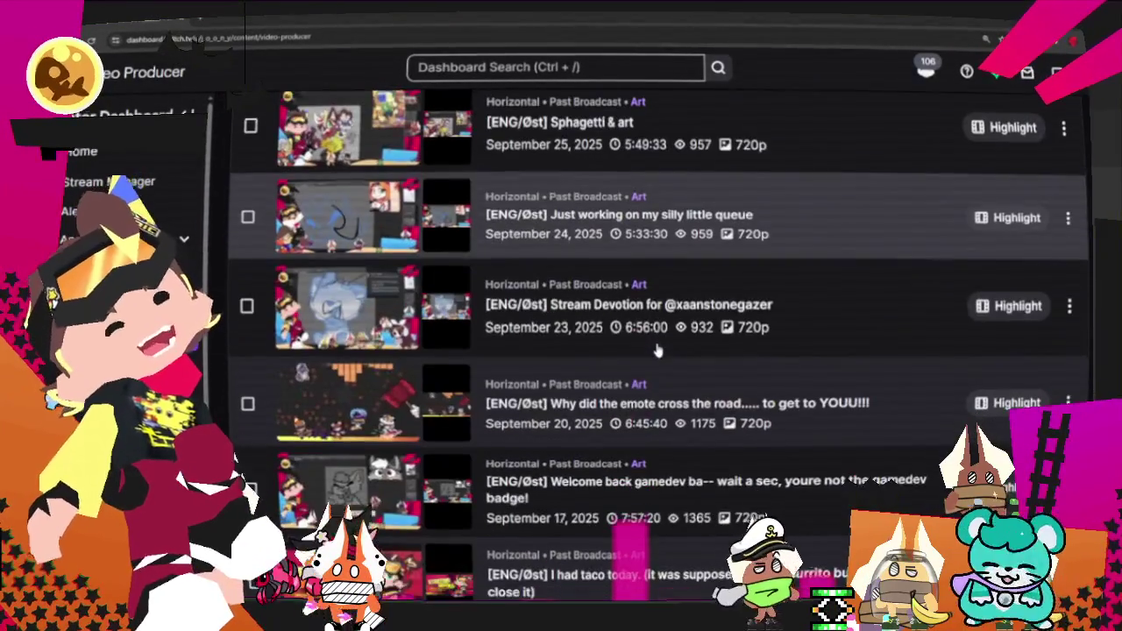
pyautogui.scroll(-1, 666, 359)
pyautogui.scroll(-1, 688, 368)
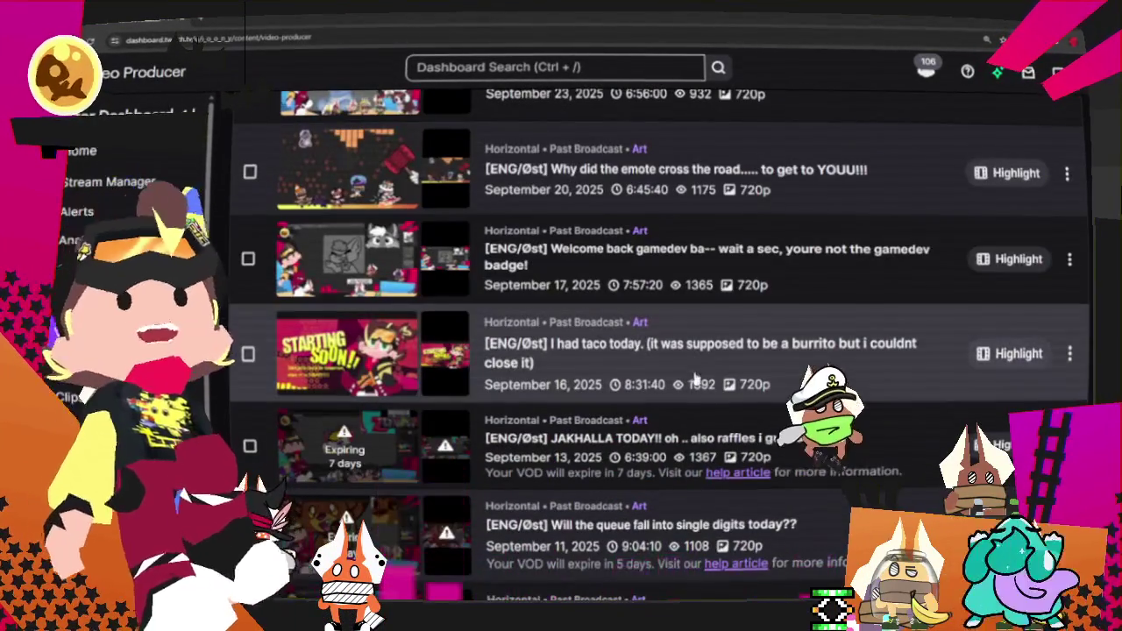
pyautogui.scroll(-1, 639, 437)
pyautogui.scroll(-1, 642, 436)
pyautogui.scroll(-1, 642, 438)
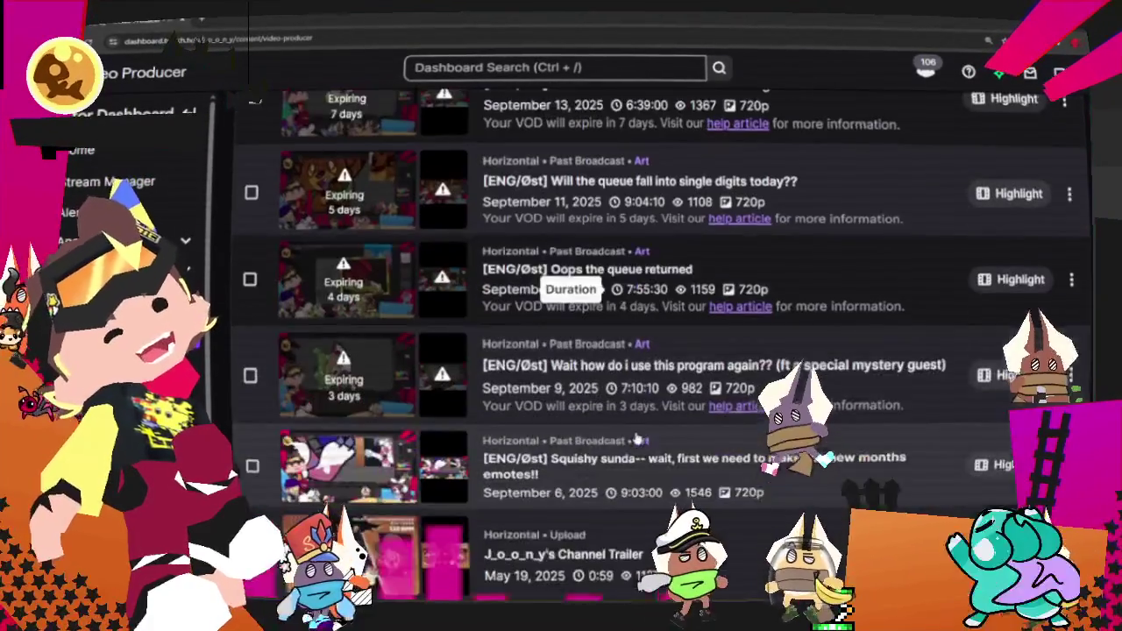
pyautogui.scroll(-1, 638, 441)
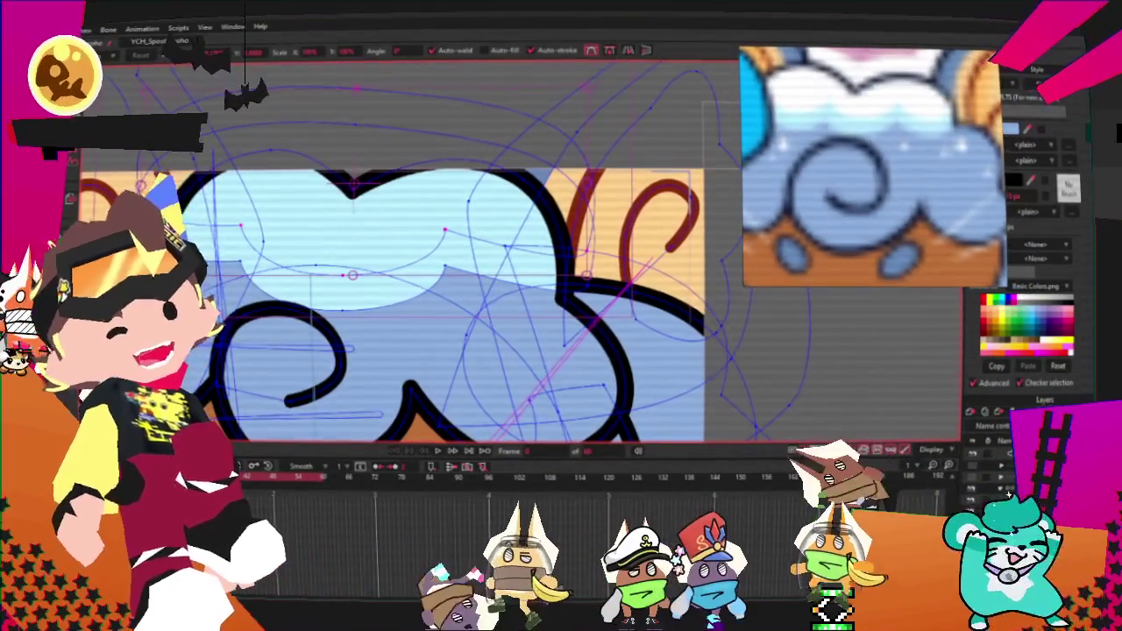
# Step: Select all points of the hair shape while zooming around the hair
pyautogui.press('g')
pyautogui.hotkey('ctrl', 'a')
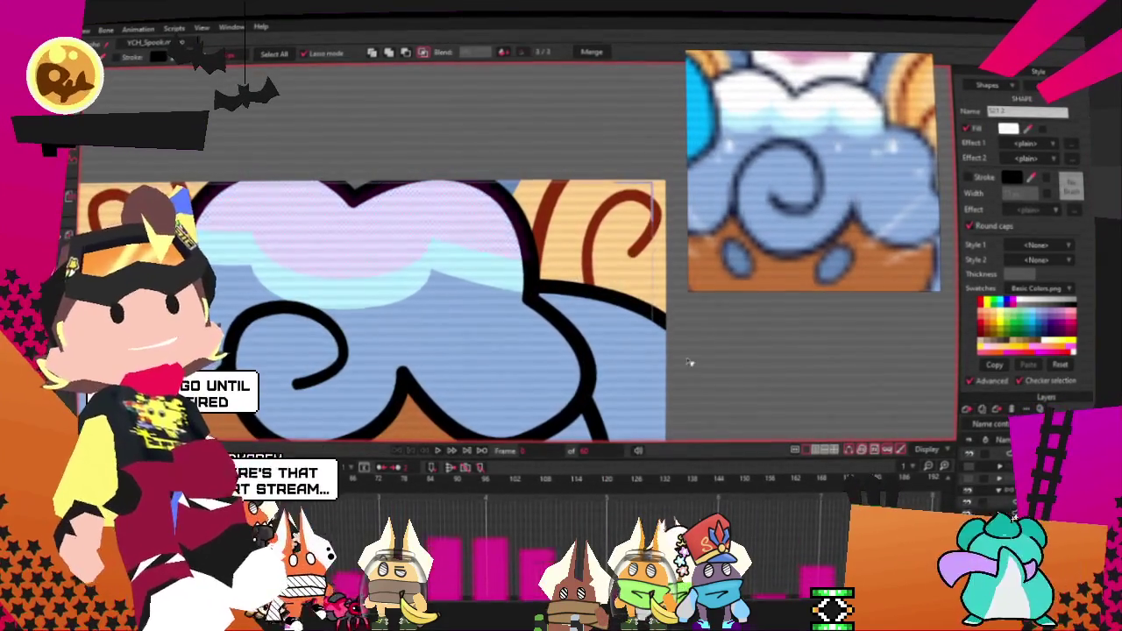
pyautogui.scroll(-5, 526, 280)
pyautogui.scroll(-3, 578, 327)
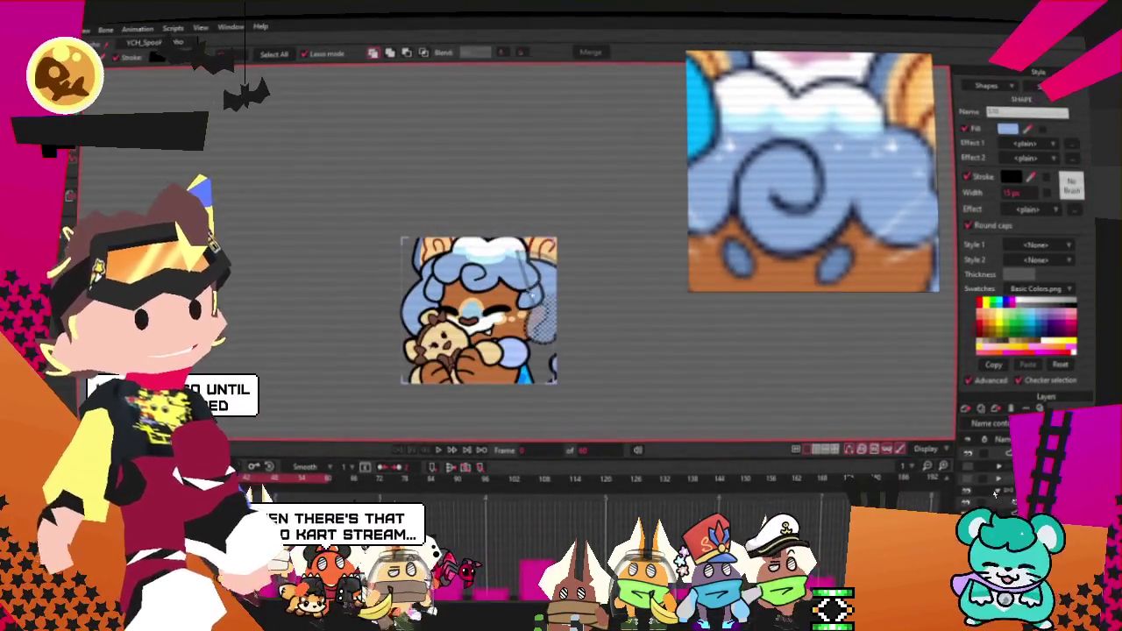
pyautogui.scroll(2, 386, 311)
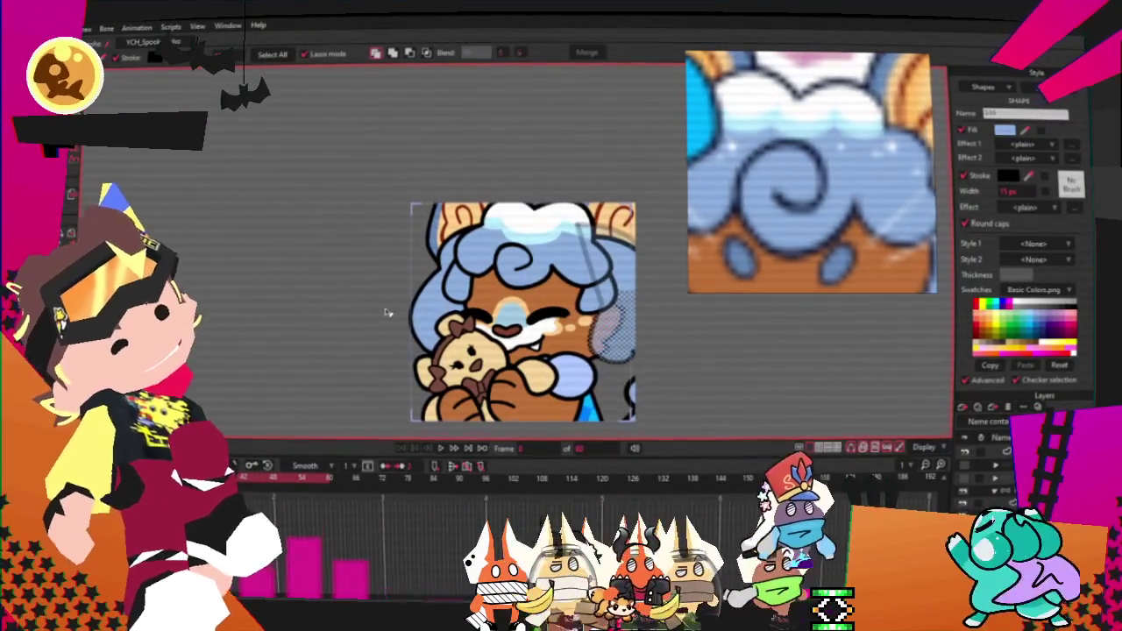
pyautogui.scroll(2, 377, 311)
pyautogui.scroll(-1, 228, 311)
pyautogui.scroll(3, 420, 192)
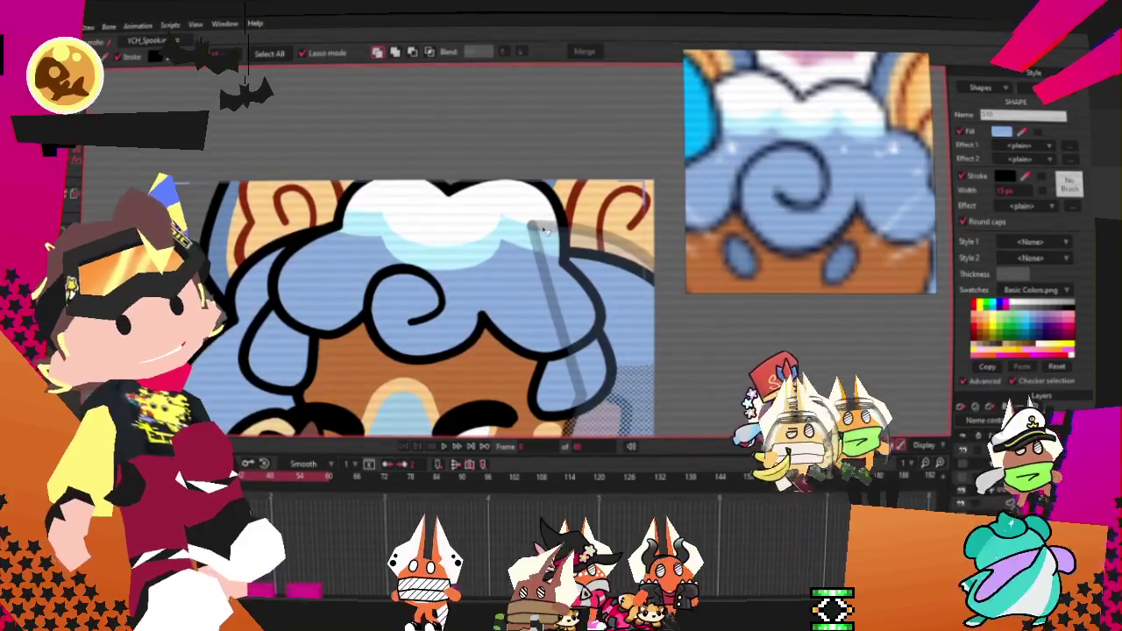
pyautogui.scroll(3, 629, 227)
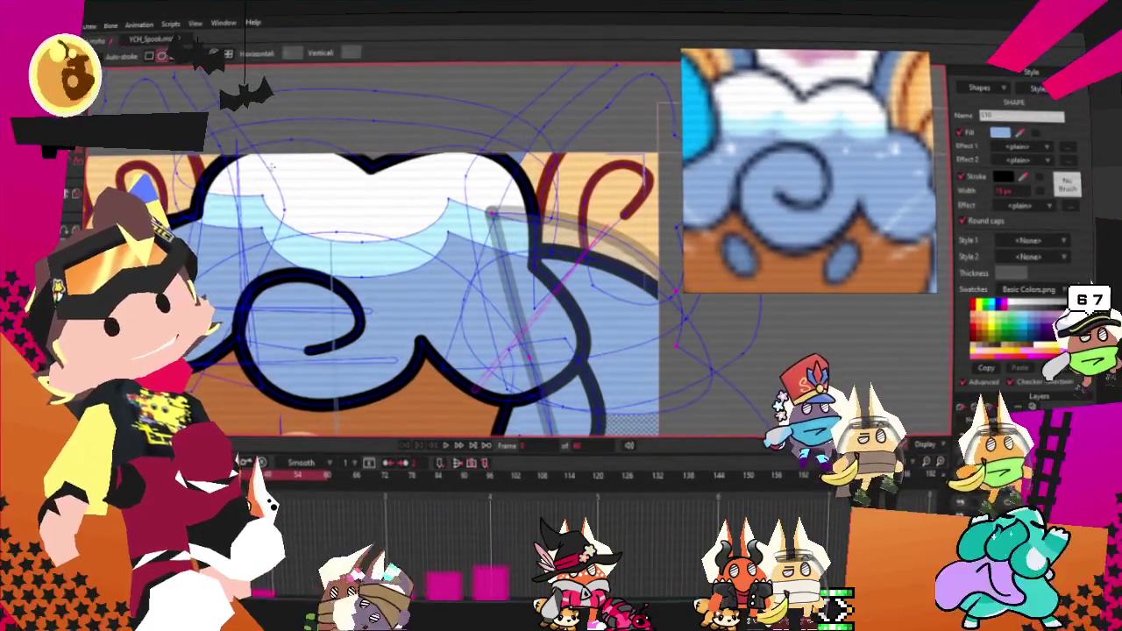
pyautogui.scroll(1, 442, 283)
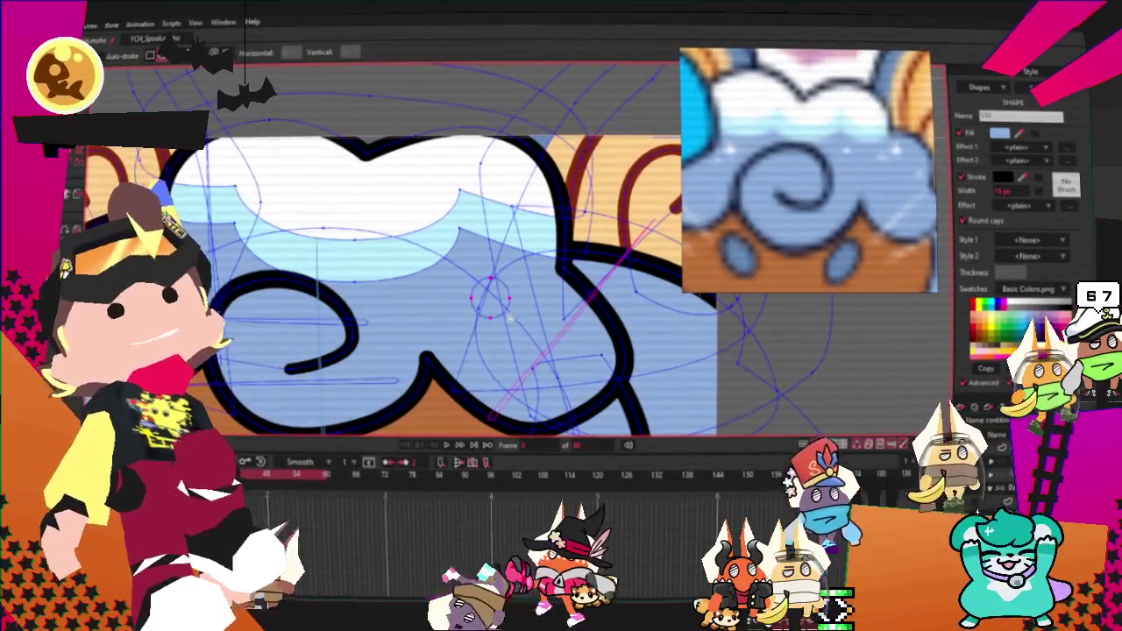
# Step: Reselect the hair shape and set its fill colour to white
pyautogui.click(491, 298)
pyautogui.press('q')
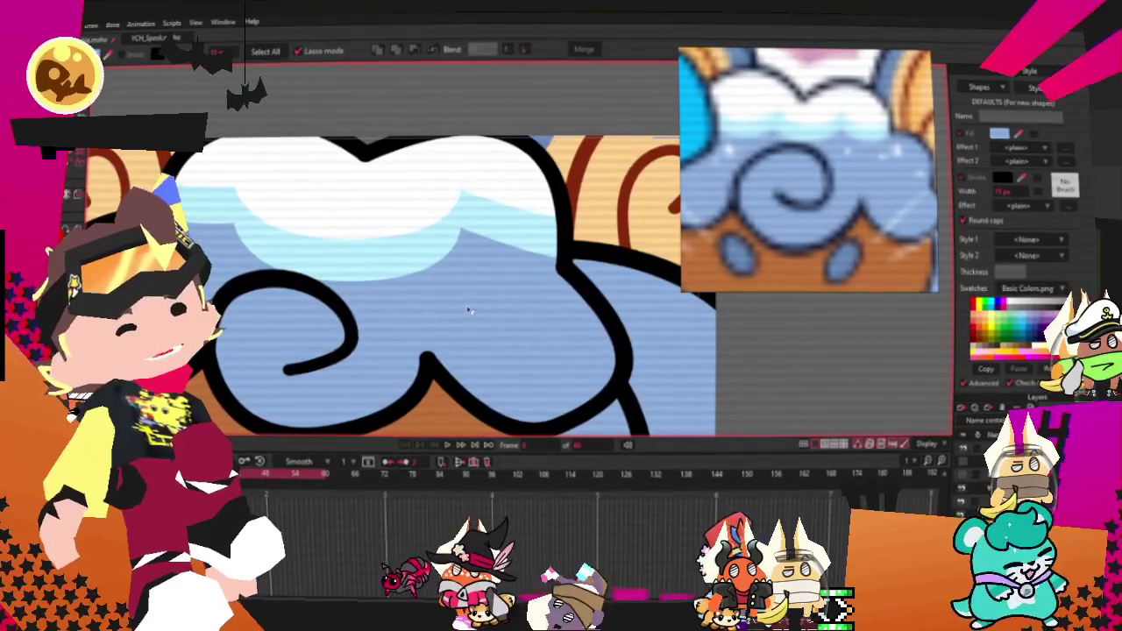
pyautogui.click(496, 298)
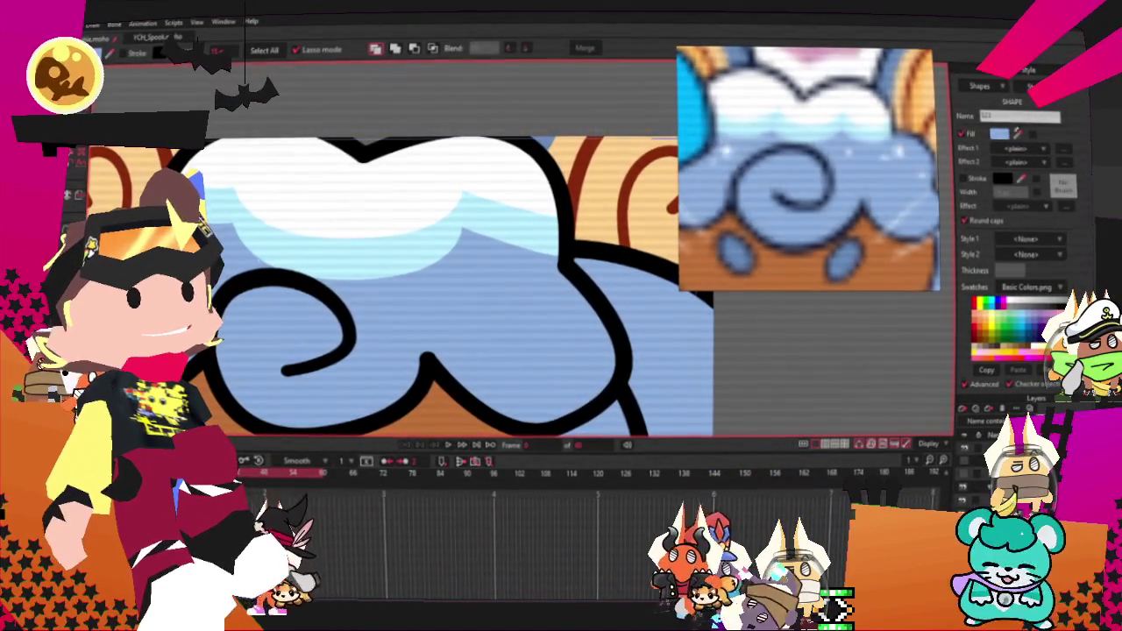
pyautogui.click(495, 297)
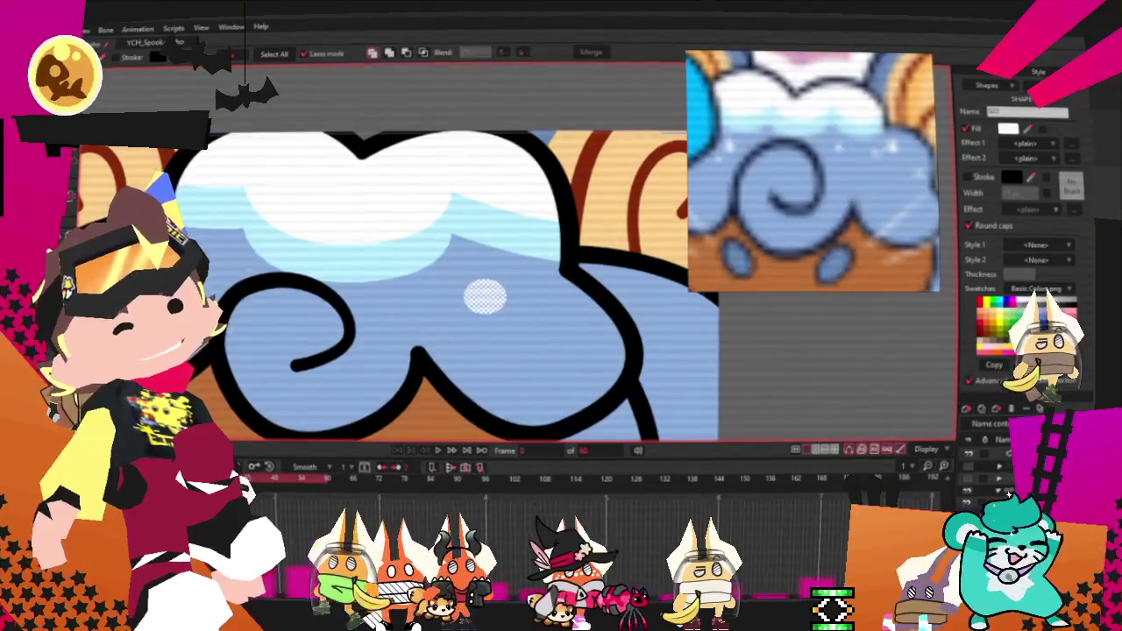
# Step: Shrink the first white dot and move it up and to the right on the hair
pyautogui.press('t')
pyautogui.scroll(2, 463, 290)
pyautogui.scroll(2, 460, 279)
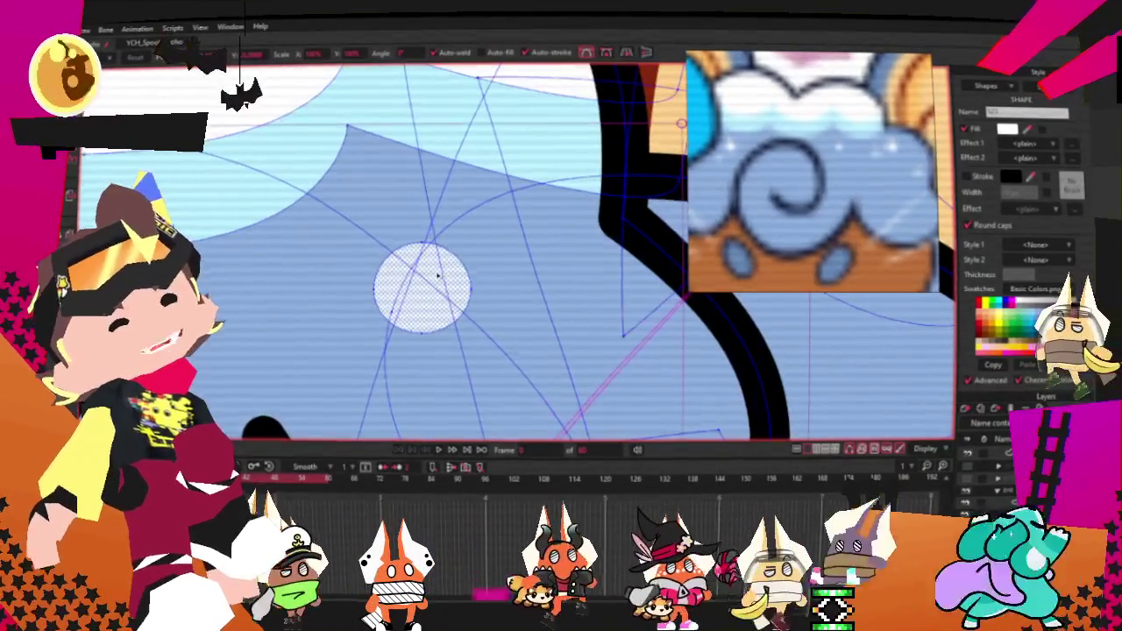
pyautogui.scroll(1, 457, 266)
pyautogui.moveTo(470, 333); pyautogui.dragTo(438, 303)
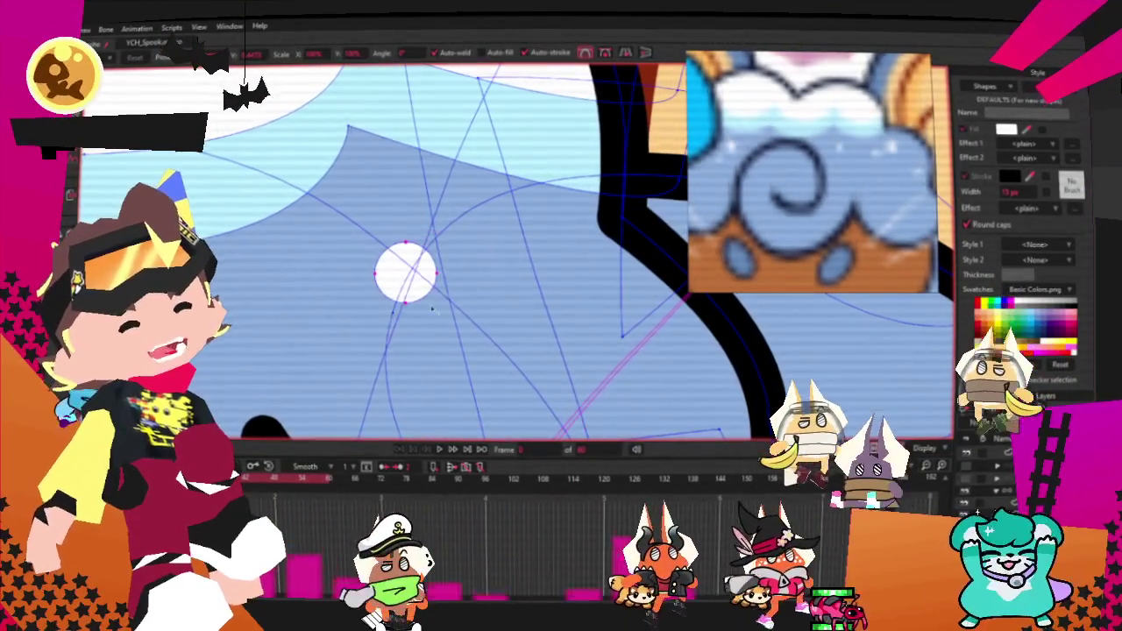
pyautogui.moveTo(396, 272)
pyautogui.mouseDown()
pyautogui.moveTo(378, 188)
pyautogui.moveTo(433, 210)
pyautogui.moveTo(454, 204)
pyautogui.mouseUp()
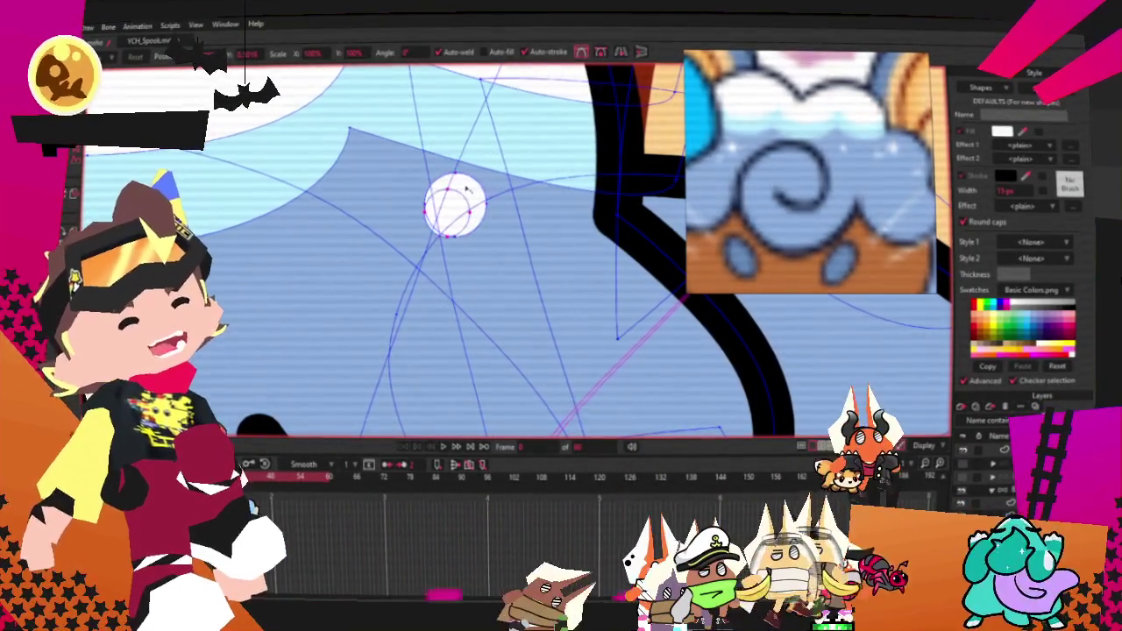
# Step: Enlarge the smaller second dot slightly and move a dot higher on the hair
pyautogui.click(381, 252)
pyautogui.moveTo(386, 260); pyautogui.dragTo(396, 266)
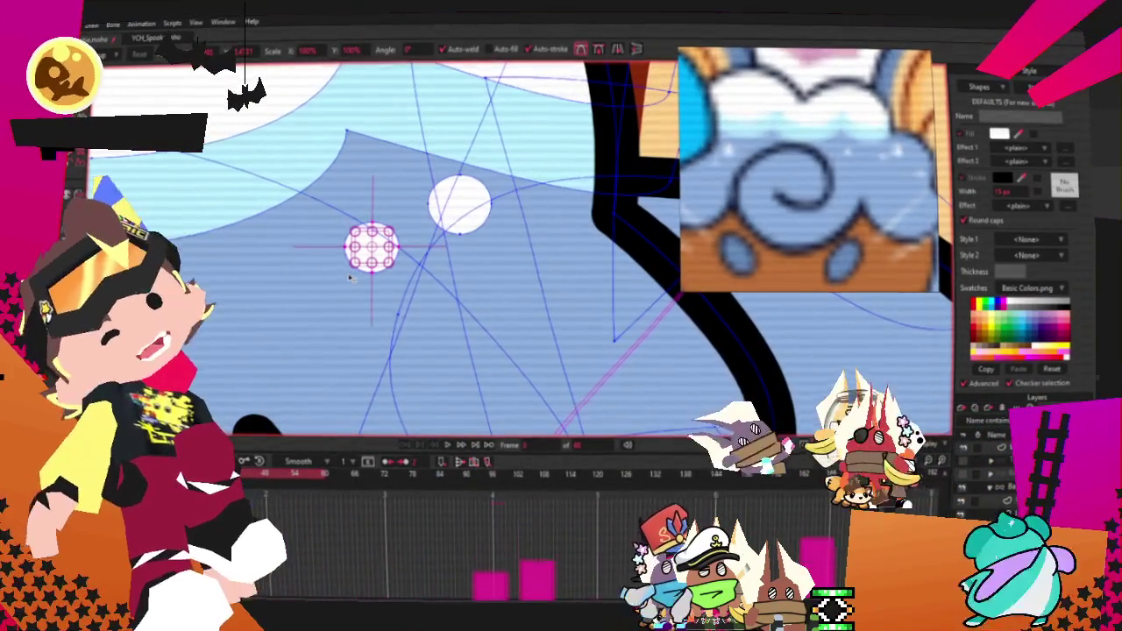
pyautogui.scroll(-3, 467, 197)
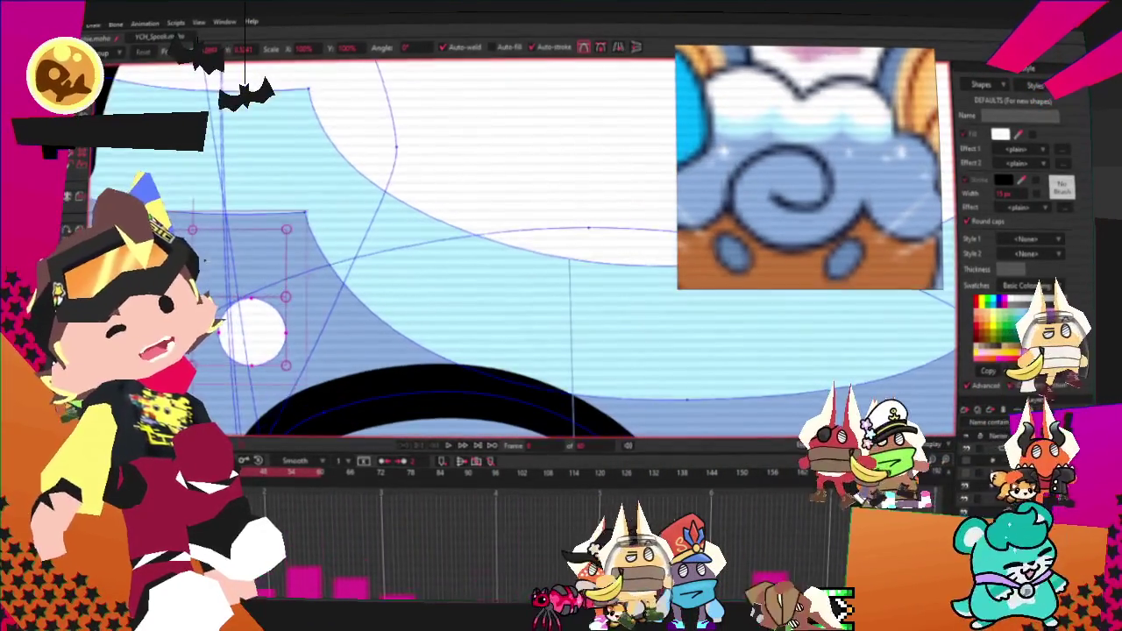
pyautogui.moveTo(254, 326); pyautogui.dragTo(247, 270)
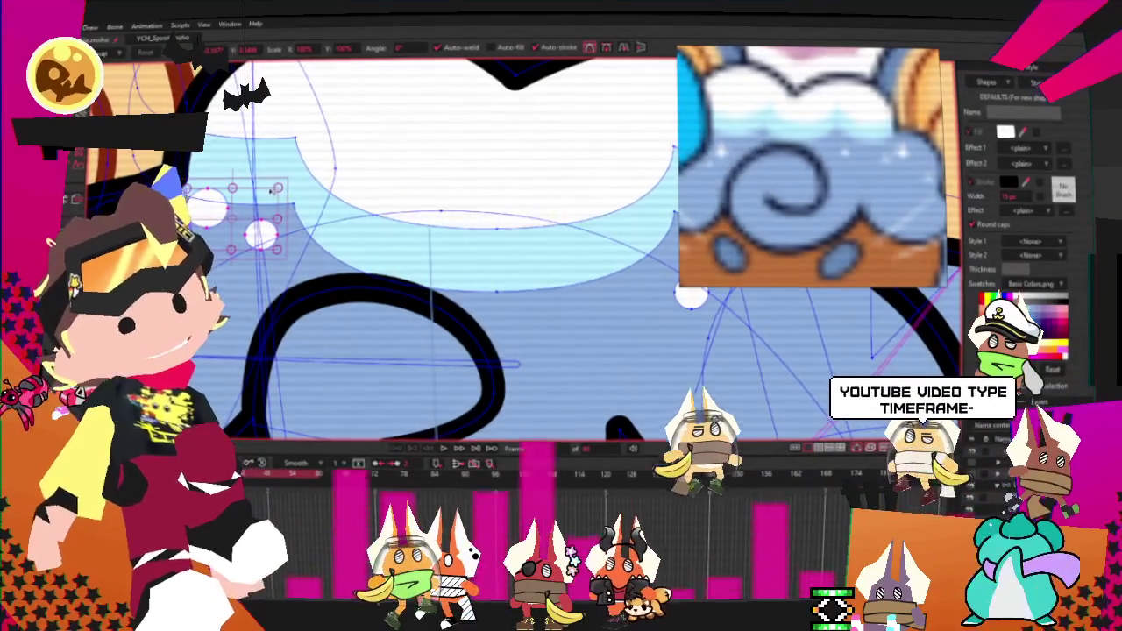
pyautogui.press('Right')
pyautogui.click(287, 207)
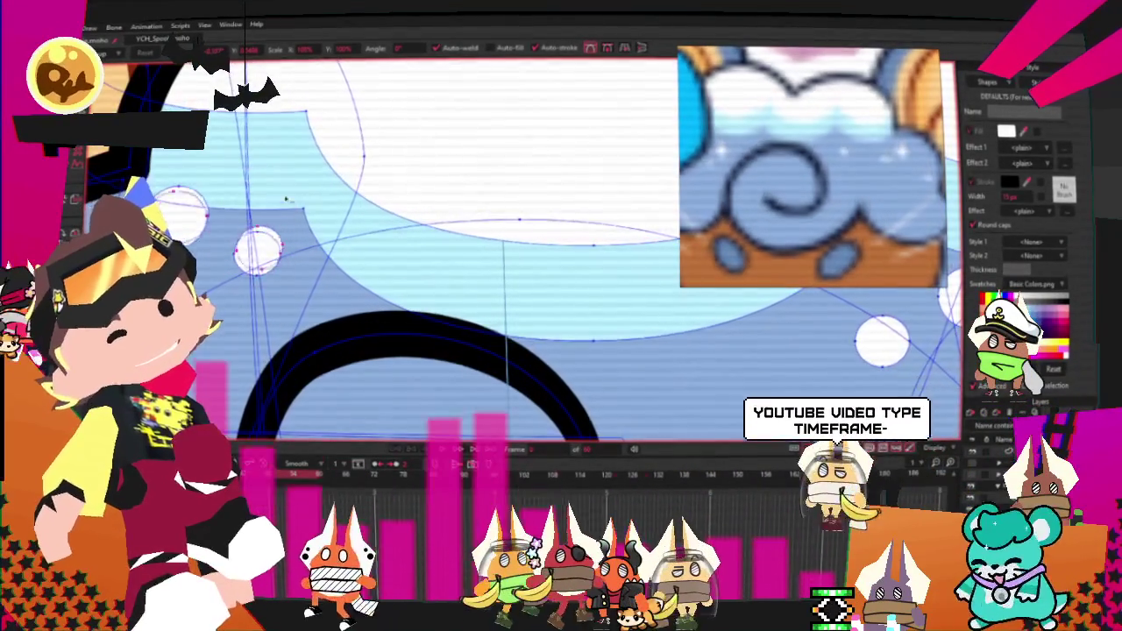
pyautogui.scroll(-3, 176, 156)
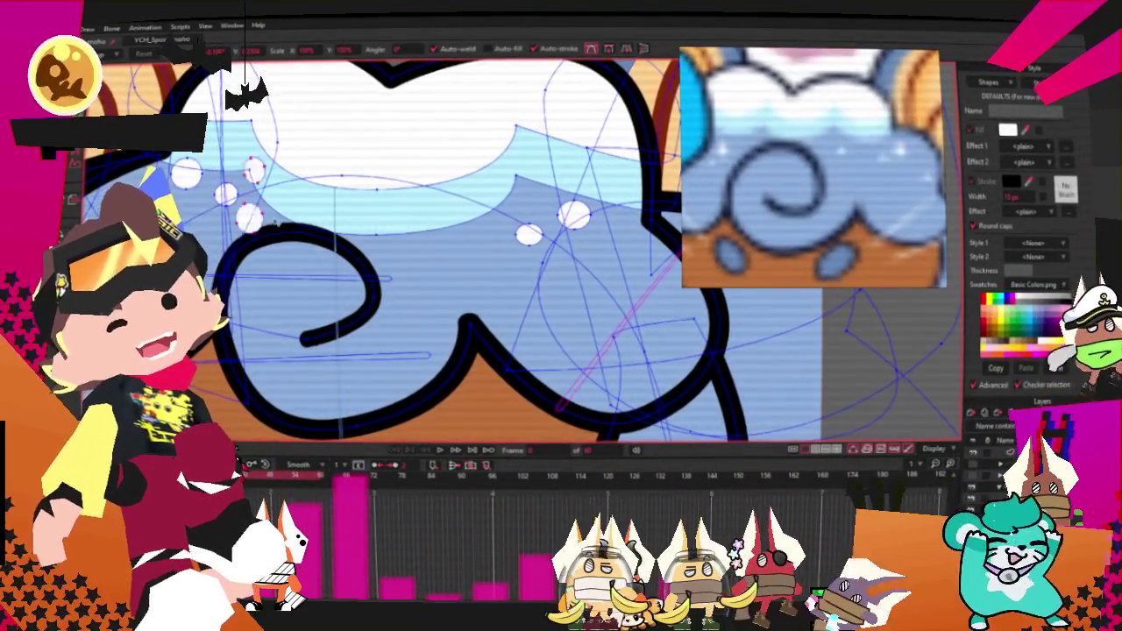
# Step: Shift the two small dots up-right, then move the lower dot to the hair's left side
pyautogui.moveTo(609, 282); pyautogui.dragTo(631, 272)
pyautogui.scroll(2, 631, 271)
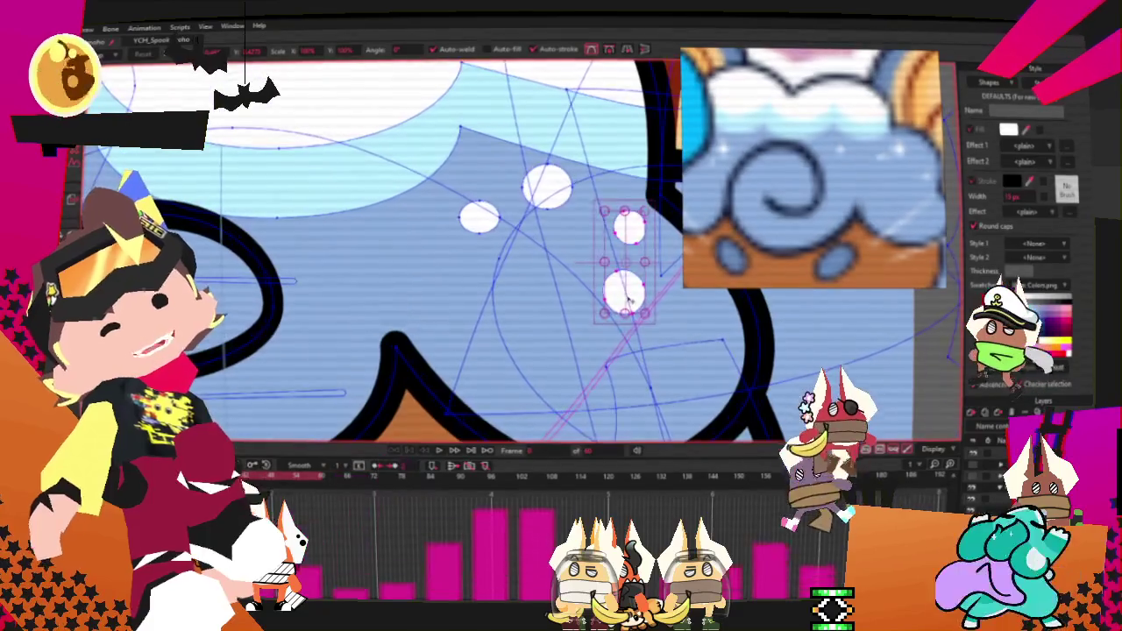
pyautogui.scroll(-2, 626, 298)
pyautogui.click(622, 291)
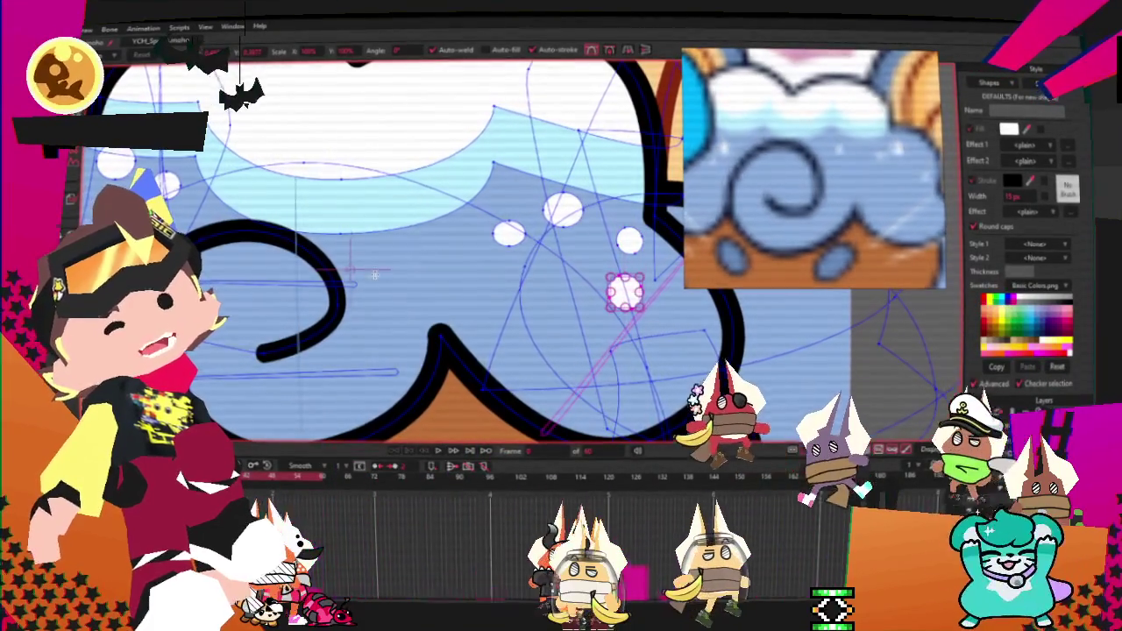
pyautogui.moveTo(624, 291); pyautogui.dragTo(248, 267)
pyautogui.scroll(-2, 326, 198)
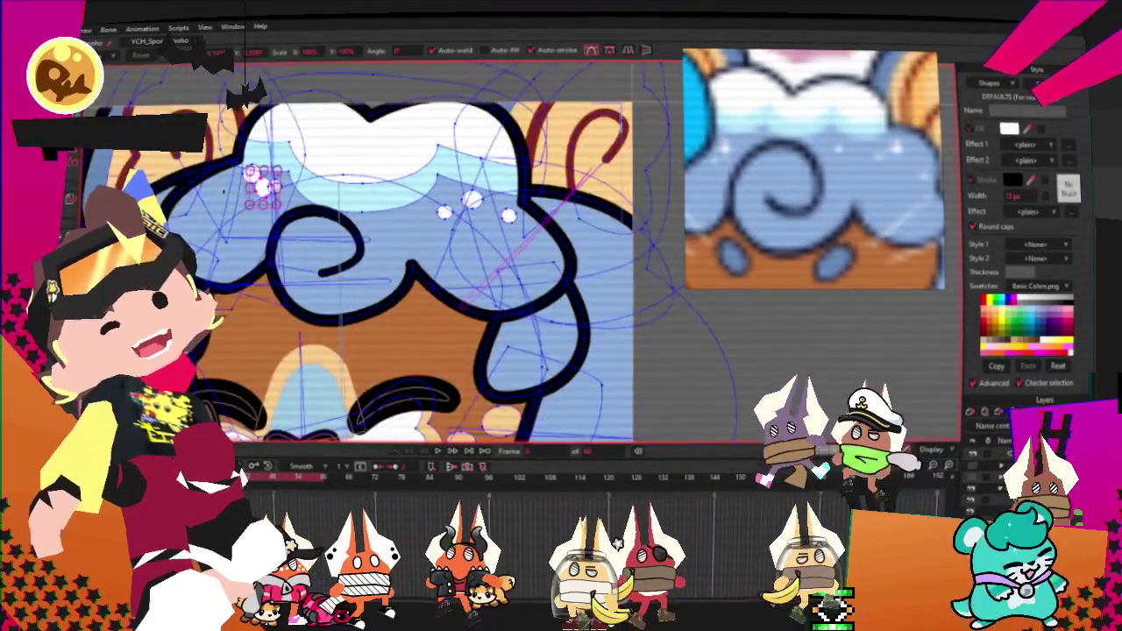
pyautogui.scroll(3, 326, 198)
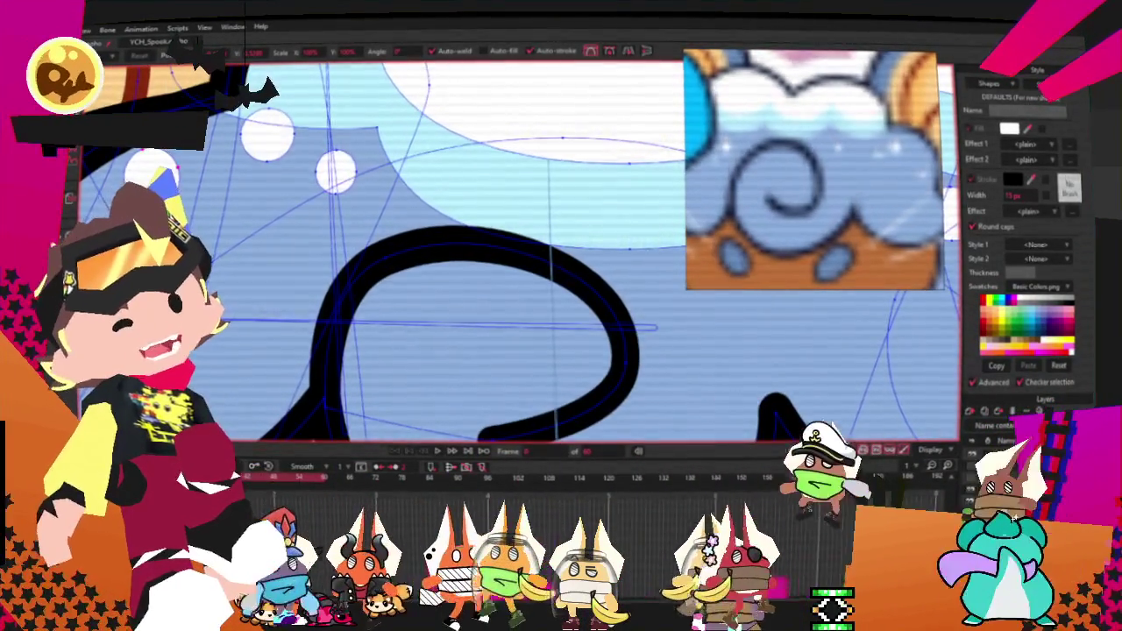
pyautogui.scroll(-2, 206, 134)
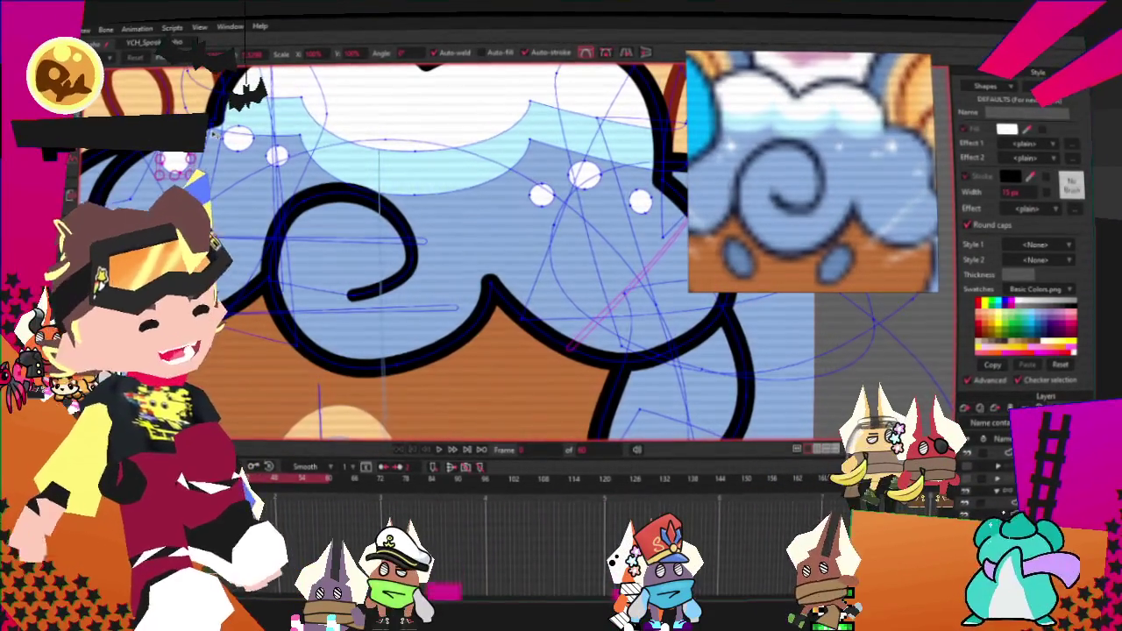
pyautogui.scroll(-3, 403, 254)
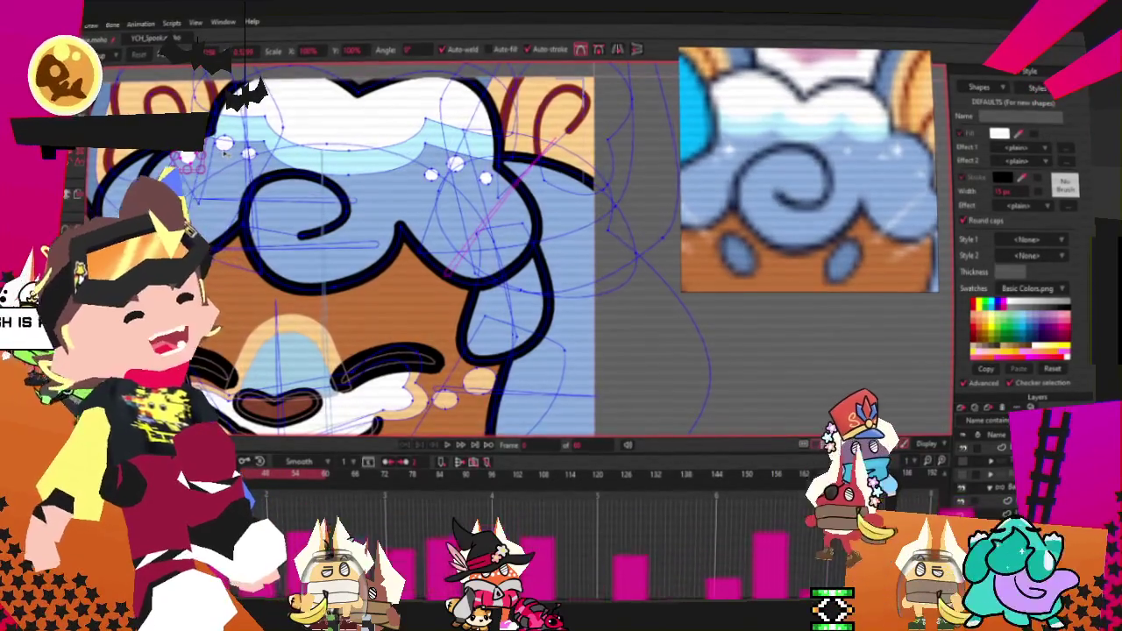
pyautogui.scroll(1, 467, 186)
pyautogui.scroll(1, 467, 185)
pyautogui.scroll(2, 467, 185)
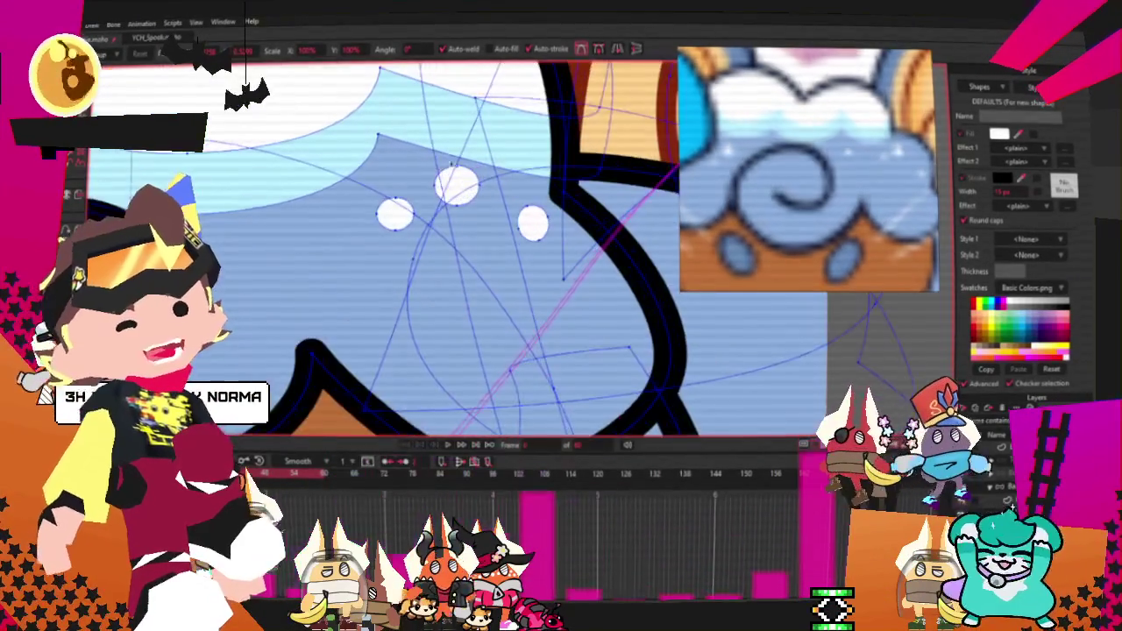
pyautogui.scroll(1, 467, 186)
pyautogui.scroll(-2, 468, 186)
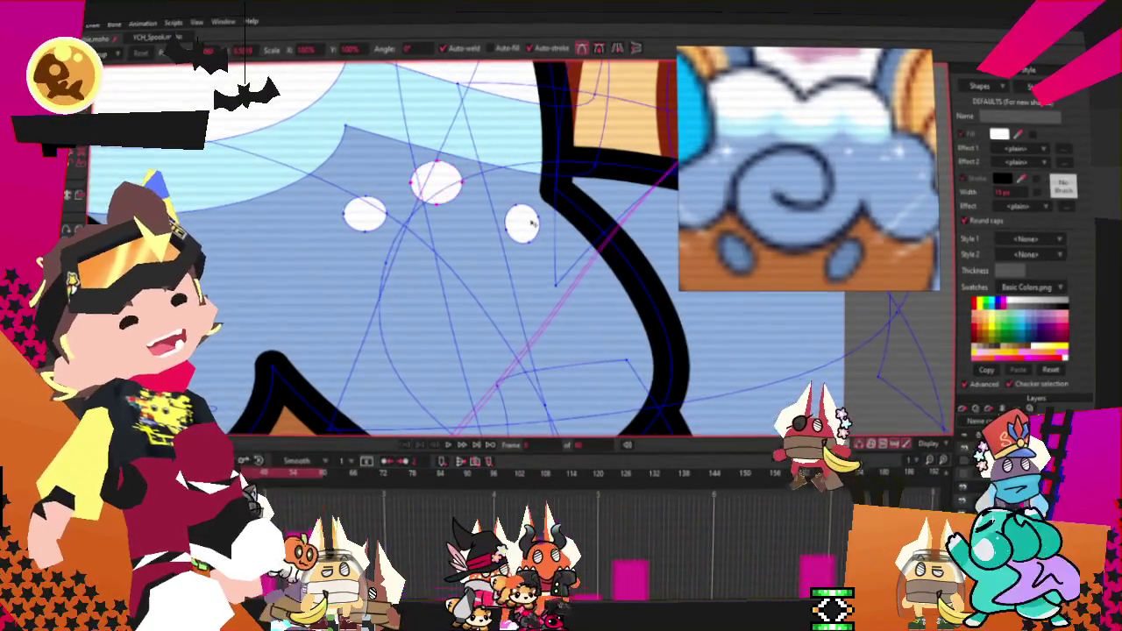
pyautogui.scroll(-1, 462, 195)
pyautogui.scroll(-1, 462, 195)
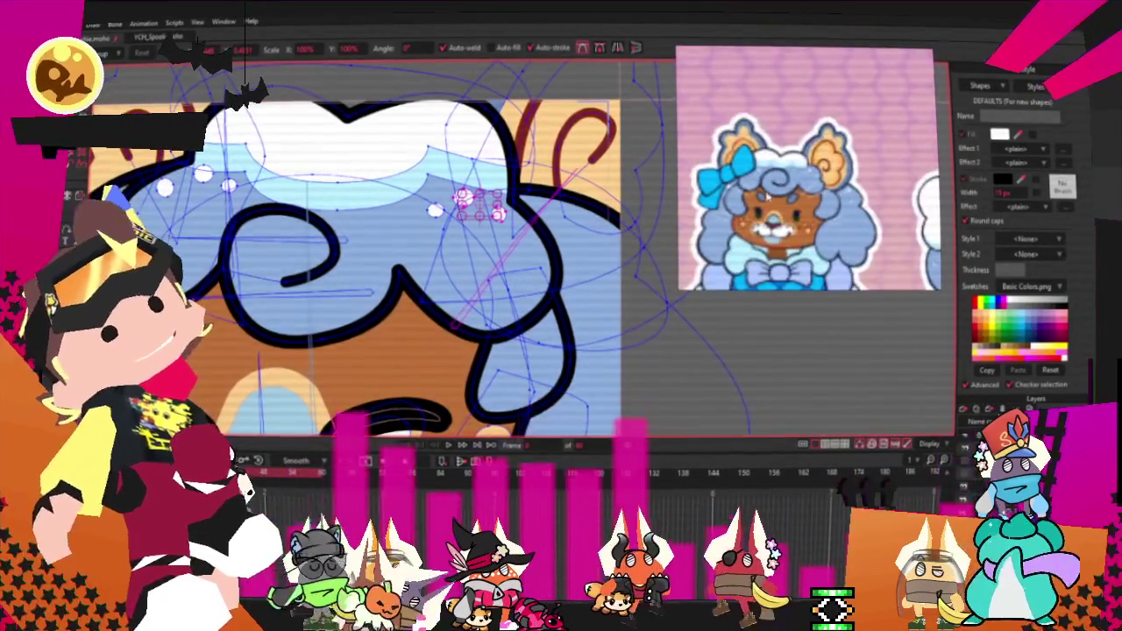
pyautogui.scroll(-2, 462, 194)
pyautogui.scroll(2, 462, 194)
pyautogui.scroll(2, 461, 194)
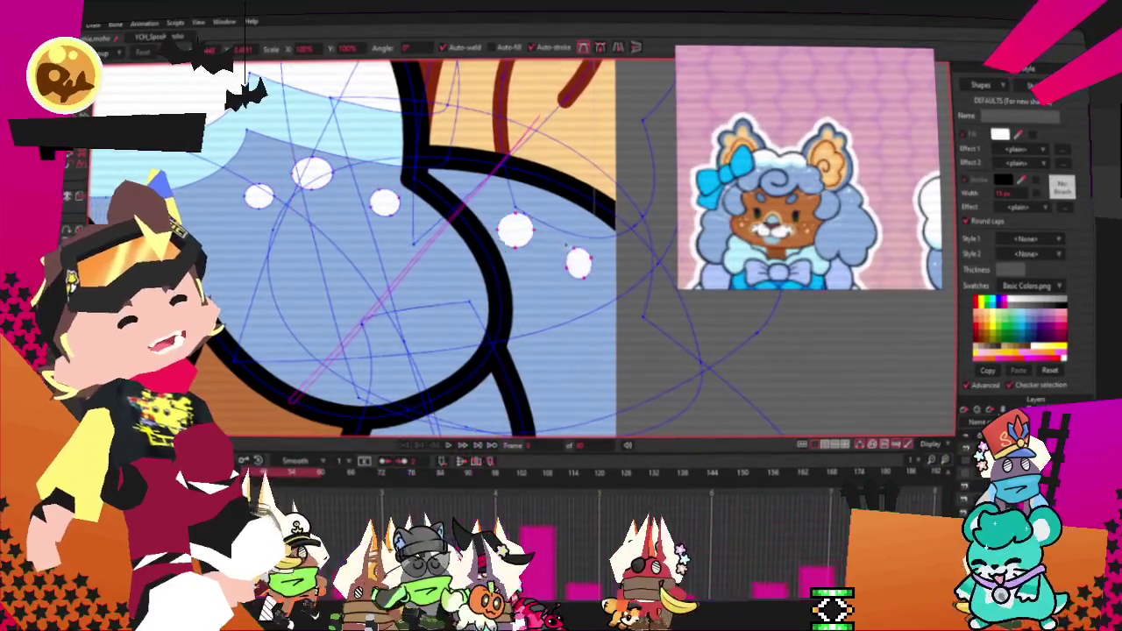
pyautogui.scroll(2, 614, 250)
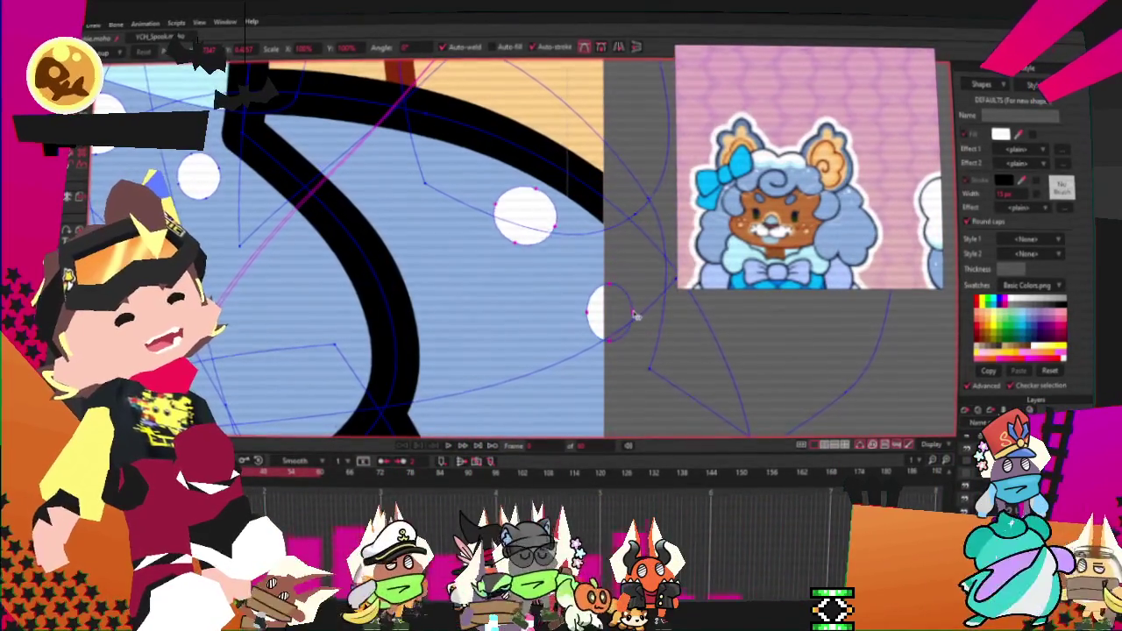
pyautogui.scroll(-2, 635, 318)
pyautogui.scroll(-3, 315, 209)
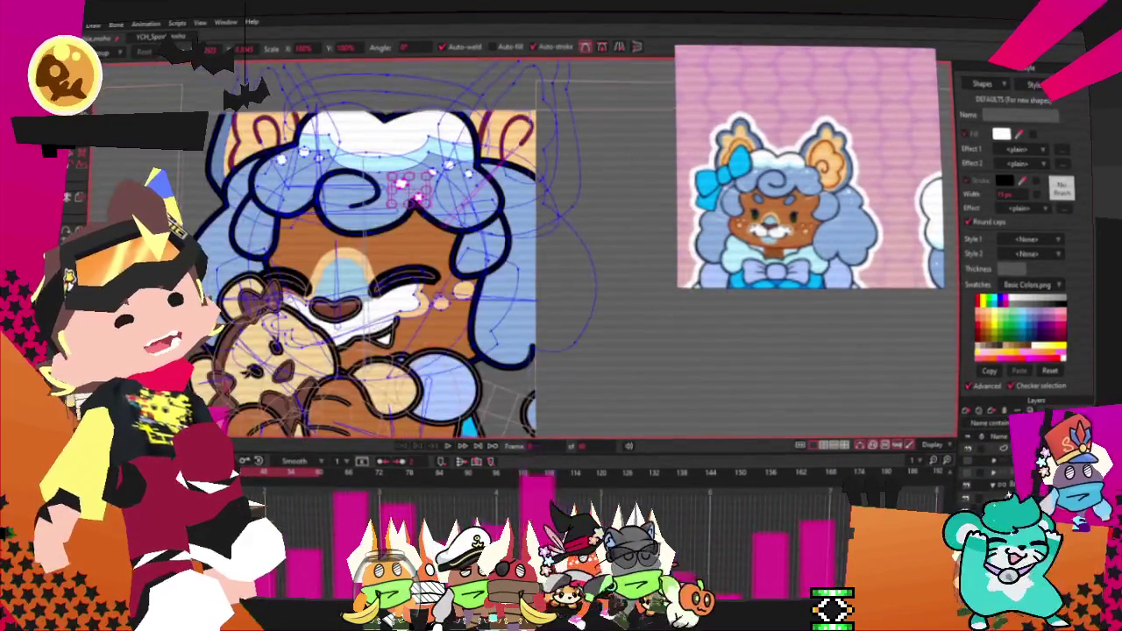
pyautogui.scroll(1, 526, 219)
pyautogui.scroll(-1, 581, 199)
pyautogui.scroll(2, 581, 197)
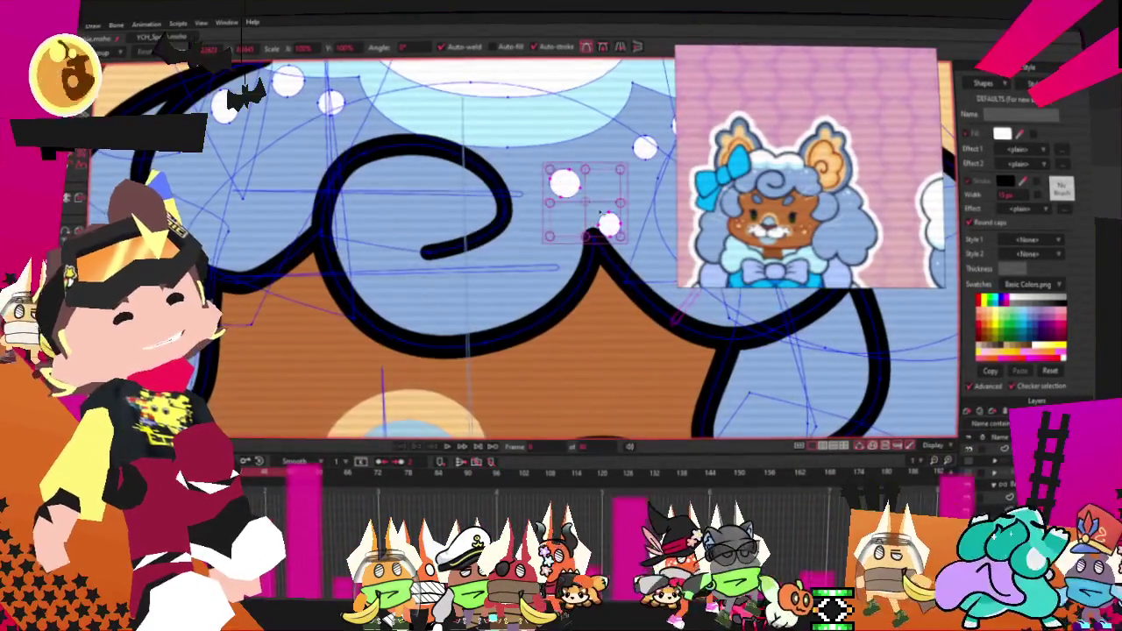
pyautogui.scroll(-1, 438, 219)
pyautogui.scroll(2, 314, 177)
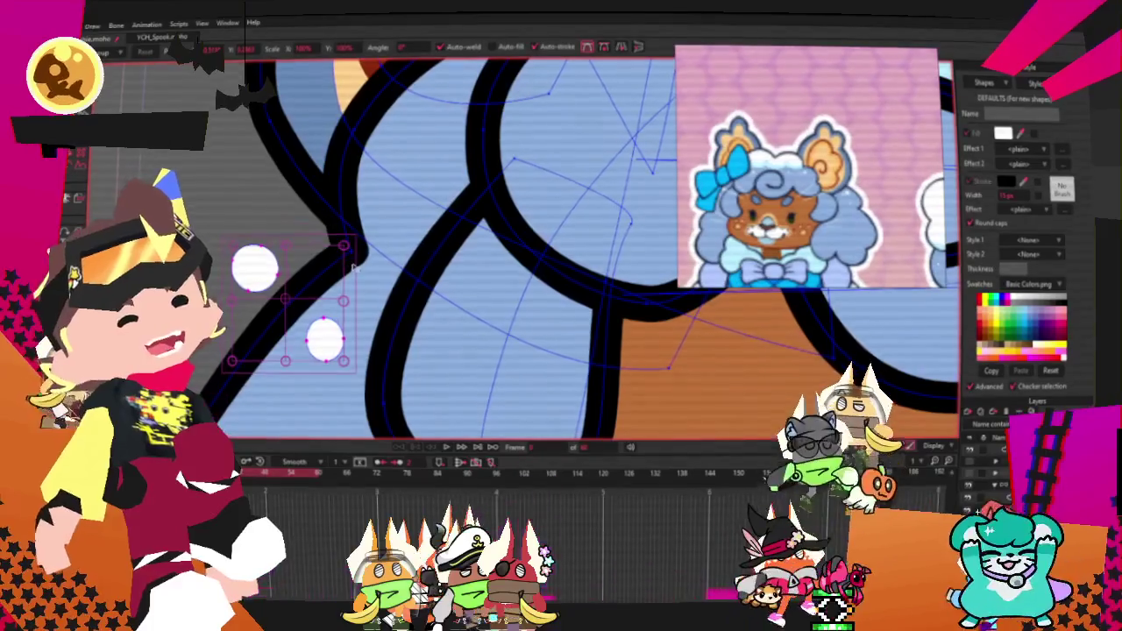
# Step: Shift the white hair dots down-left and nudge the small dot upward
pyautogui.moveTo(357, 295); pyautogui.dragTo(331, 344)
pyautogui.scroll(-2, 332, 344)
pyautogui.scroll(2, 368, 325)
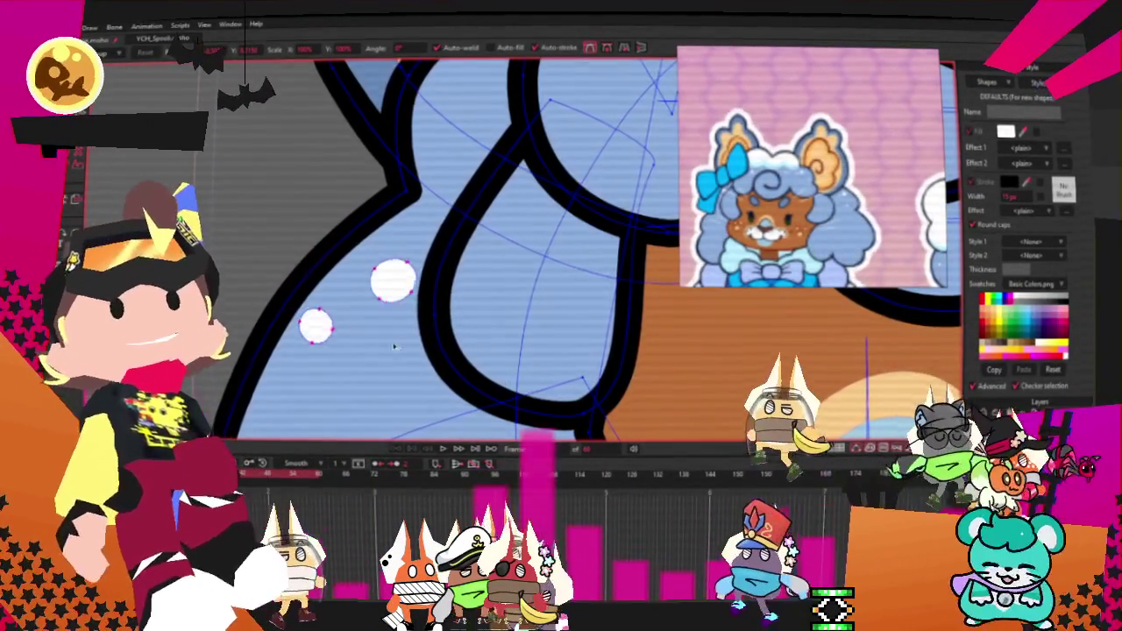
pyautogui.moveTo(408, 342); pyautogui.dragTo(363, 311)
pyautogui.scroll(2, 357, 314)
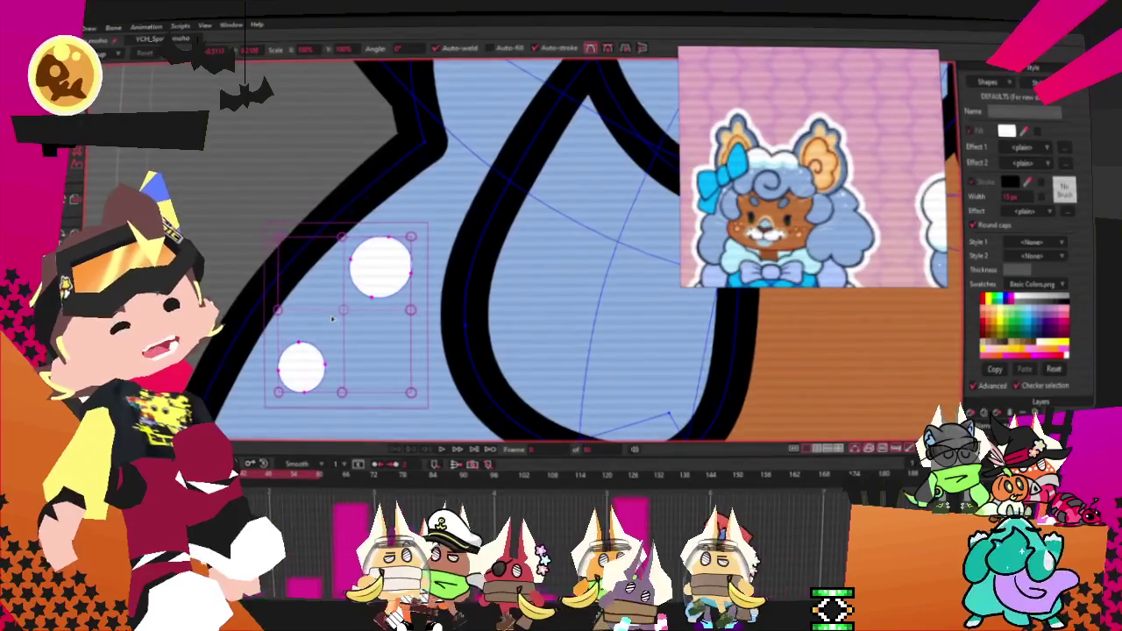
pyautogui.click(299, 368)
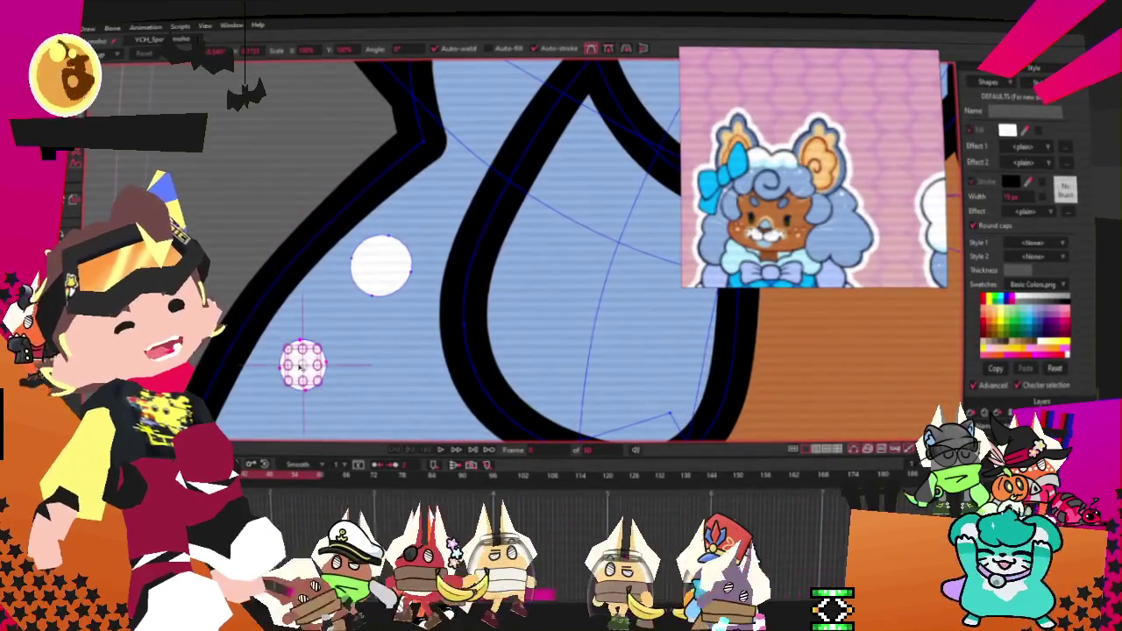
pyautogui.moveTo(301, 365); pyautogui.dragTo(308, 324)
pyautogui.scroll(-4, 314, 246)
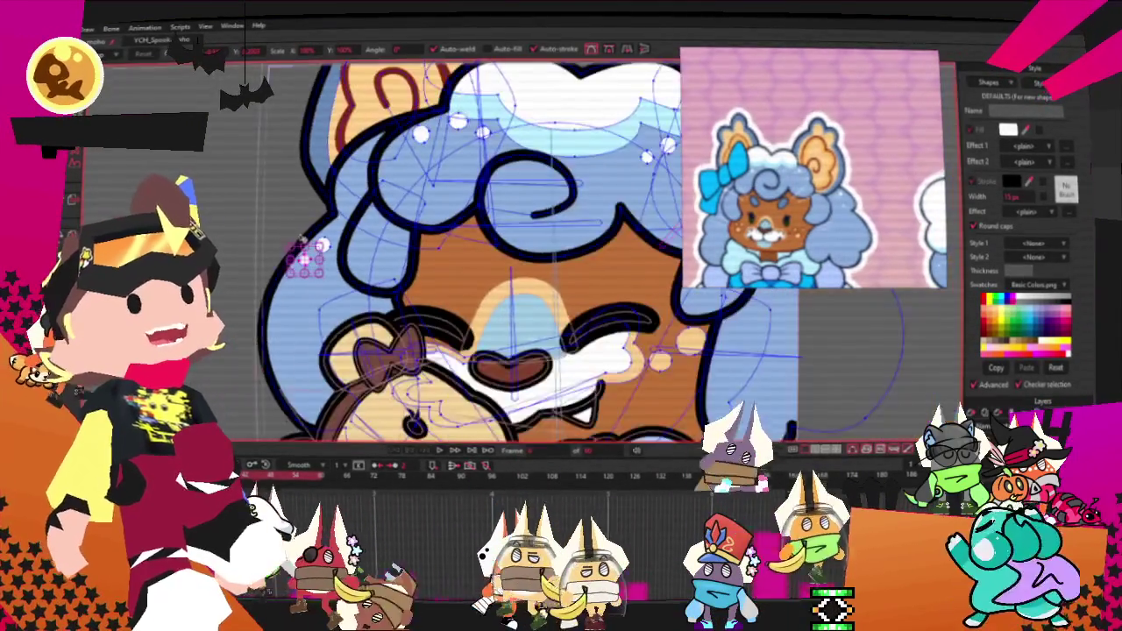
pyautogui.scroll(-3, 307, 250)
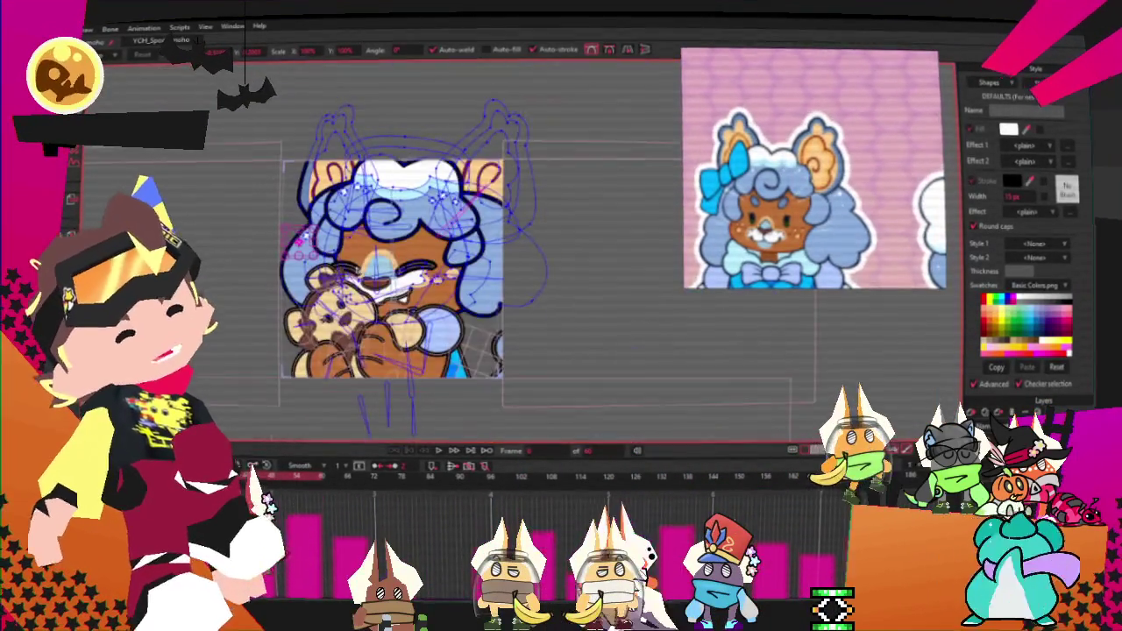
# Step: Play the animation to preview the sparkle dots
pyautogui.click(441, 451)
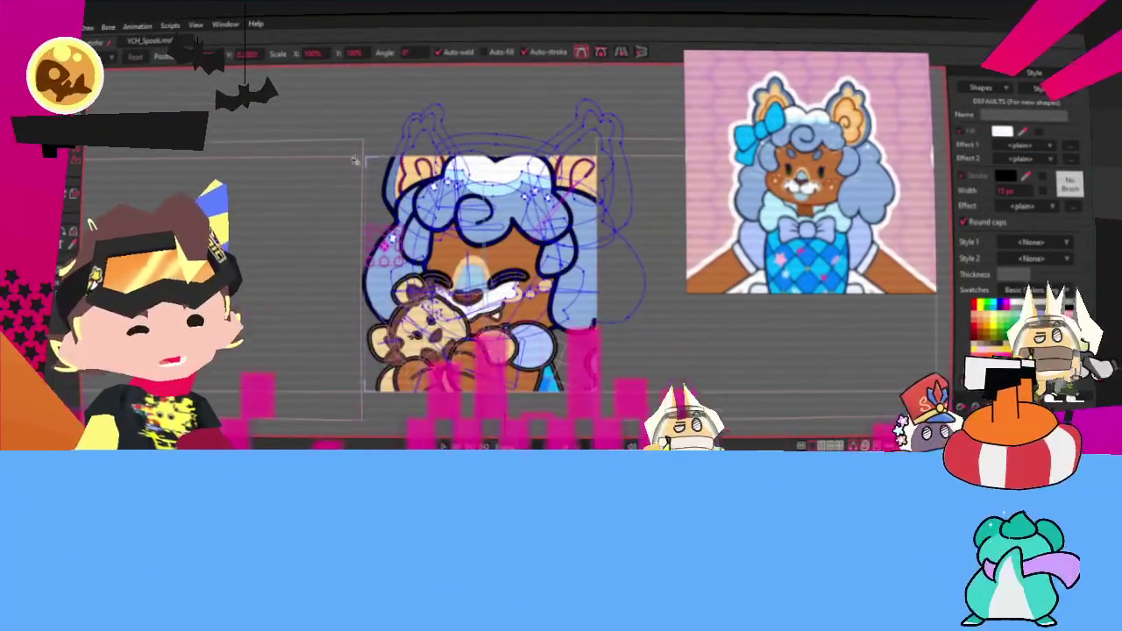
pyautogui.scroll(3, 410, 336)
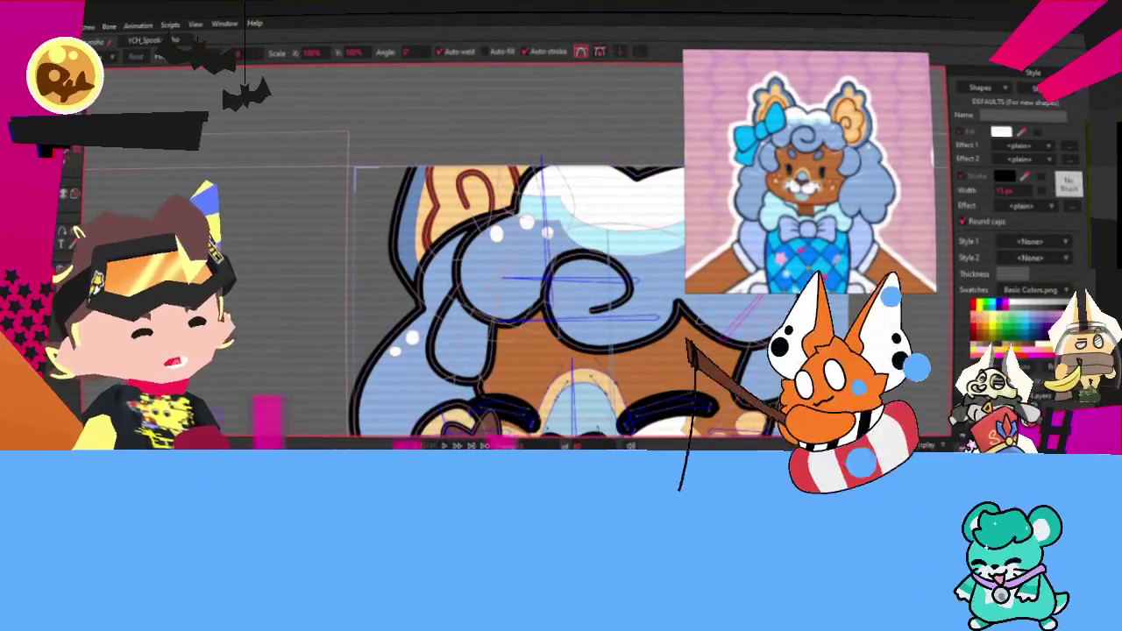
pyautogui.scroll(-3, 510, 272)
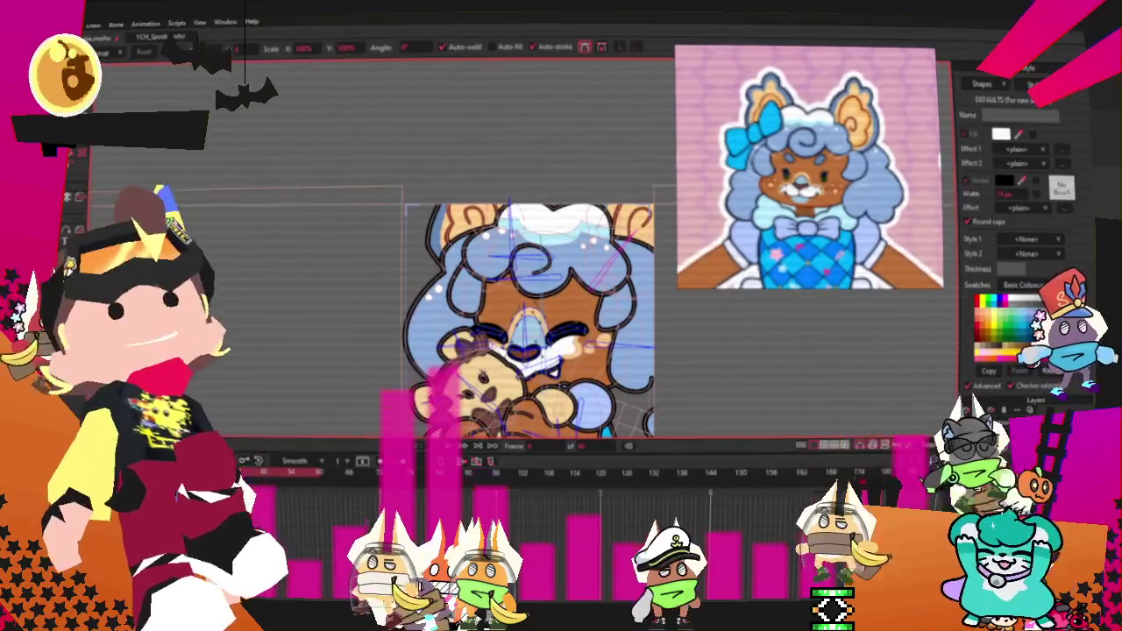
pyautogui.scroll(1, 433, 232)
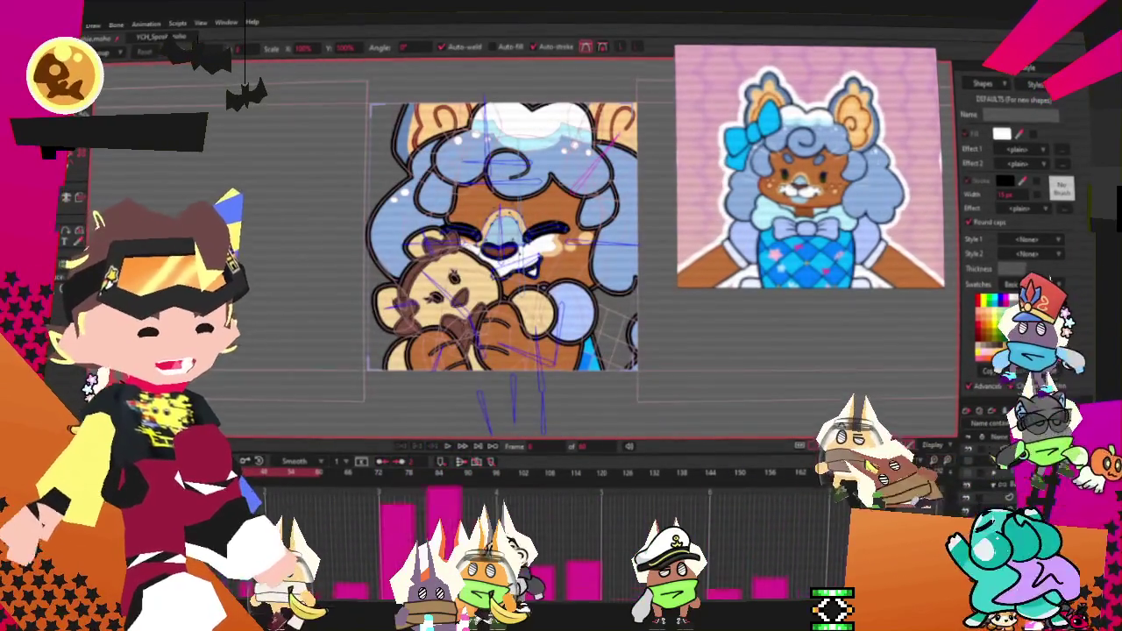
# Step: Select every point in the drawing, then clear the point selection
pyautogui.press('g')
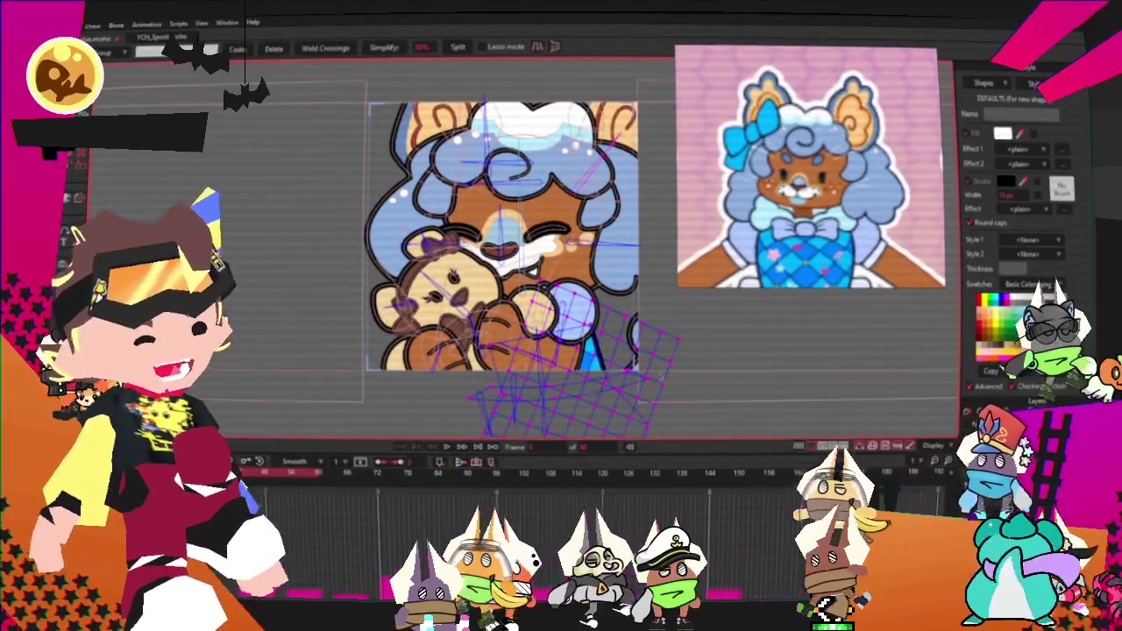
pyautogui.scroll(1, 452, 278)
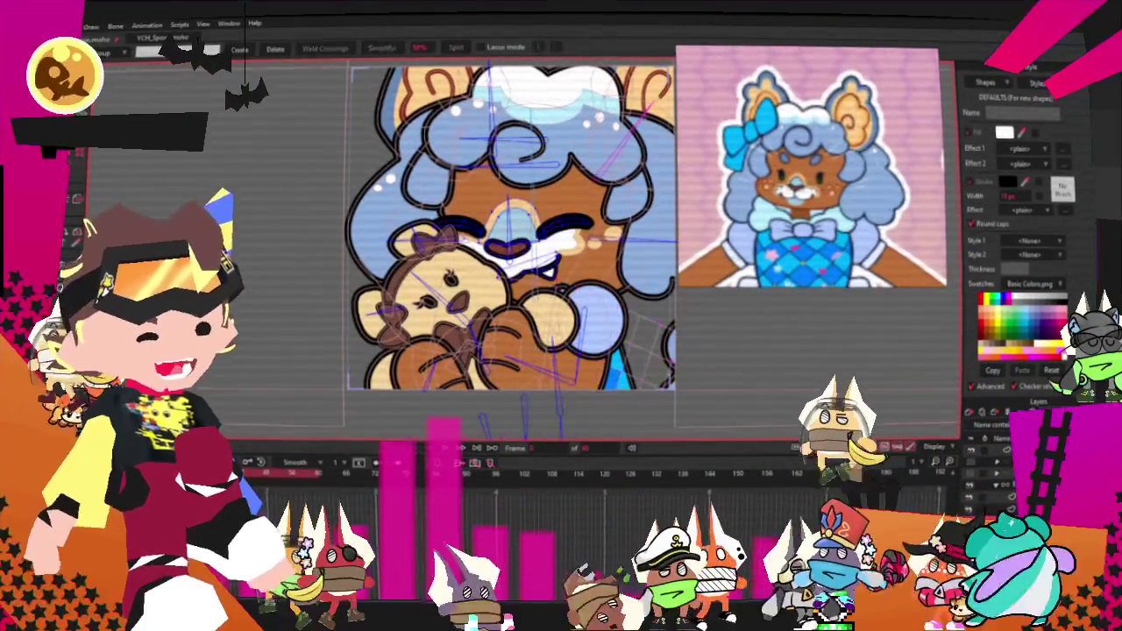
pyautogui.hotkey('ctrl', 'a')
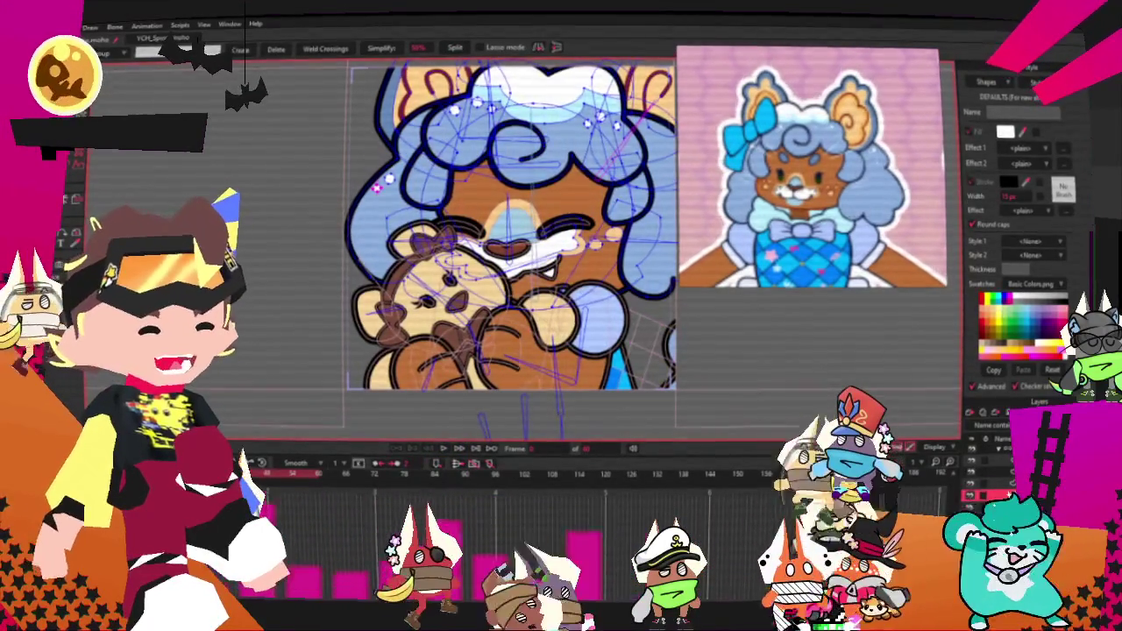
pyautogui.hotkey('ctrl', 'd')
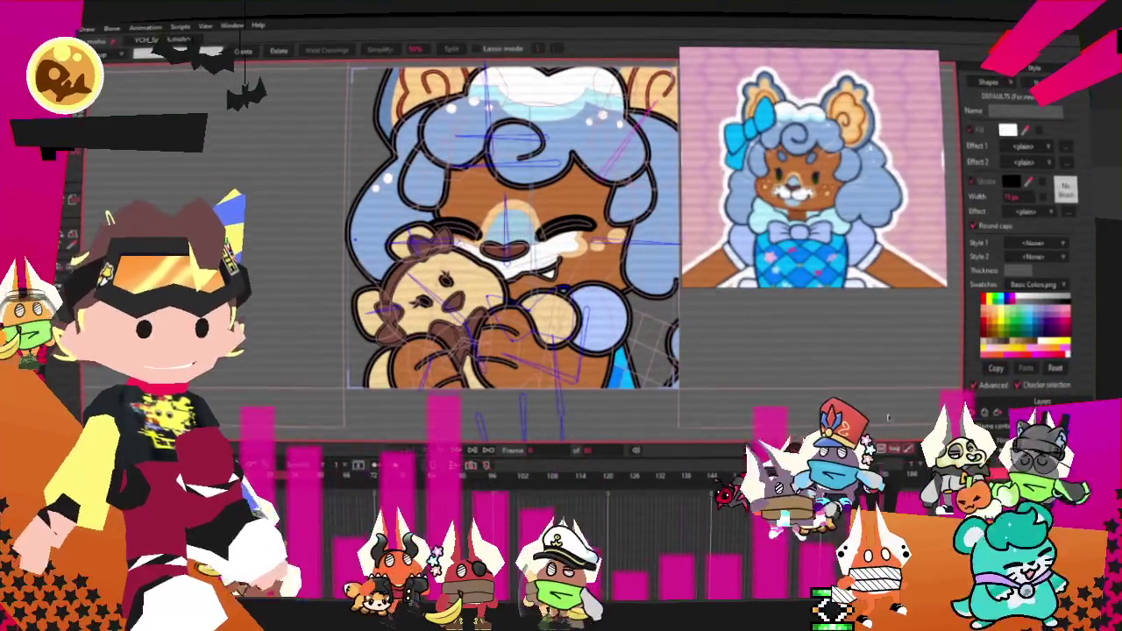
pyautogui.scroll(2, 496, 301)
pyautogui.scroll(1, 480, 354)
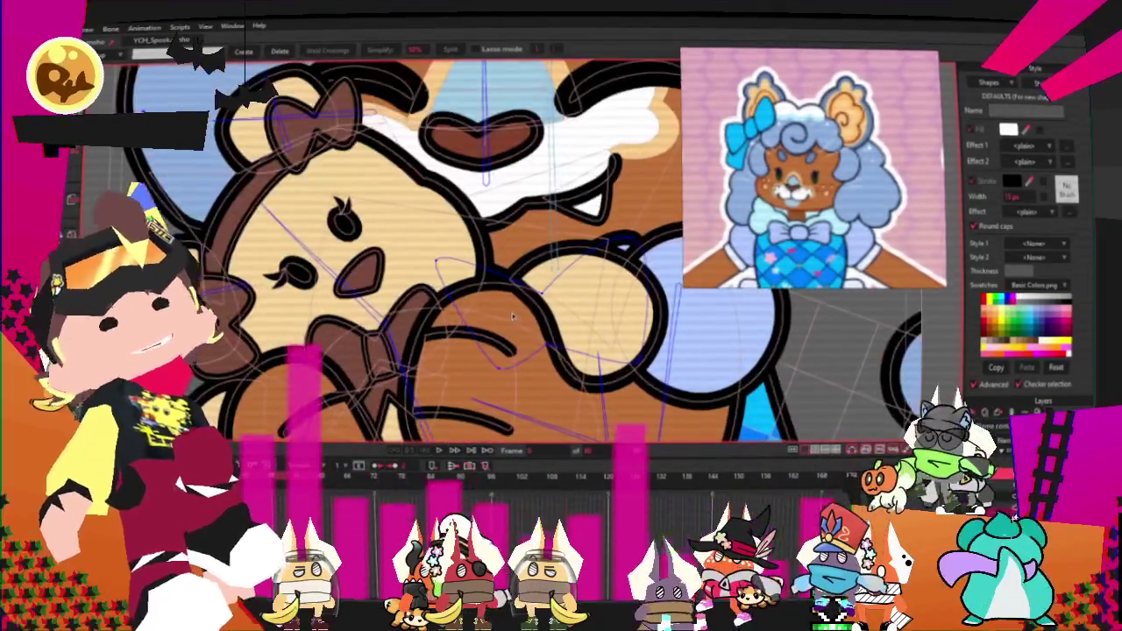
pyautogui.scroll(-3, 480, 354)
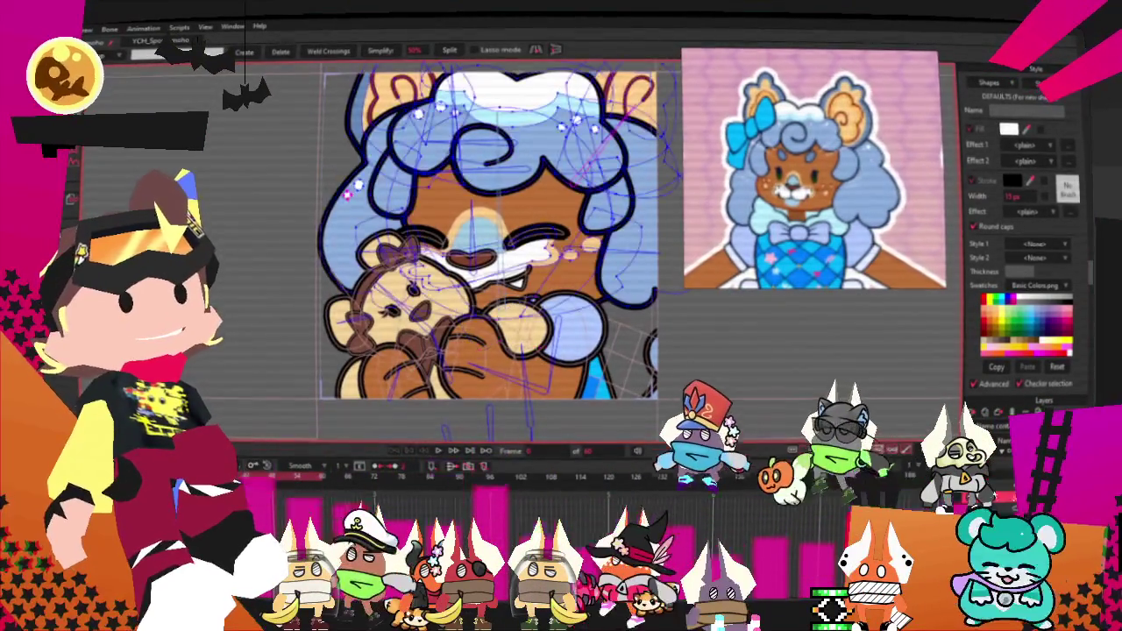
pyautogui.scroll(1, 594, 214)
pyautogui.press('t')
pyautogui.scroll(-2, 561, 298)
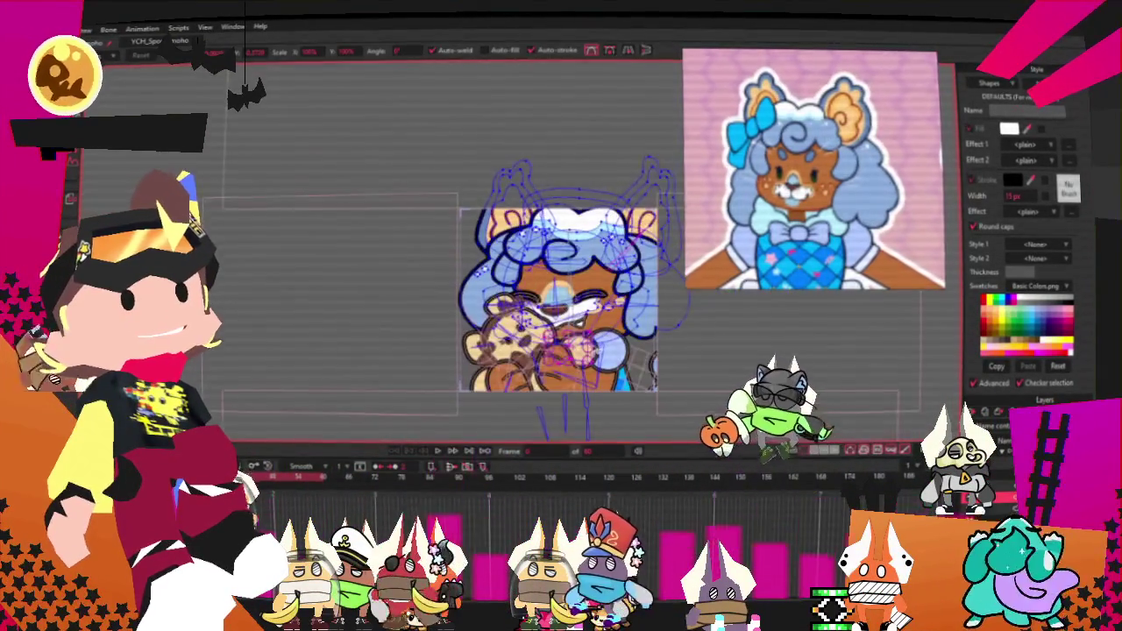
# Step: Reshape the hair bow by dragging its outline point to the right
pyautogui.scroll(2, 574, 320)
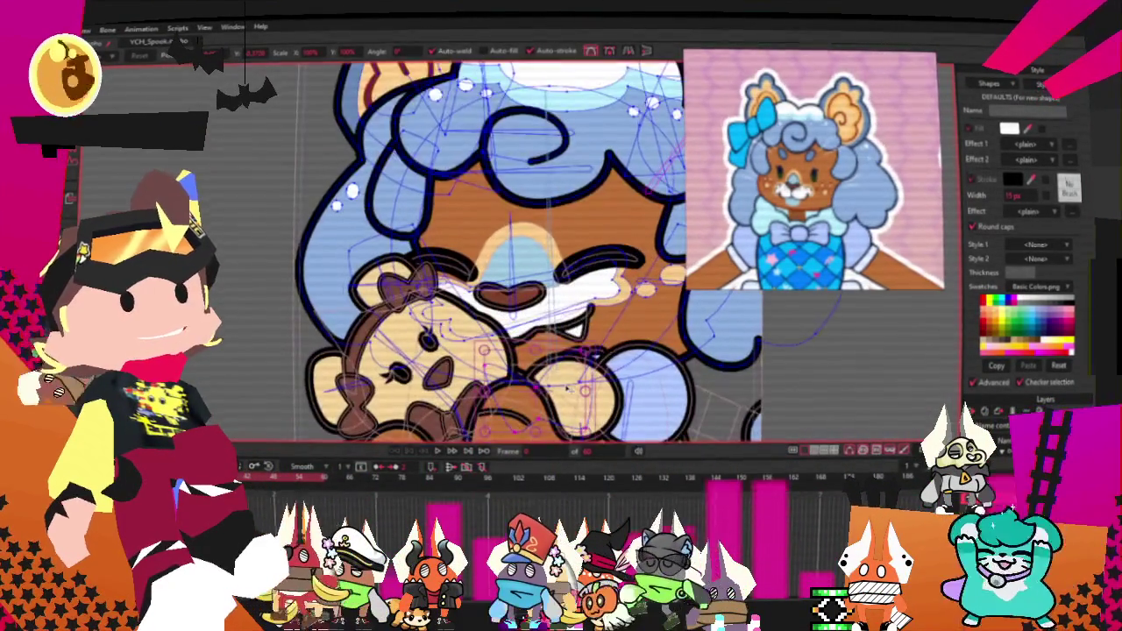
pyautogui.scroll(-2, 509, 254)
pyautogui.scroll(3, 509, 255)
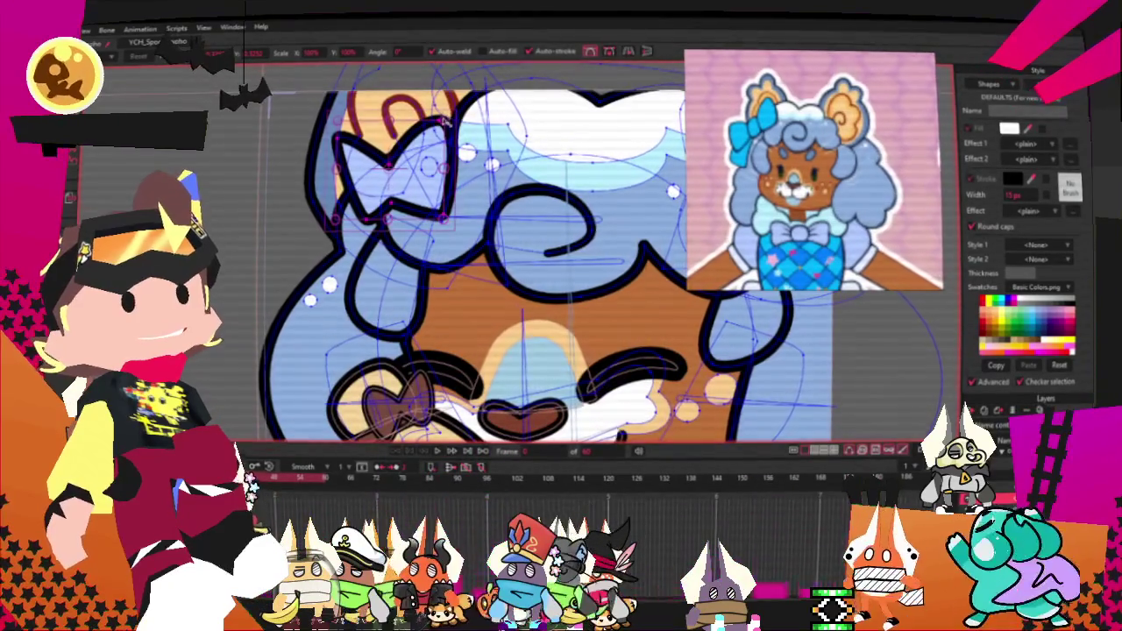
pyautogui.scroll(-4, 412, 237)
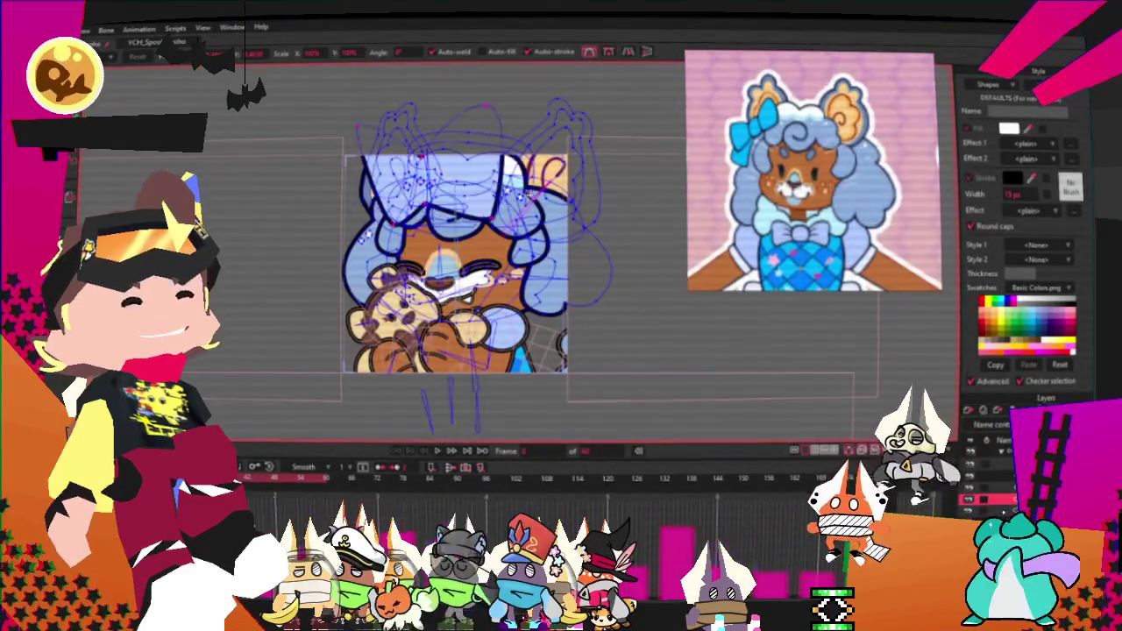
pyautogui.scroll(3, 396, 200)
pyautogui.scroll(-3, 566, 197)
pyautogui.scroll(4, 569, 210)
pyautogui.scroll(-3, 587, 228)
pyautogui.scroll(2, 601, 254)
pyautogui.moveTo(602, 256); pyautogui.dragTo(655, 248)
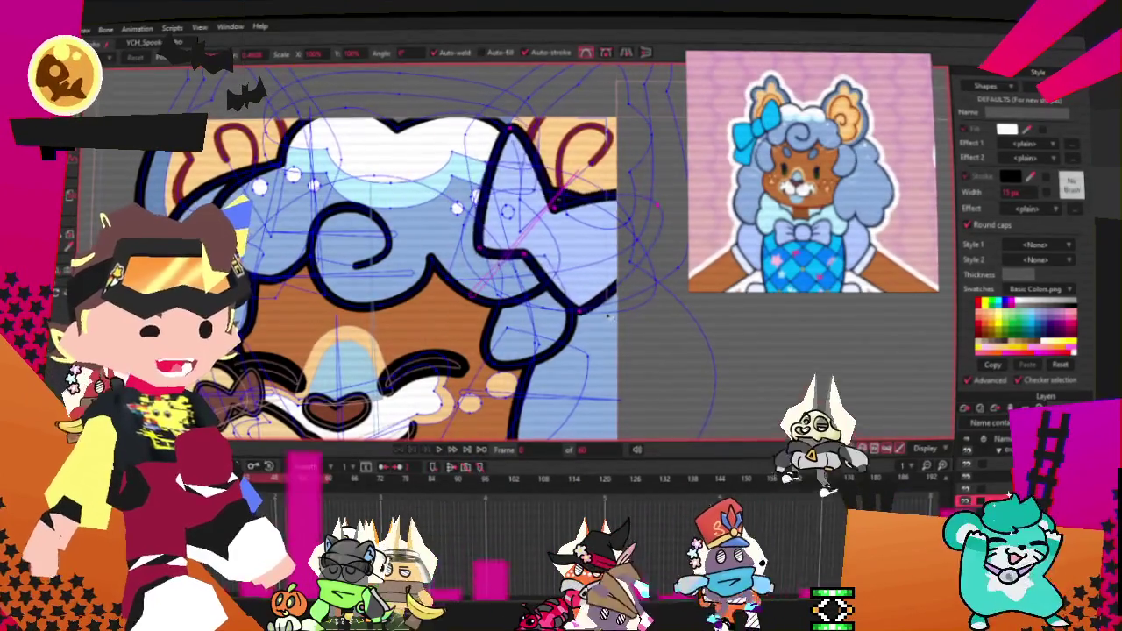
# Step: Straighten the bow outline's left curve, then select a curve point and the blue bow shape
pyautogui.scroll(2, 526, 210)
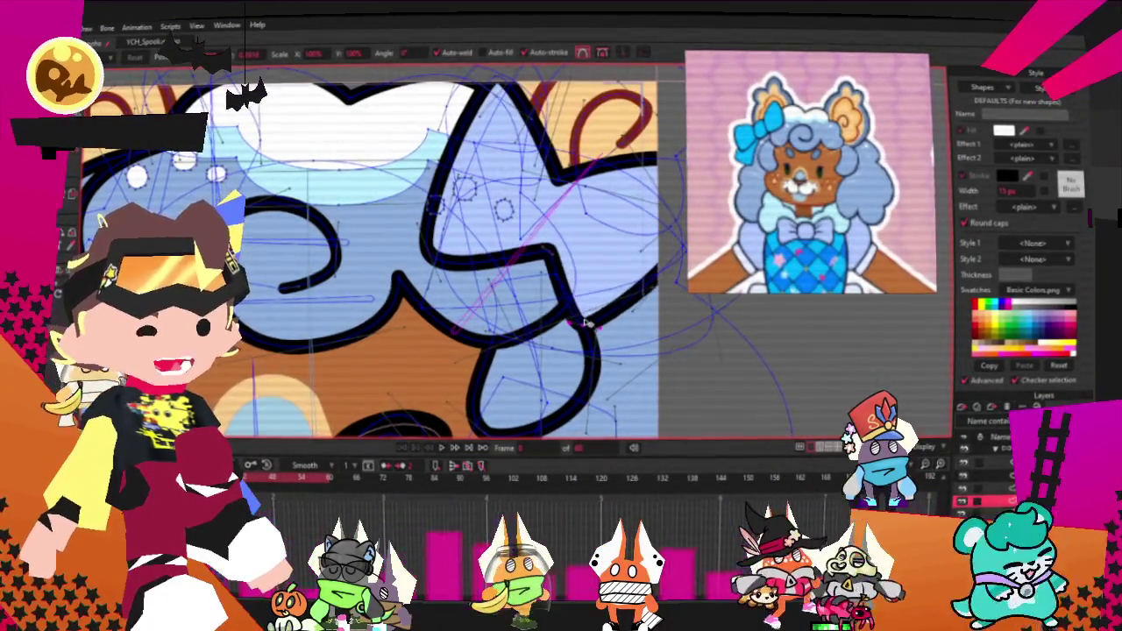
pyautogui.hscroll(2, 597, 277)
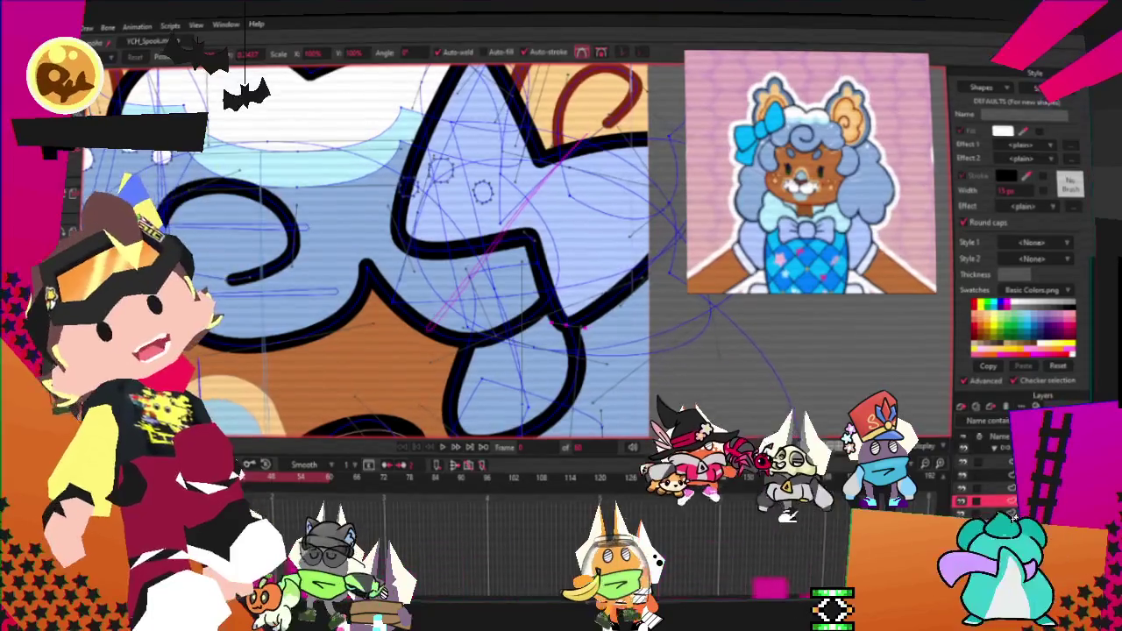
pyautogui.scroll(3, 555, 323)
pyautogui.press('c')
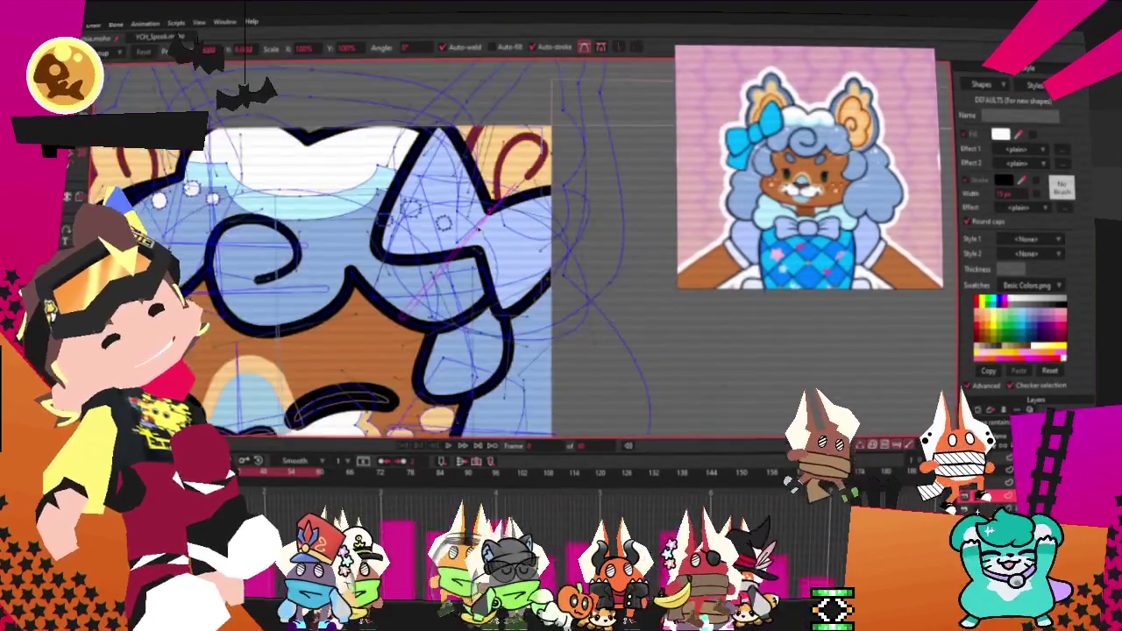
pyautogui.moveTo(351, 281); pyautogui.dragTo(408, 300)
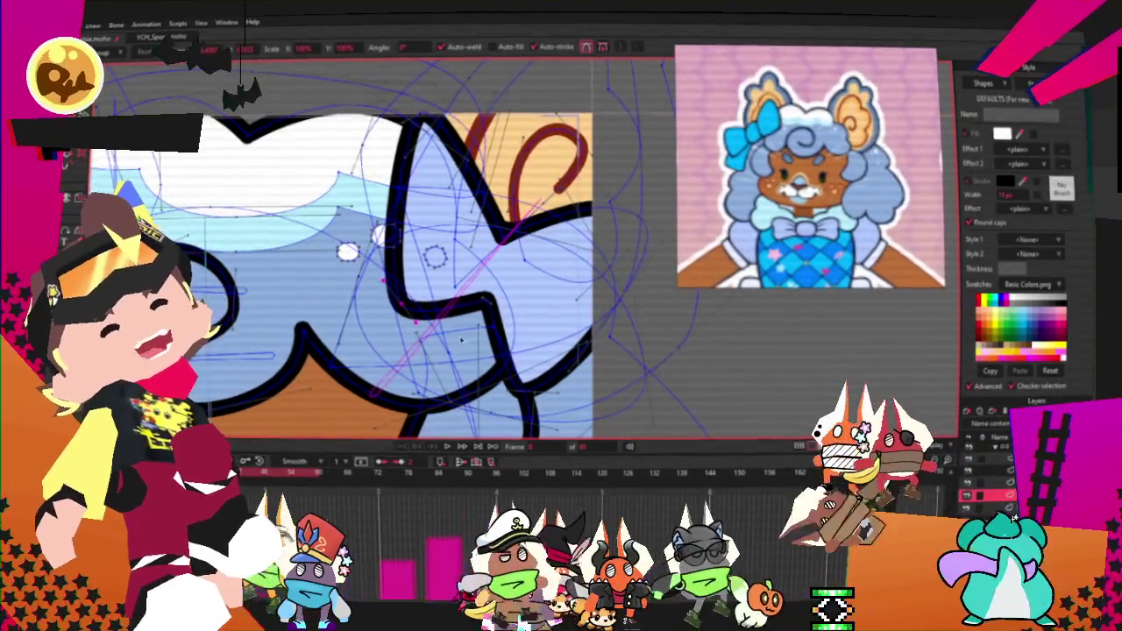
pyautogui.scroll(-3, 524, 373)
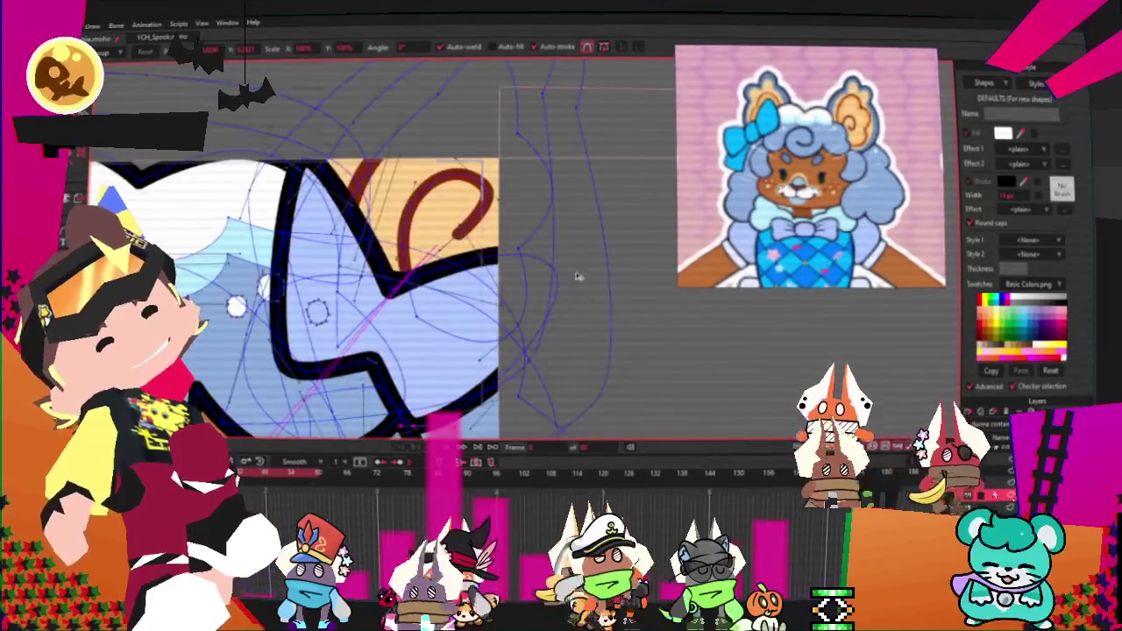
pyautogui.click(557, 280)
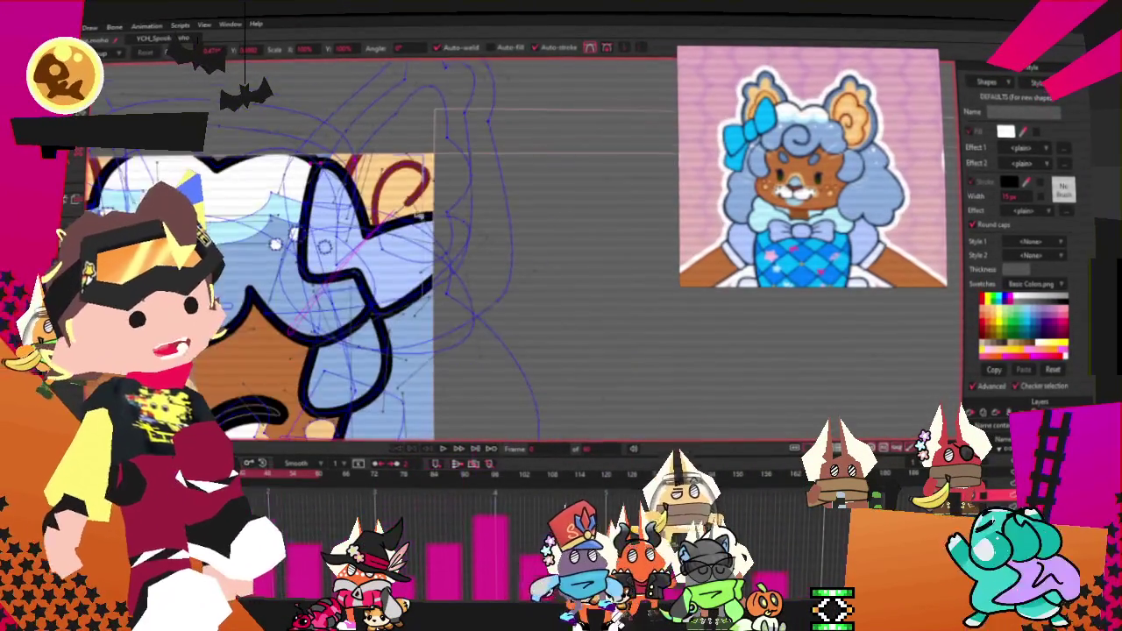
pyautogui.scroll(-3, 368, 232)
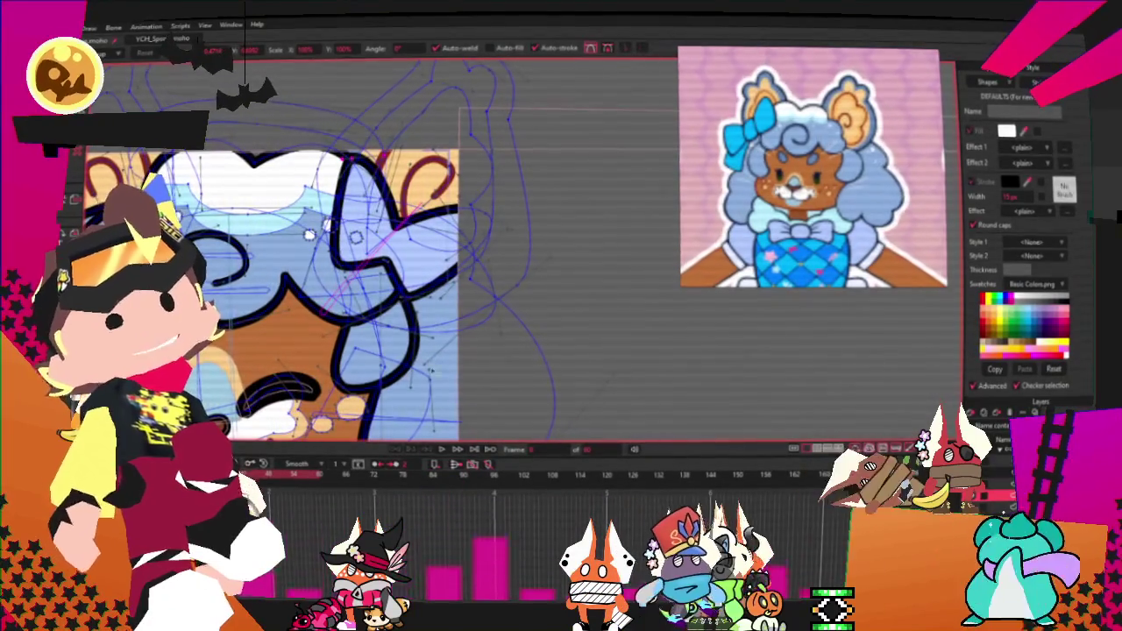
pyautogui.scroll(3, 421, 265)
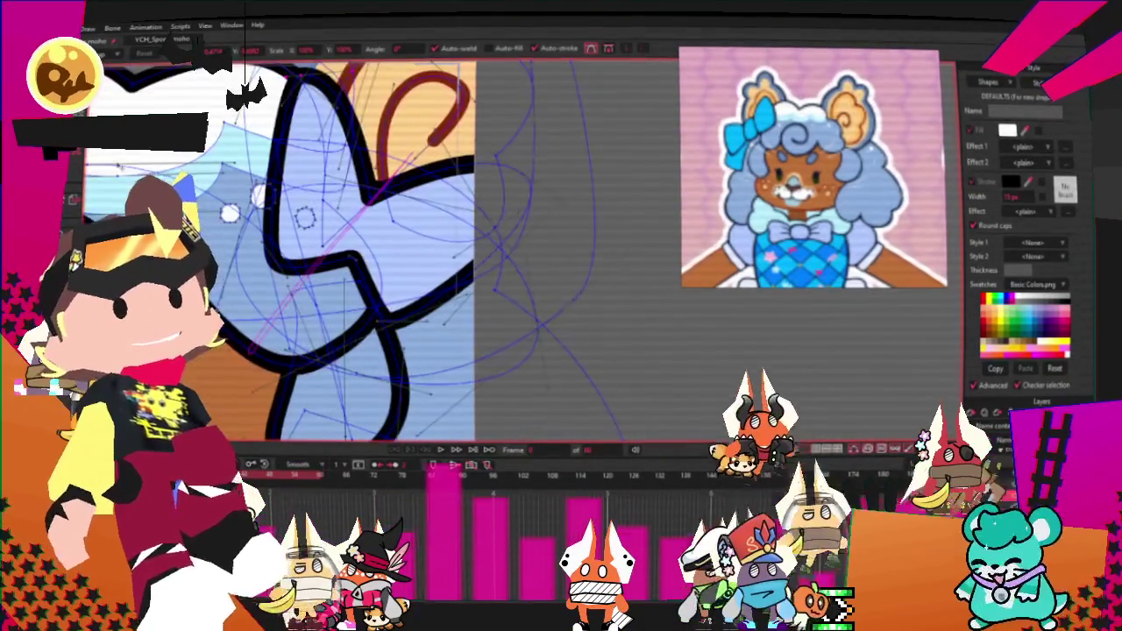
pyautogui.click(344, 225)
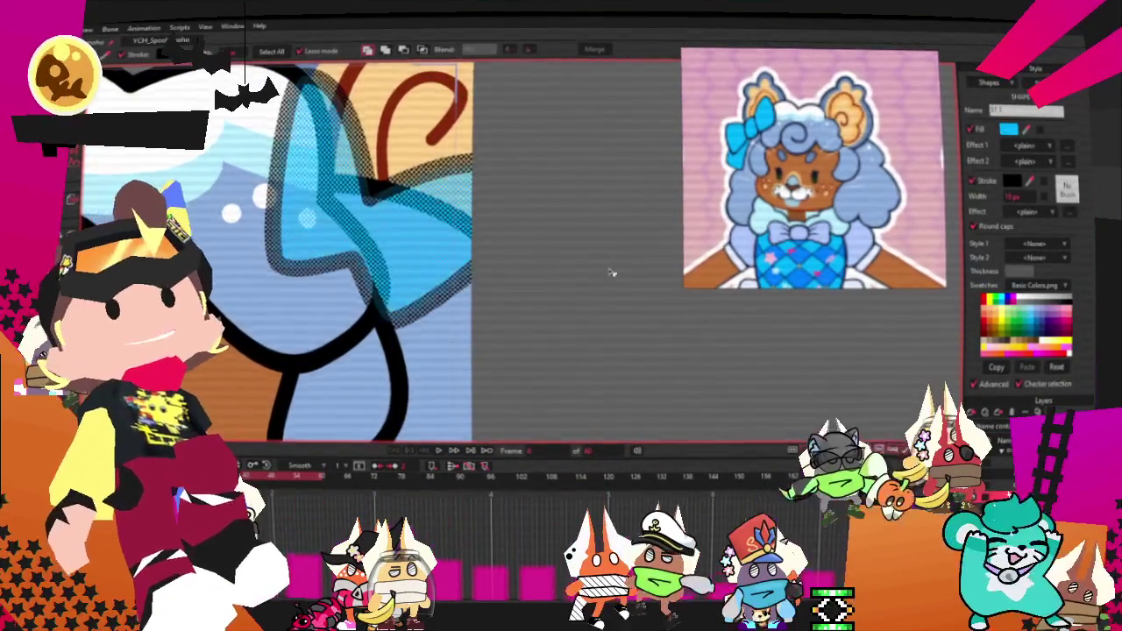
# Step: Draw a small square knot at the centre of the blue bow and adjust its points to fit
pyautogui.click(575, 363)
pyautogui.scroll(-2, 528, 243)
pyautogui.scroll(-2, 529, 243)
pyautogui.scroll(-2, 528, 242)
pyautogui.scroll(-1, 528, 242)
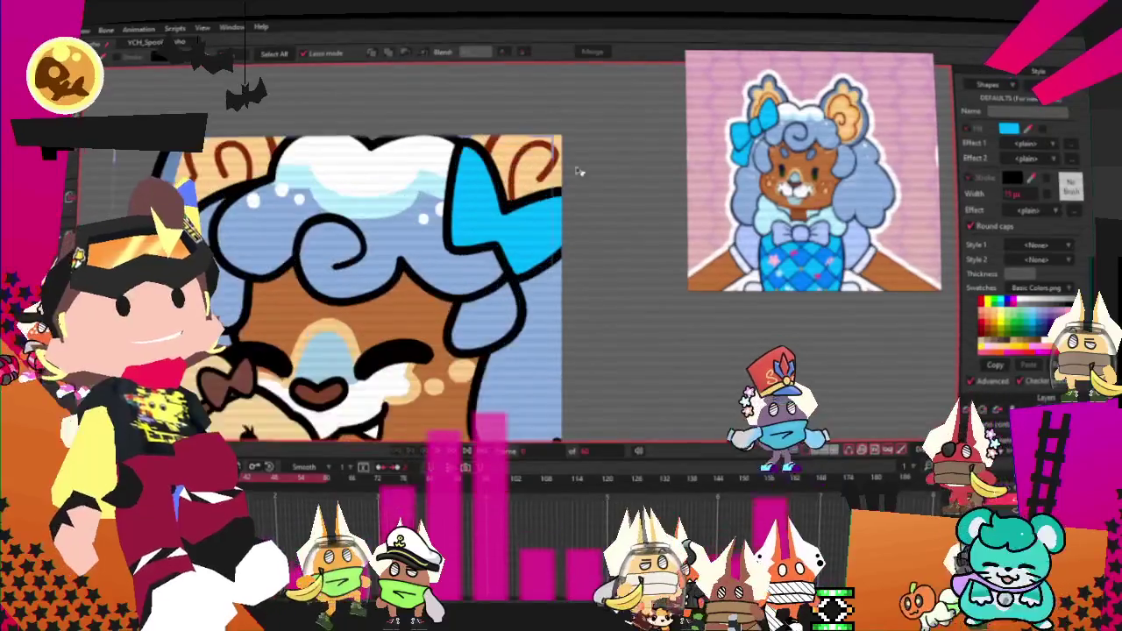
pyautogui.press('a')
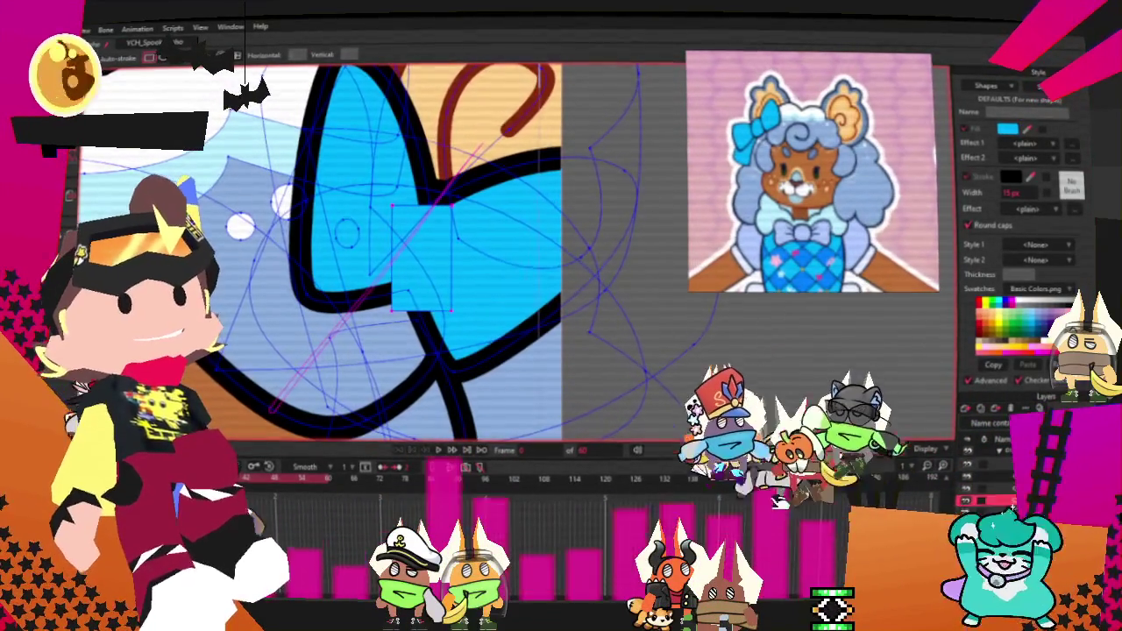
pyautogui.press('t')
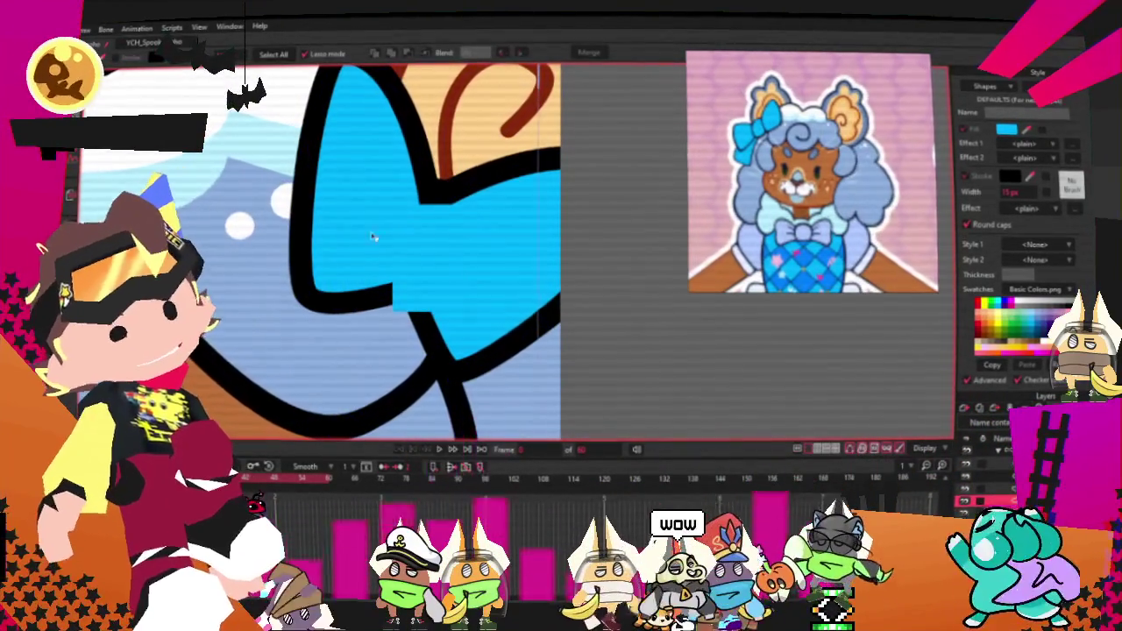
pyautogui.press('t')
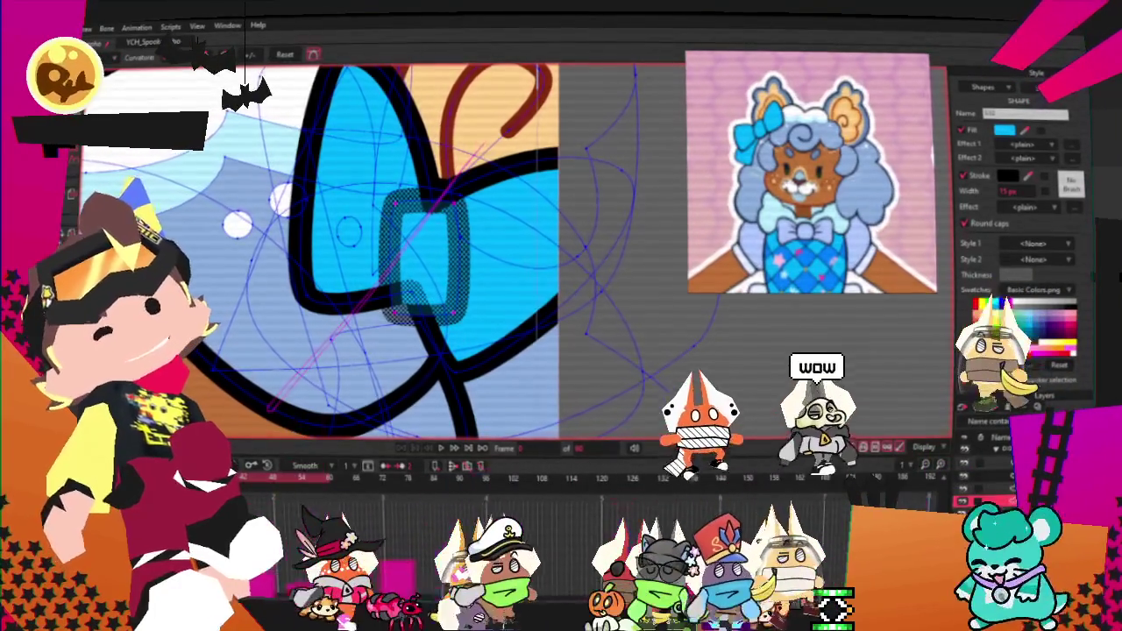
pyautogui.press('t')
pyautogui.scroll(2, 411, 297)
pyautogui.click(406, 283)
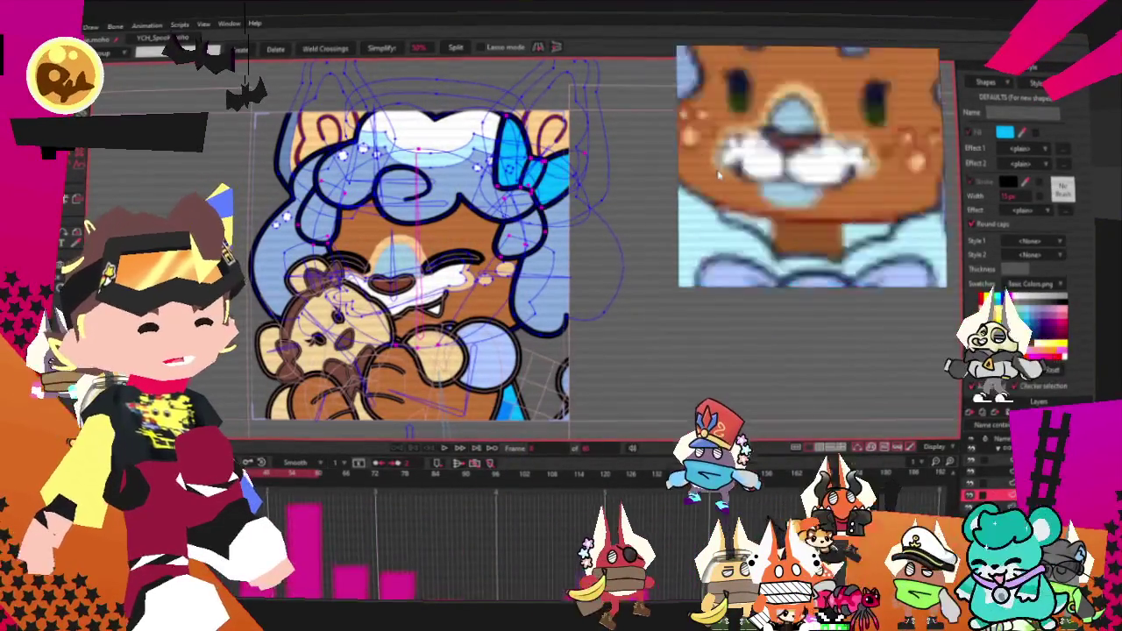
# Step: Fill the open mouth below the muzzle with light blue using the Paint Bucket
pyautogui.hotkey('ctrl', 'd')
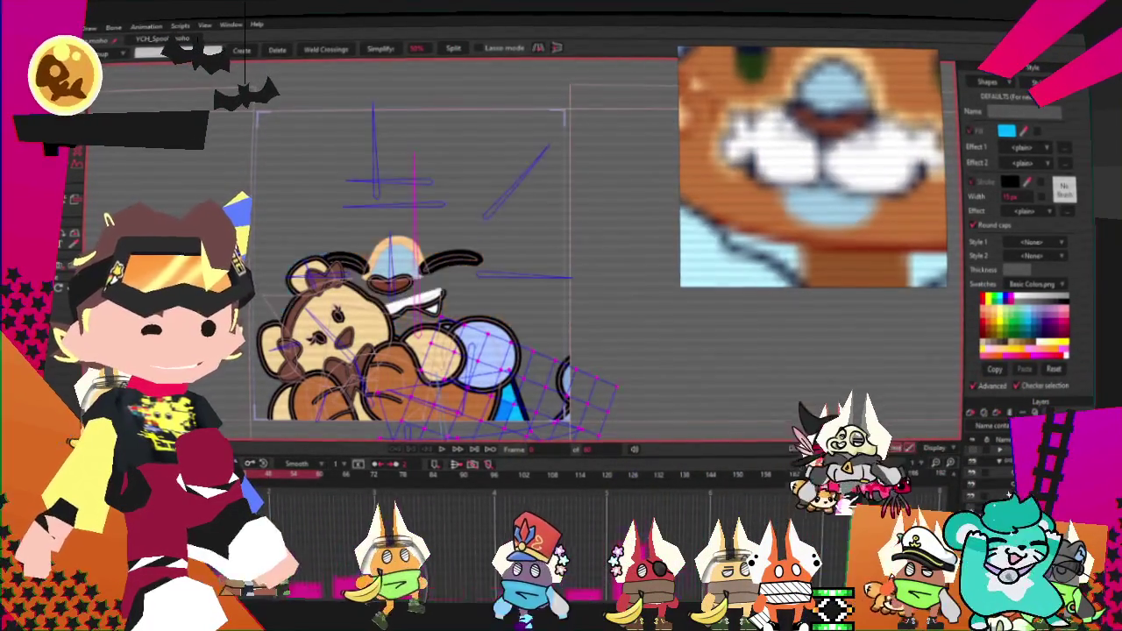
pyautogui.press('Delete')
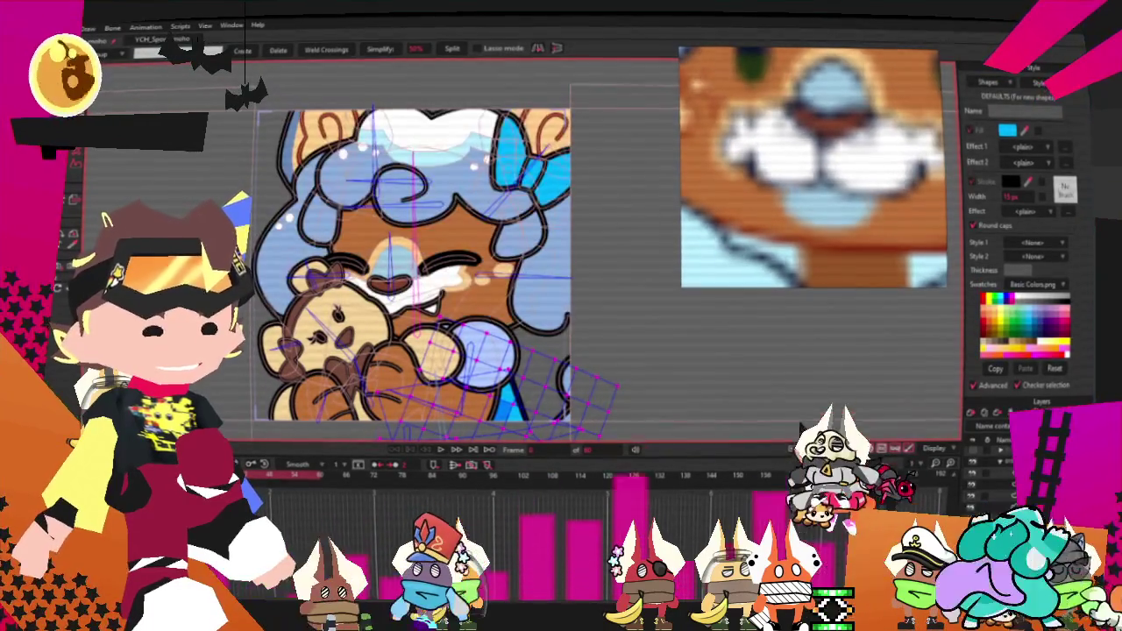
pyautogui.scroll(5, 421, 324)
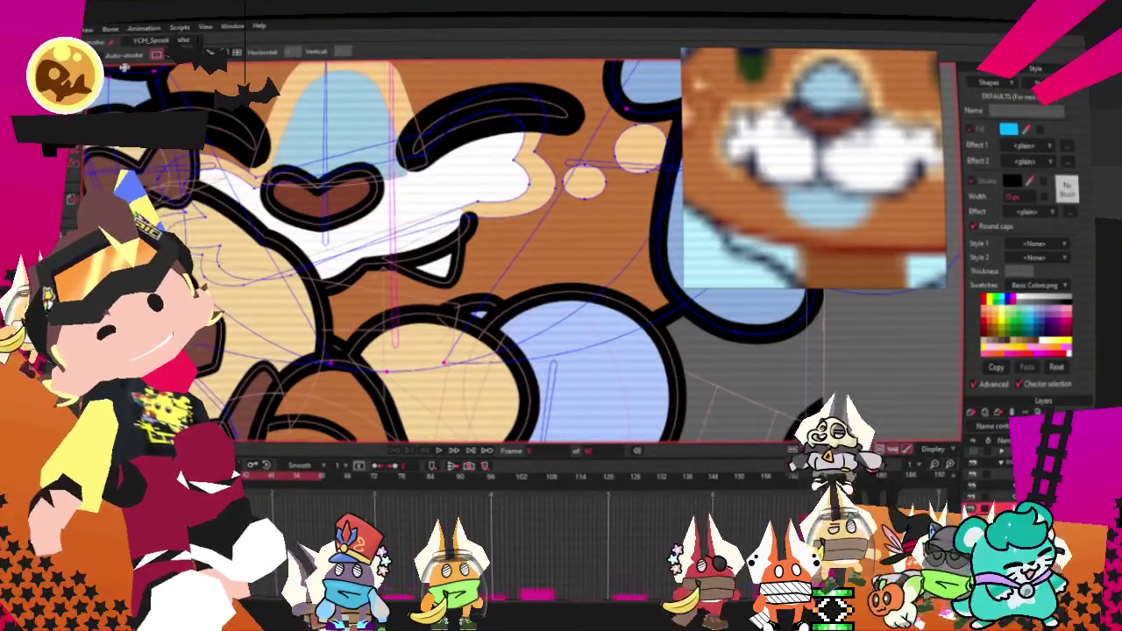
pyautogui.click(487, 330)
pyautogui.press('q')
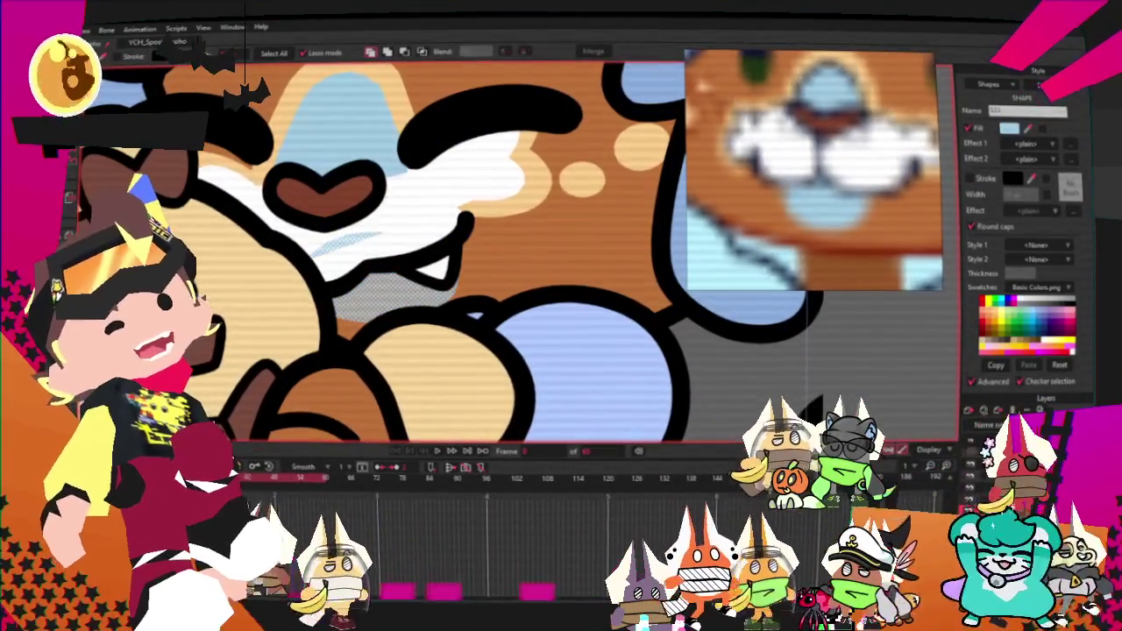
pyautogui.press('t')
pyautogui.scroll(2, 496, 274)
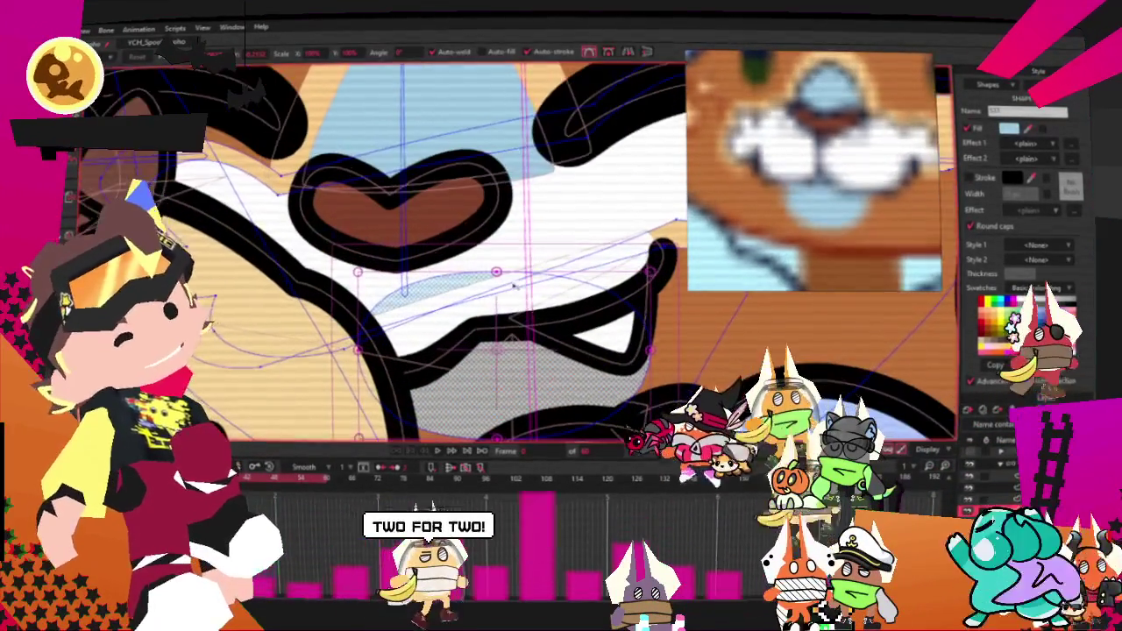
pyautogui.click(496, 275)
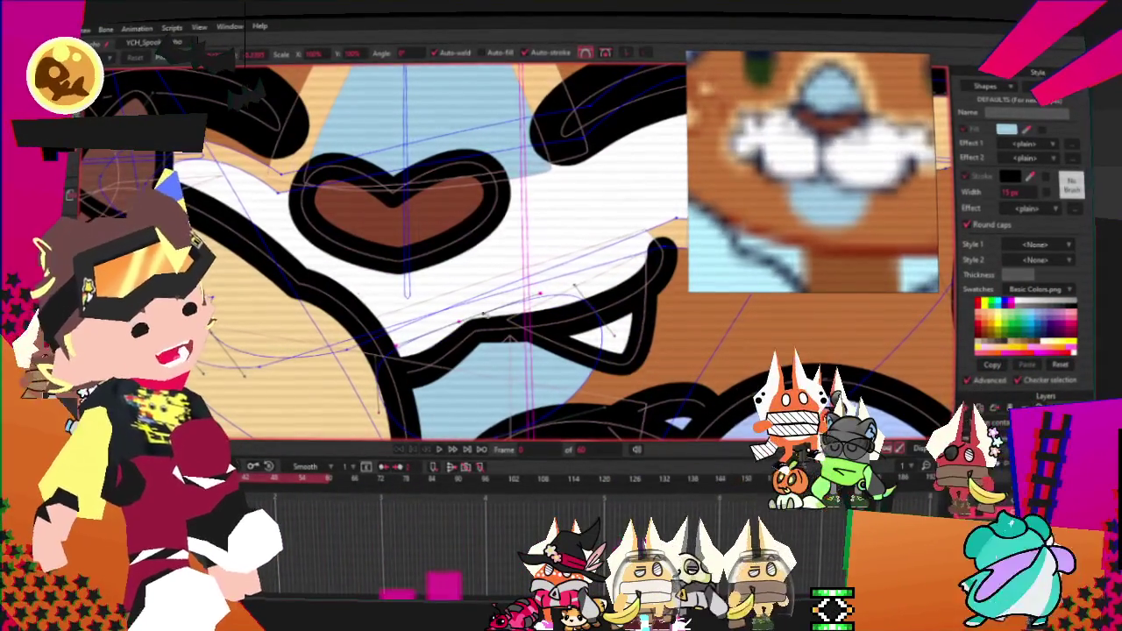
# Step: Switch to bone selection and rotate the view toward the teddy bear
pyautogui.scroll(-3, 608, 326)
pyautogui.scroll(2, 647, 319)
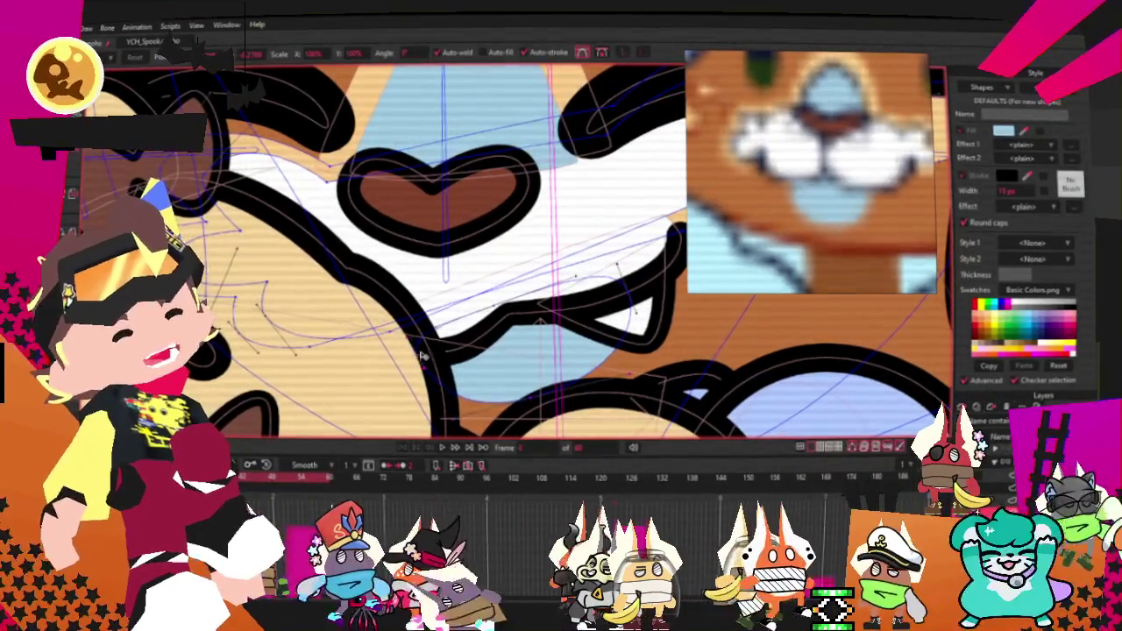
pyautogui.scroll(-2, 449, 267)
pyautogui.scroll(-2, 449, 267)
pyautogui.scroll(3, 449, 267)
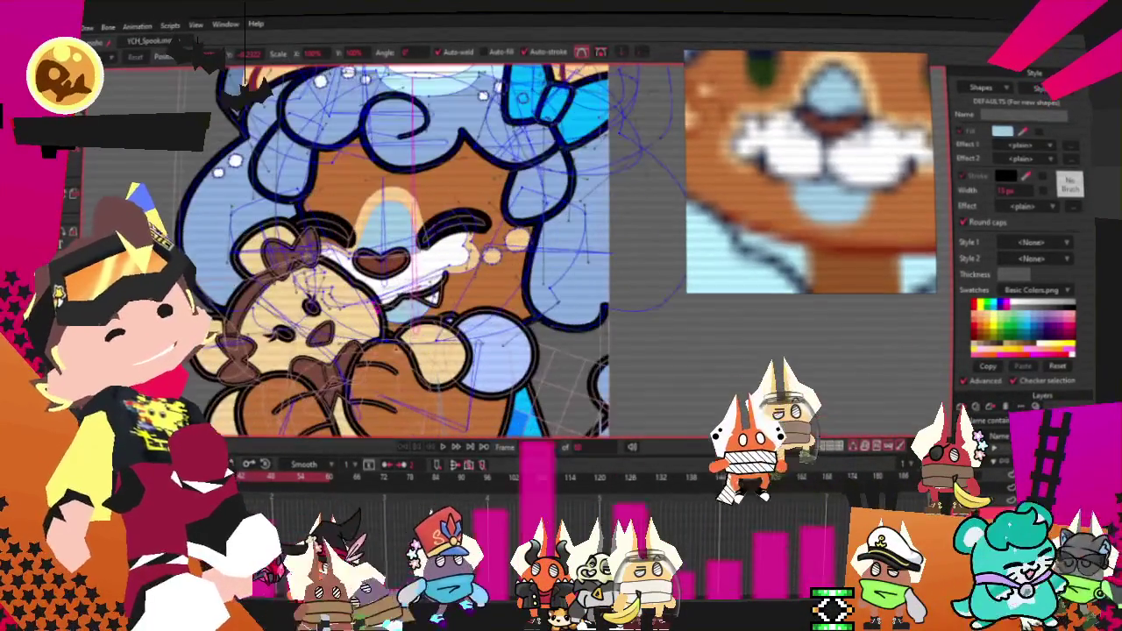
pyautogui.press('z')
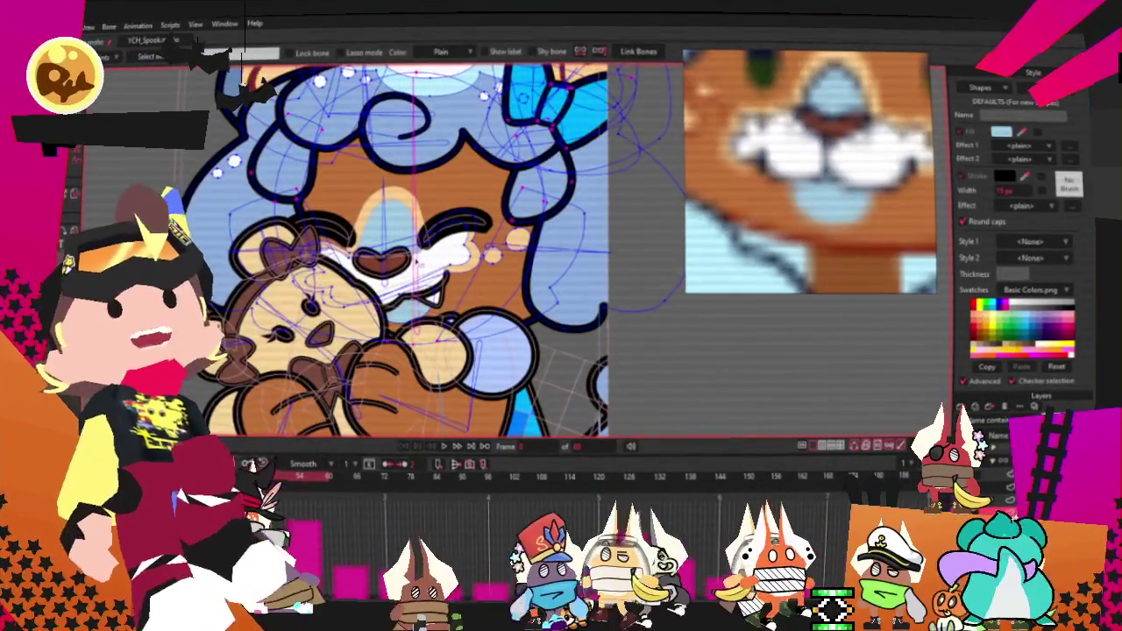
pyautogui.scroll(2, 430, 272)
pyautogui.scroll(-1, 450, 446)
pyautogui.scroll(-2, 456, 352)
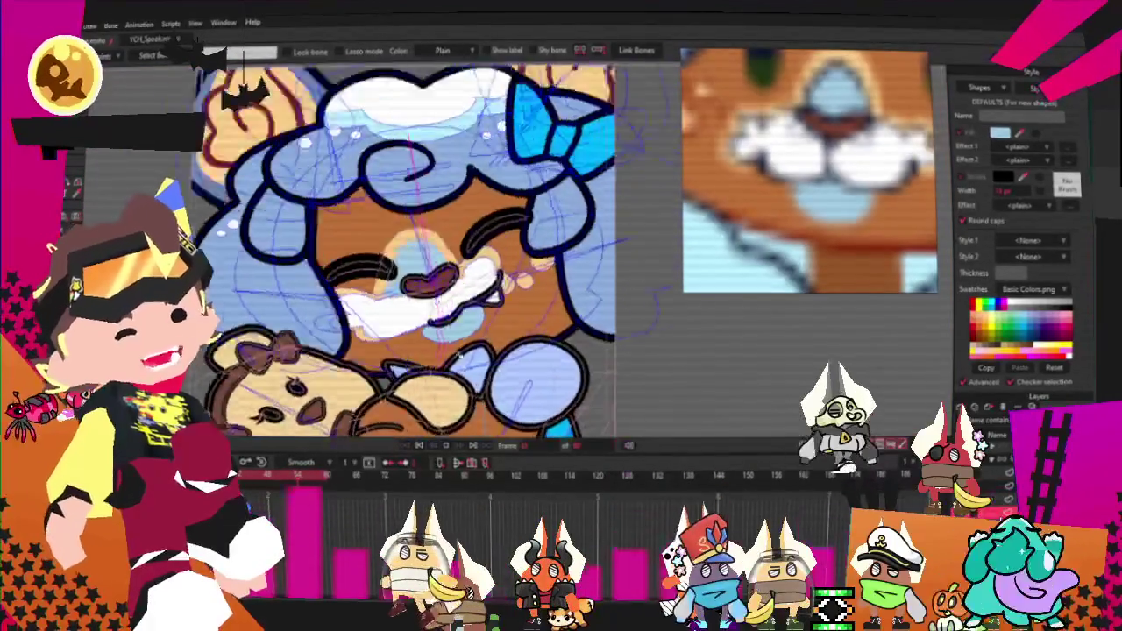
pyautogui.scroll(2, 394, 333)
pyautogui.moveTo(442, 382)
pyautogui.mouseDown()
pyautogui.moveTo(411, 424)
pyautogui.moveTo(156, 158)
pyautogui.mouseUp()
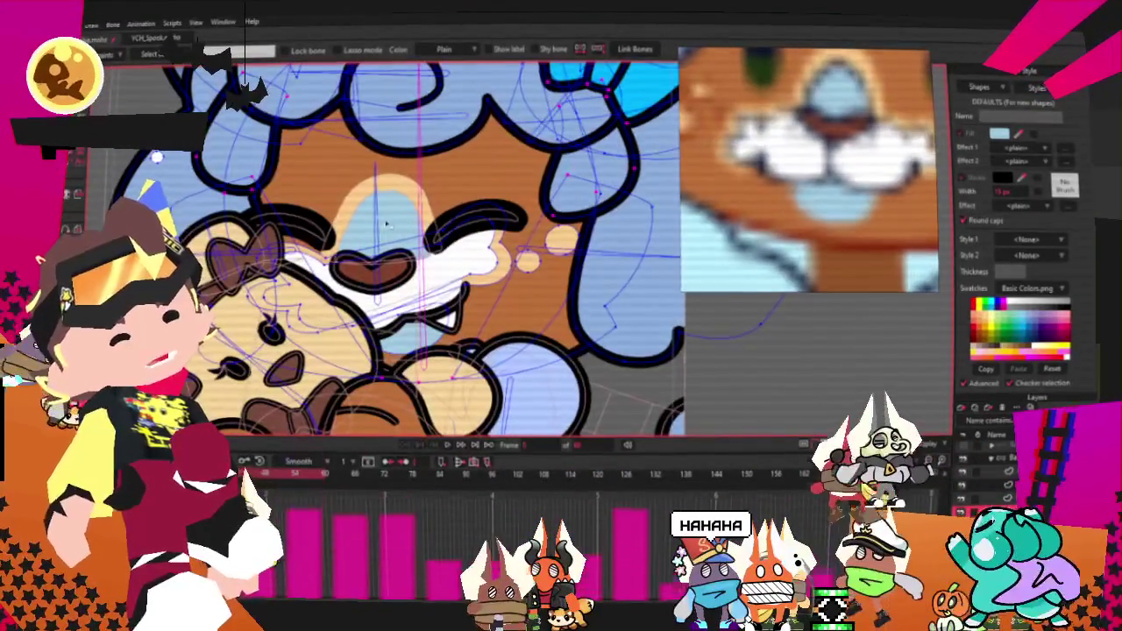
# Step: Select the muzzle points and check which are bound to the bone
pyautogui.press('g')
pyautogui.scroll(2, 395, 310)
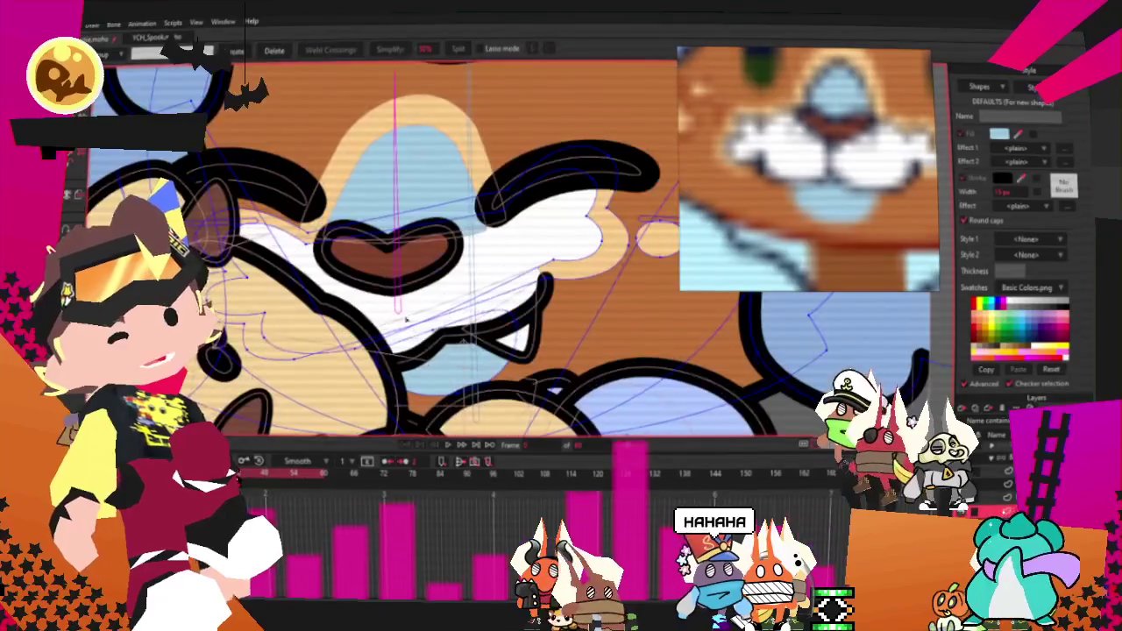
pyautogui.click(421, 372)
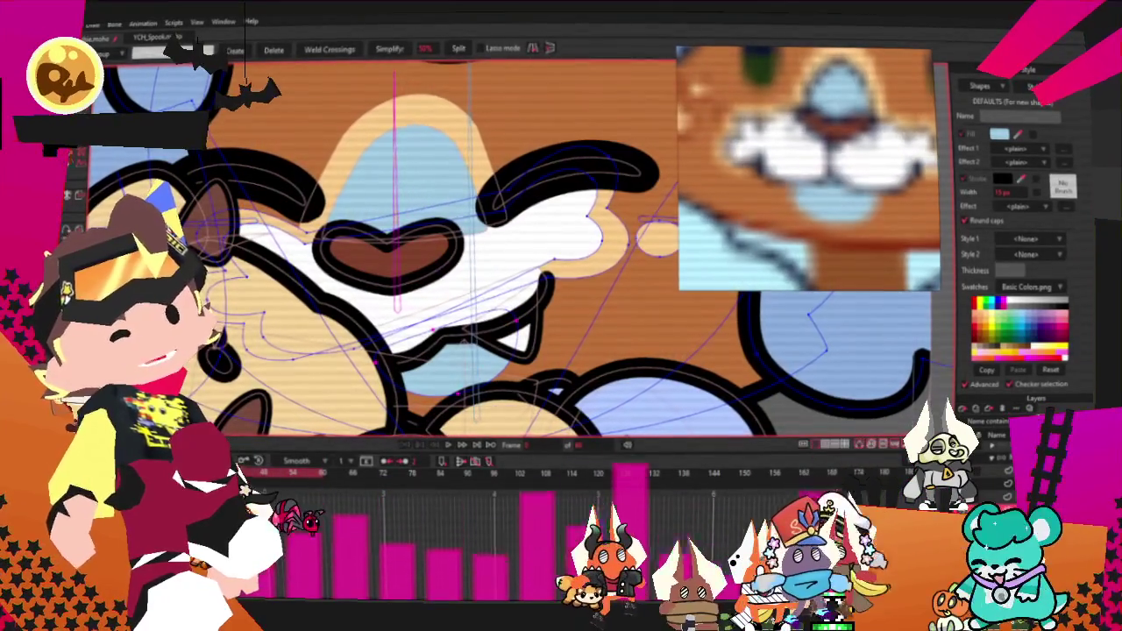
pyautogui.press('i')
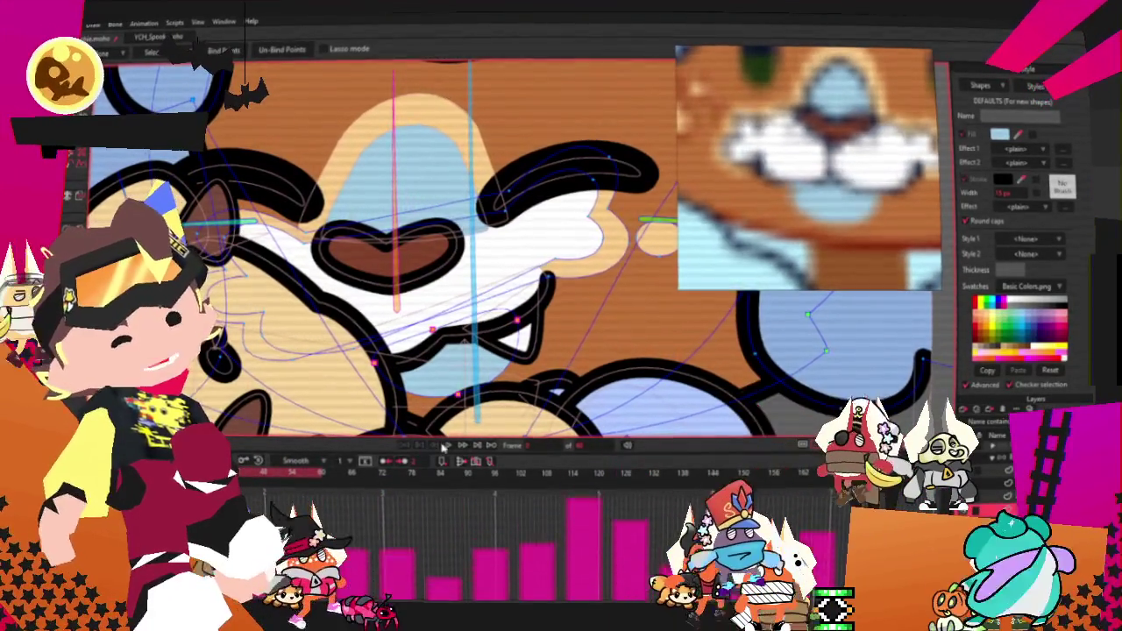
pyautogui.press('g')
pyautogui.scroll(-3, 395, 263)
pyautogui.scroll(2, 394, 263)
pyautogui.scroll(-5, 529, 218)
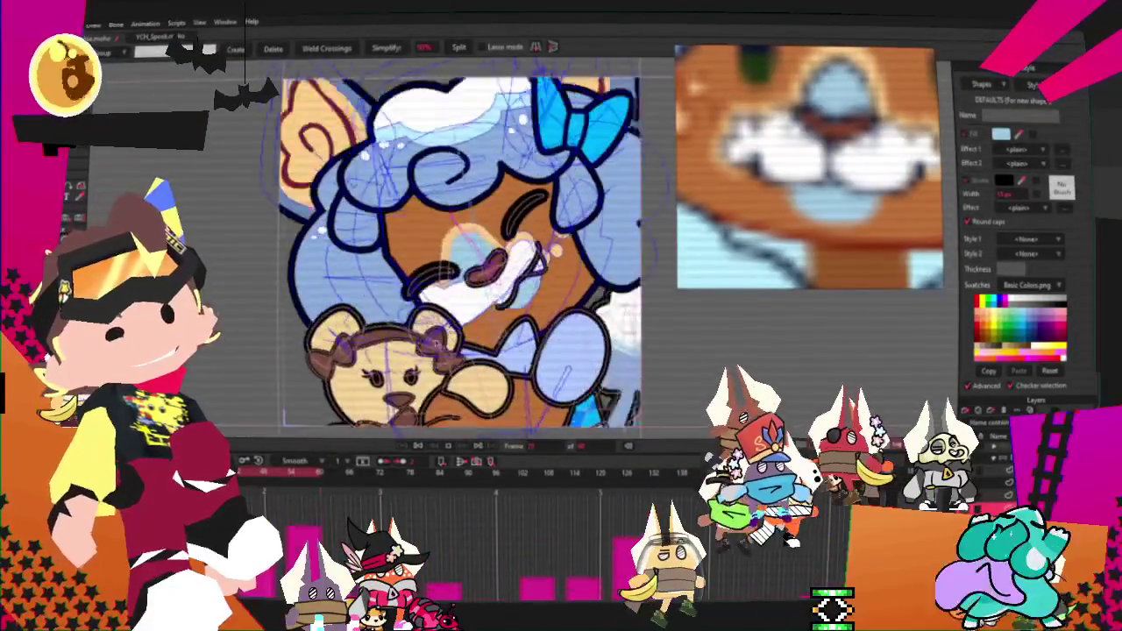
pyautogui.scroll(3, 484, 427)
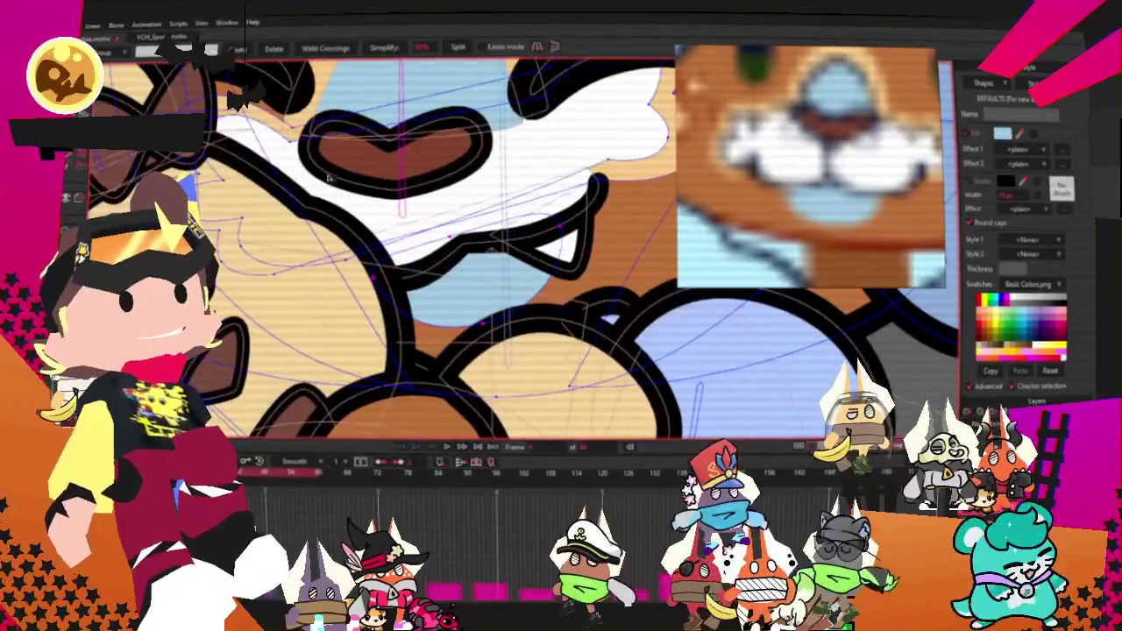
pyautogui.scroll(2, 491, 248)
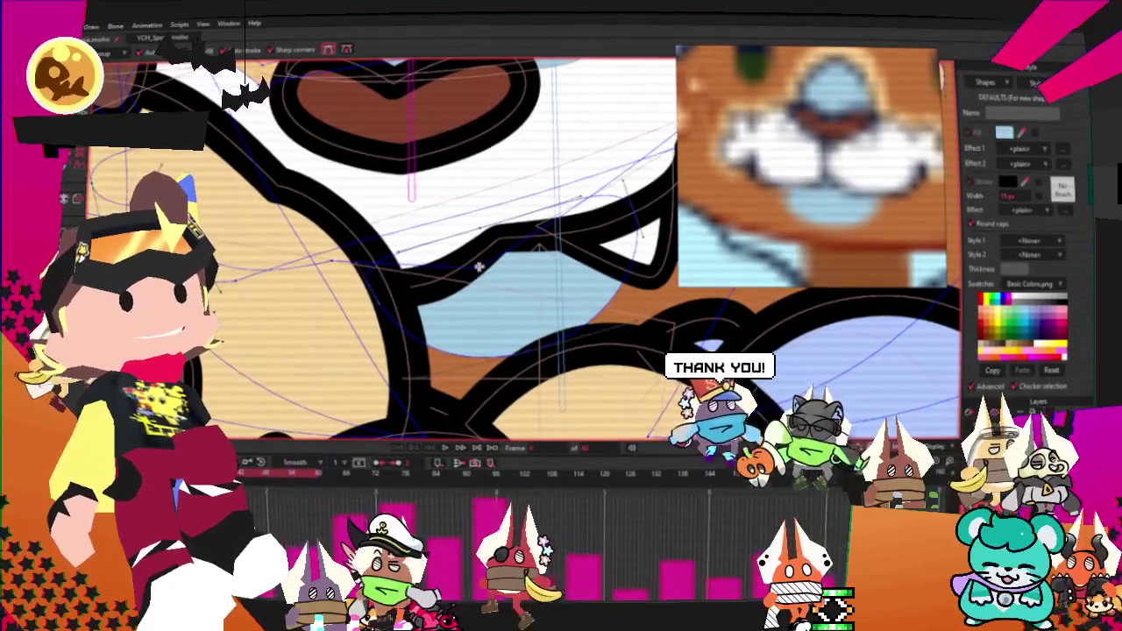
pyautogui.scroll(-5, 492, 438)
pyautogui.scroll(4, 518, 349)
pyautogui.scroll(-2, 519, 348)
pyautogui.scroll(-2, 519, 349)
pyautogui.scroll(-2, 519, 349)
pyautogui.scroll(-1, 508, 395)
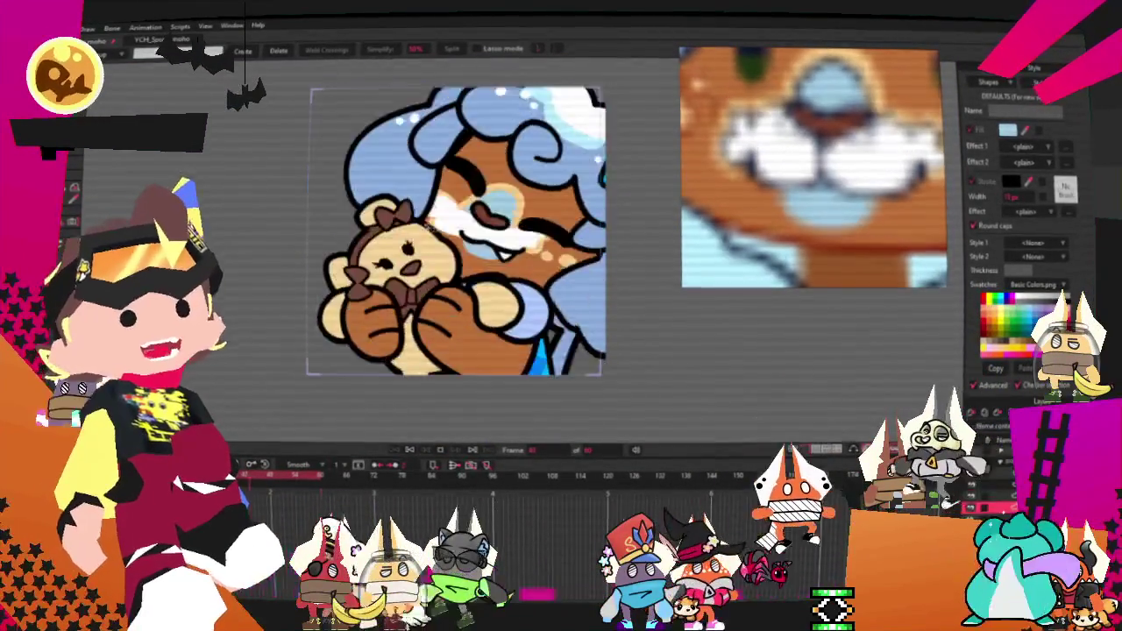
pyautogui.scroll(1, 373, 260)
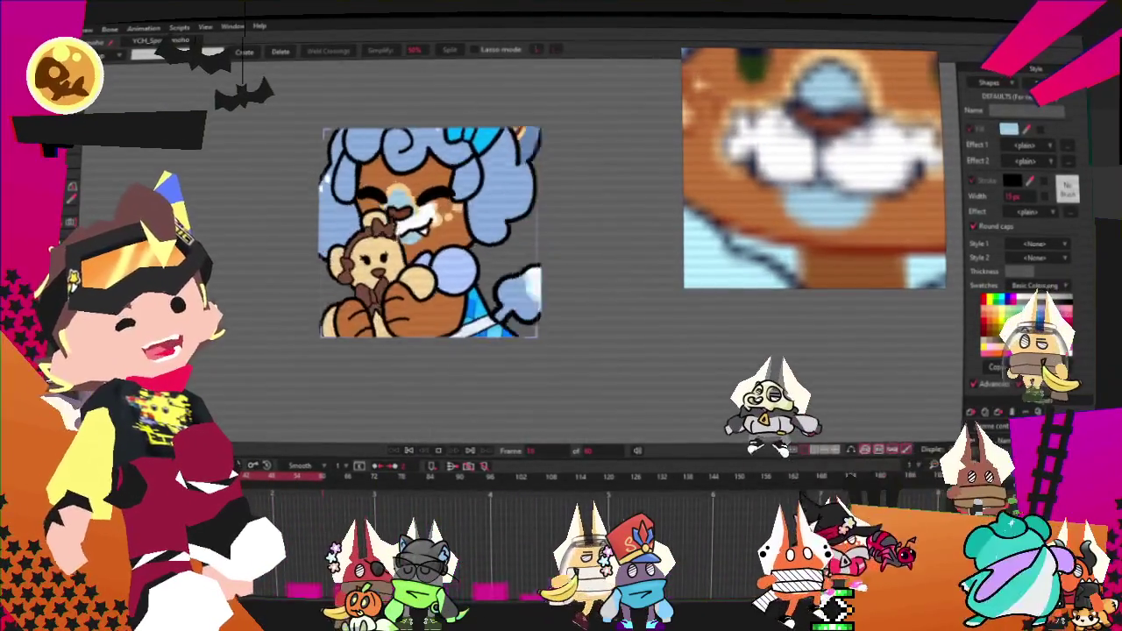
pyautogui.scroll(1, 393, 162)
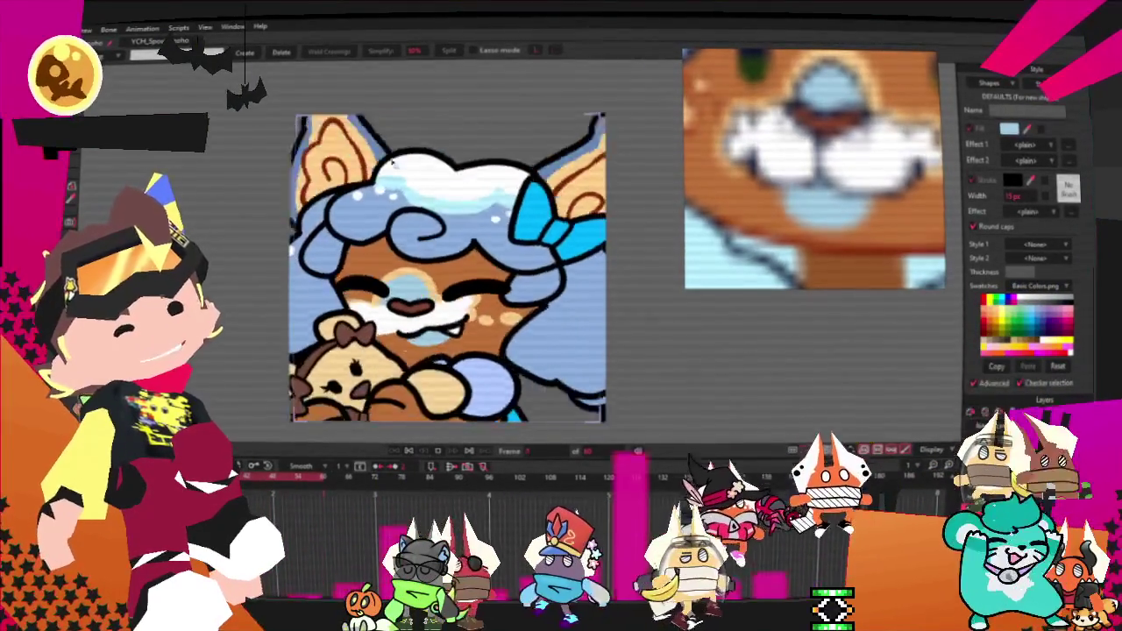
pyautogui.scroll(1, 393, 161)
pyautogui.scroll(1, 393, 161)
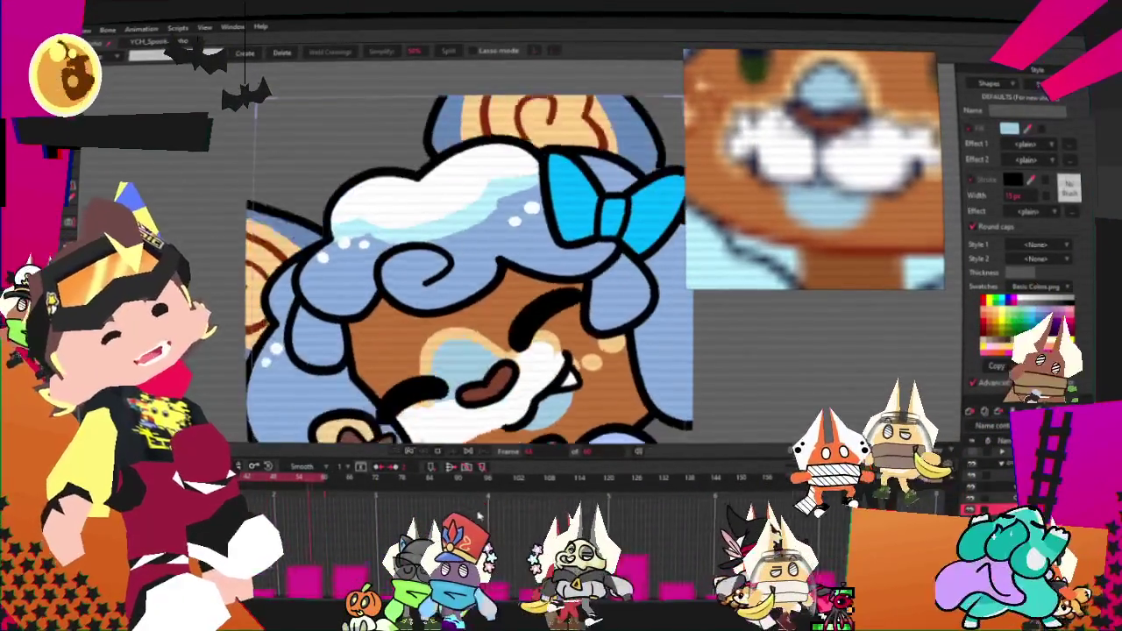
pyautogui.scroll(1, 362, 230)
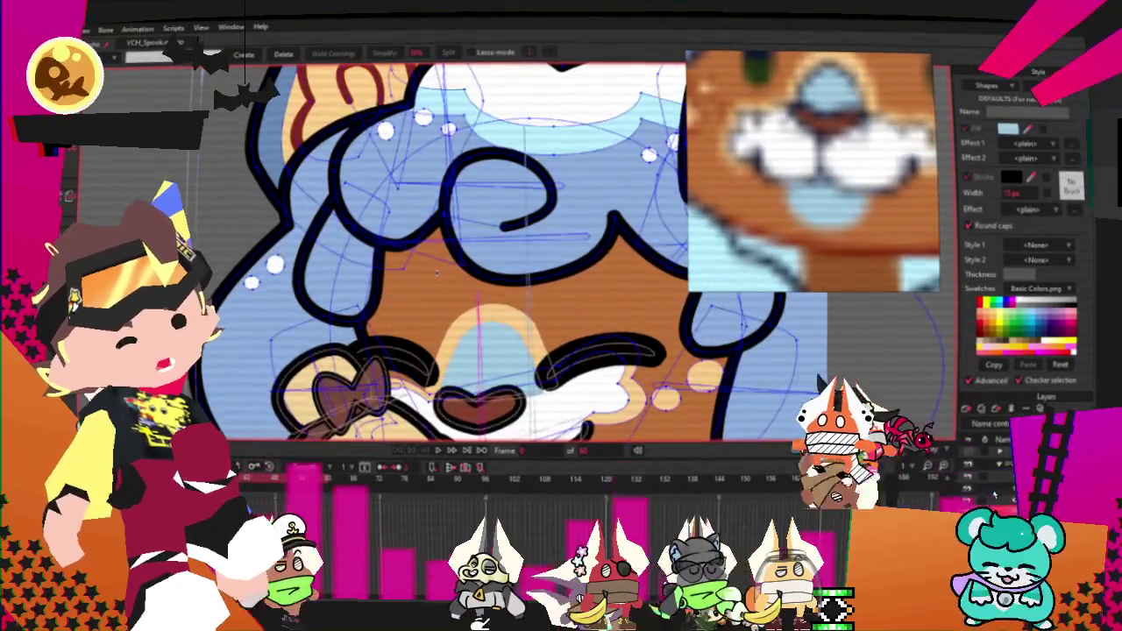
pyautogui.scroll(1, 306, 229)
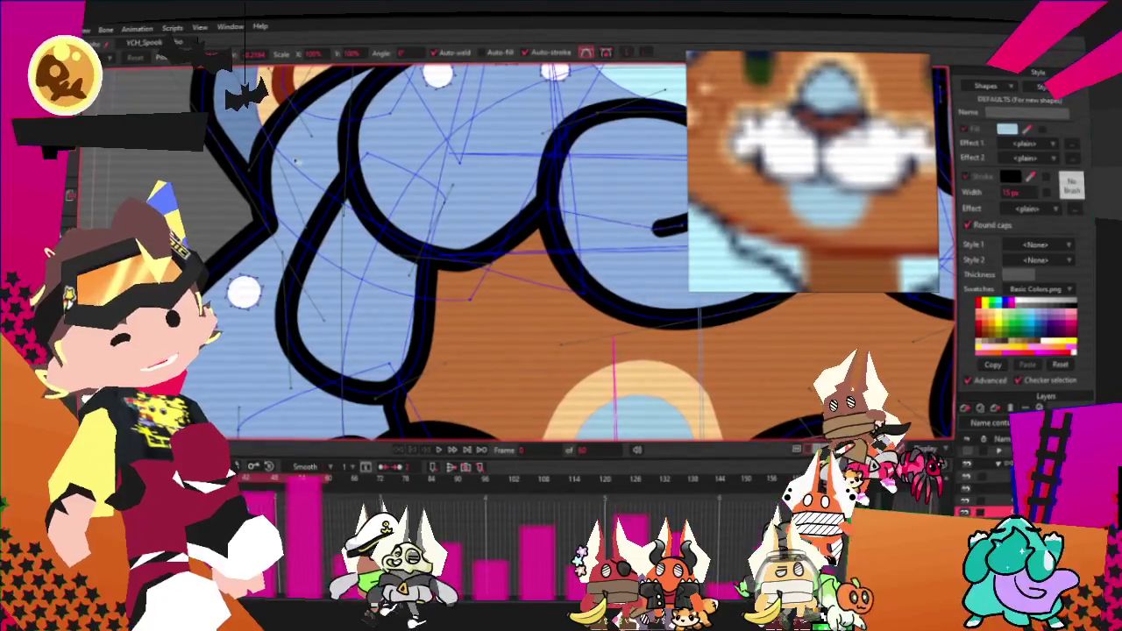
pyautogui.scroll(-1, 330, 186)
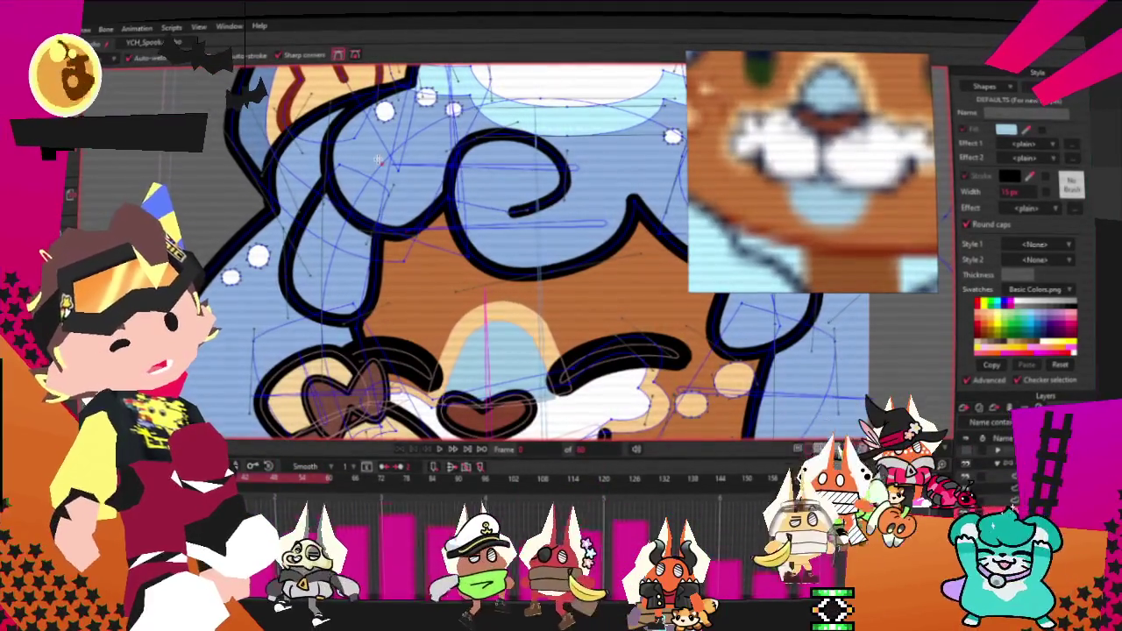
pyautogui.scroll(-1, 325, 200)
pyautogui.scroll(-1, 326, 200)
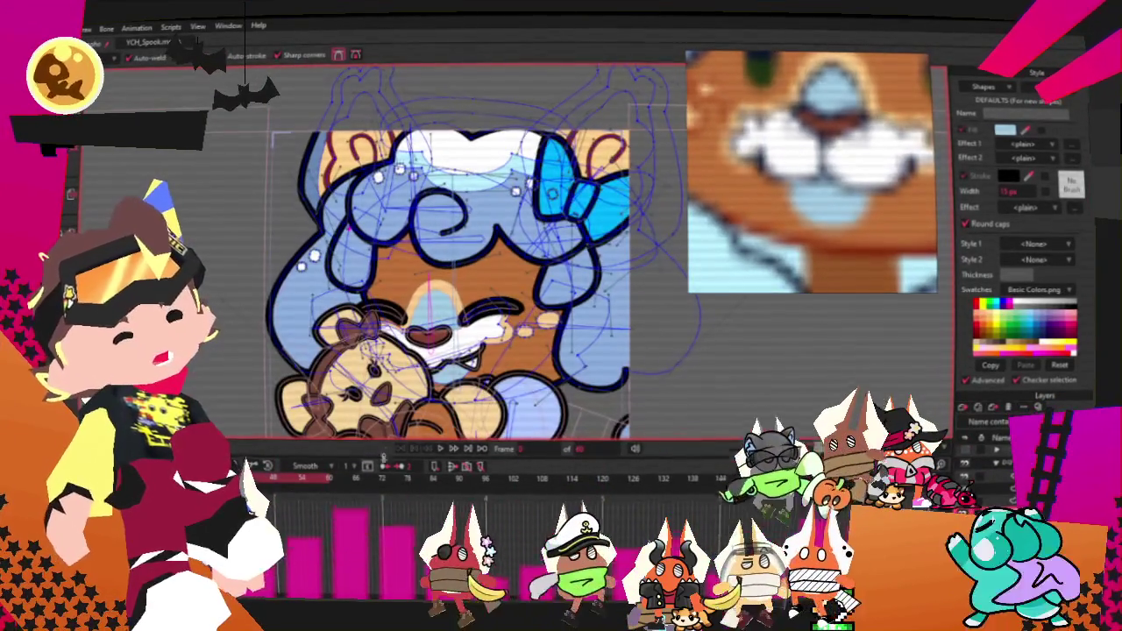
pyautogui.click(441, 450)
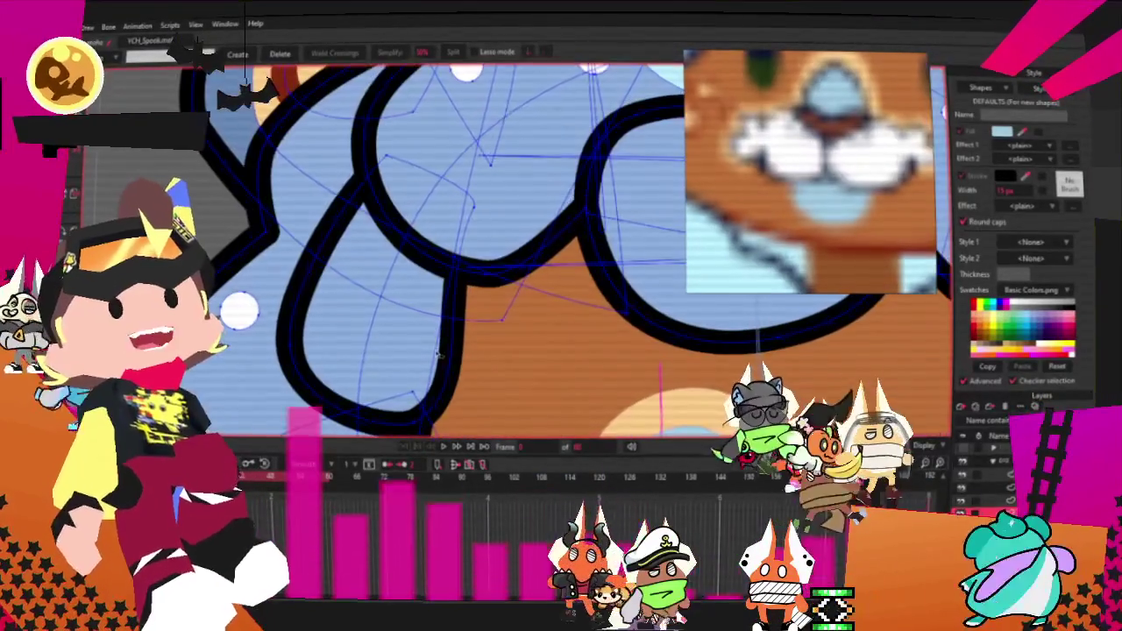
pyautogui.press('a')
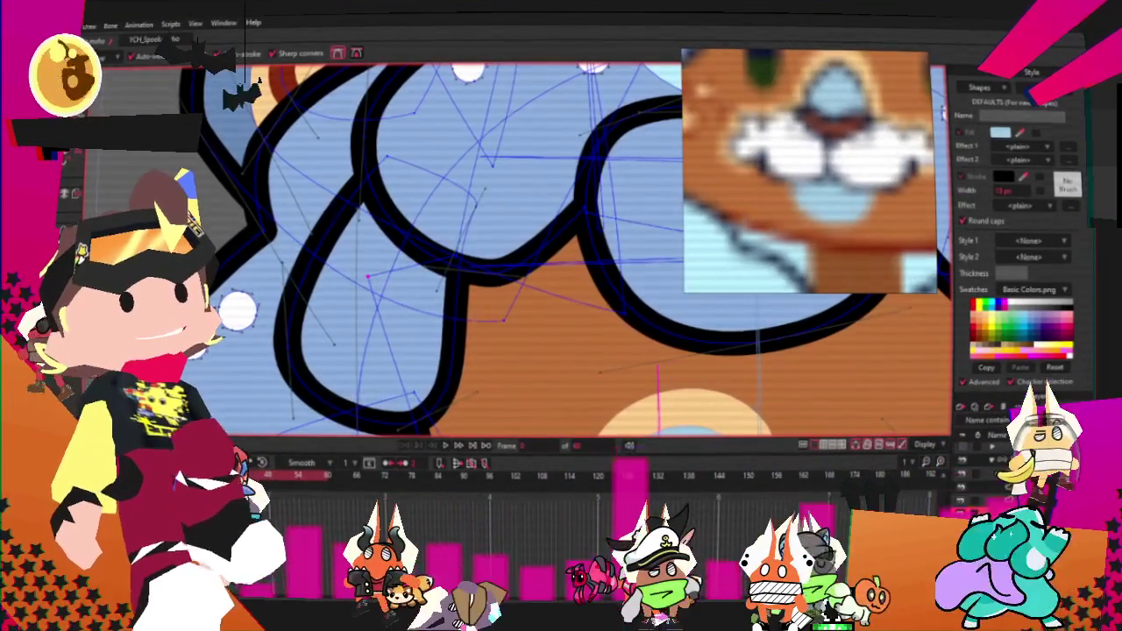
pyautogui.press('t')
pyautogui.press('t')
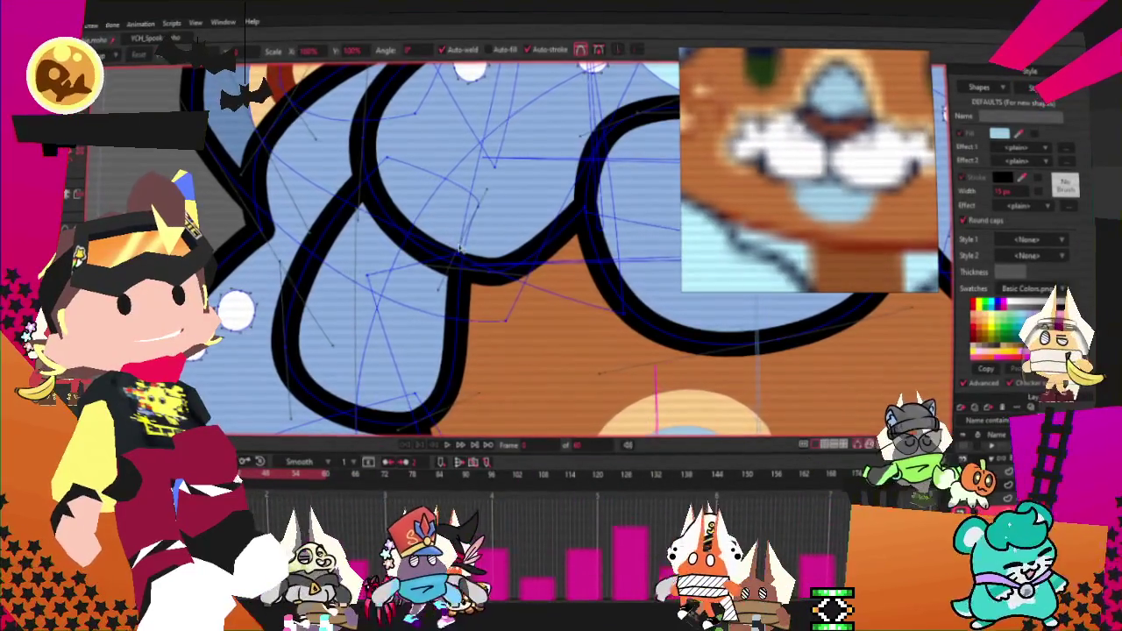
pyautogui.scroll(-5, 432, 227)
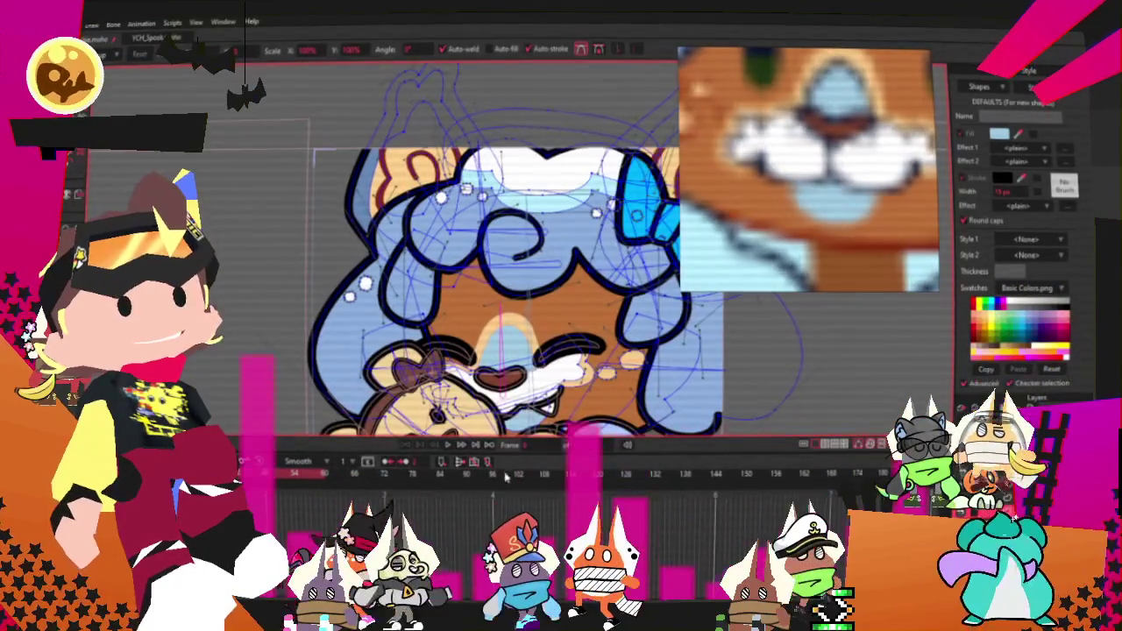
pyautogui.click(462, 447)
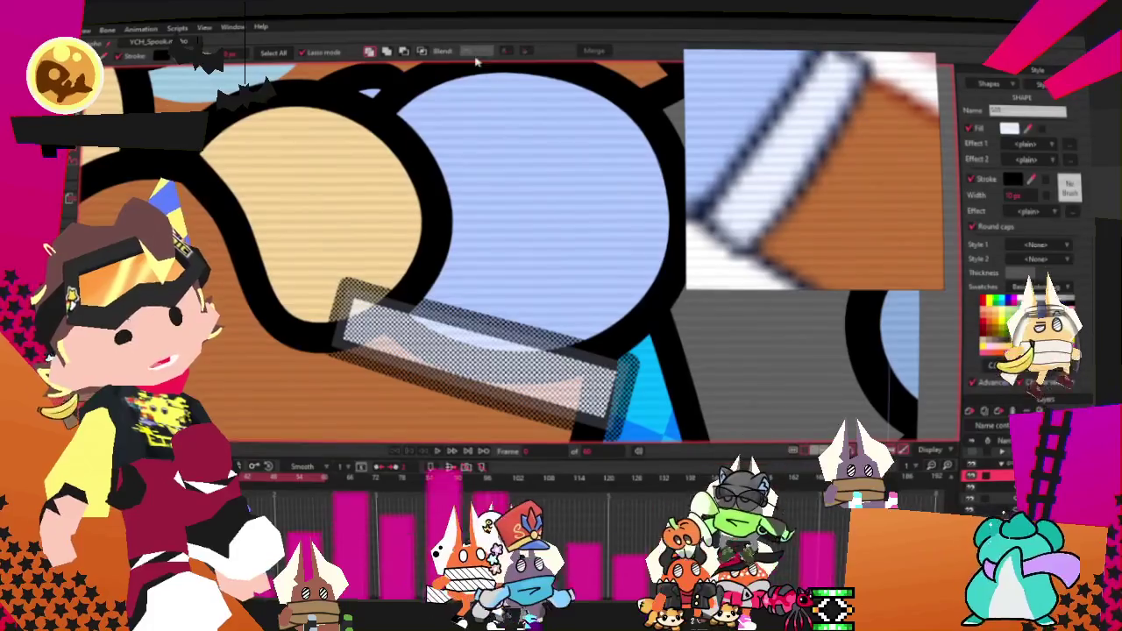
# Step: Reshape the white cuff band's points and curvature at the end of the blue sleeve
pyautogui.scroll(-3, 487, 153)
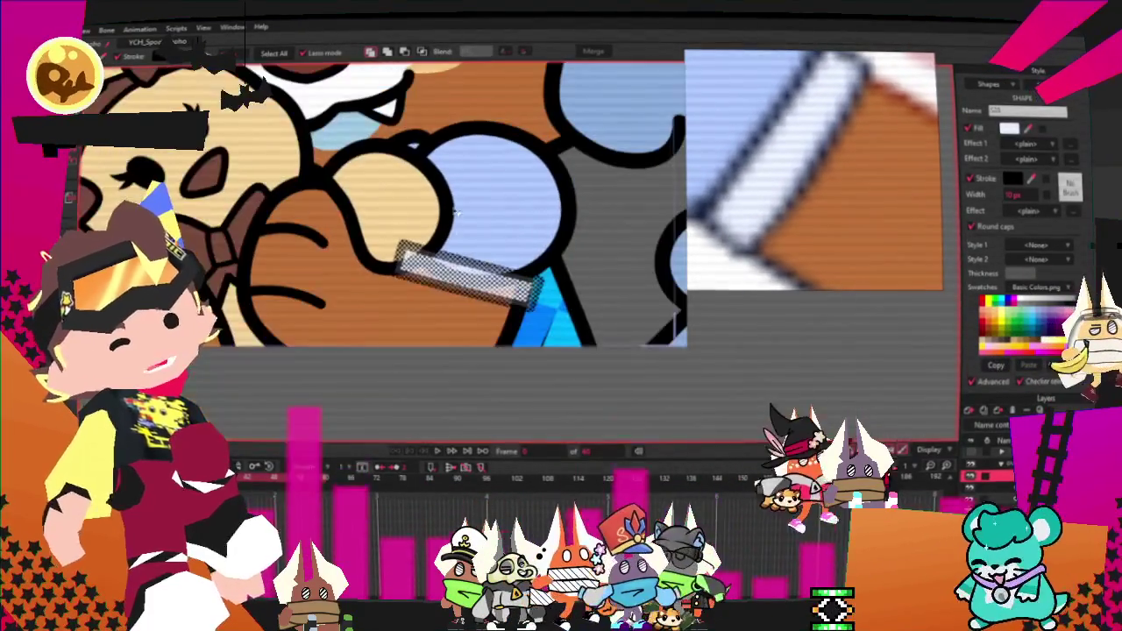
pyautogui.scroll(2, 620, 300)
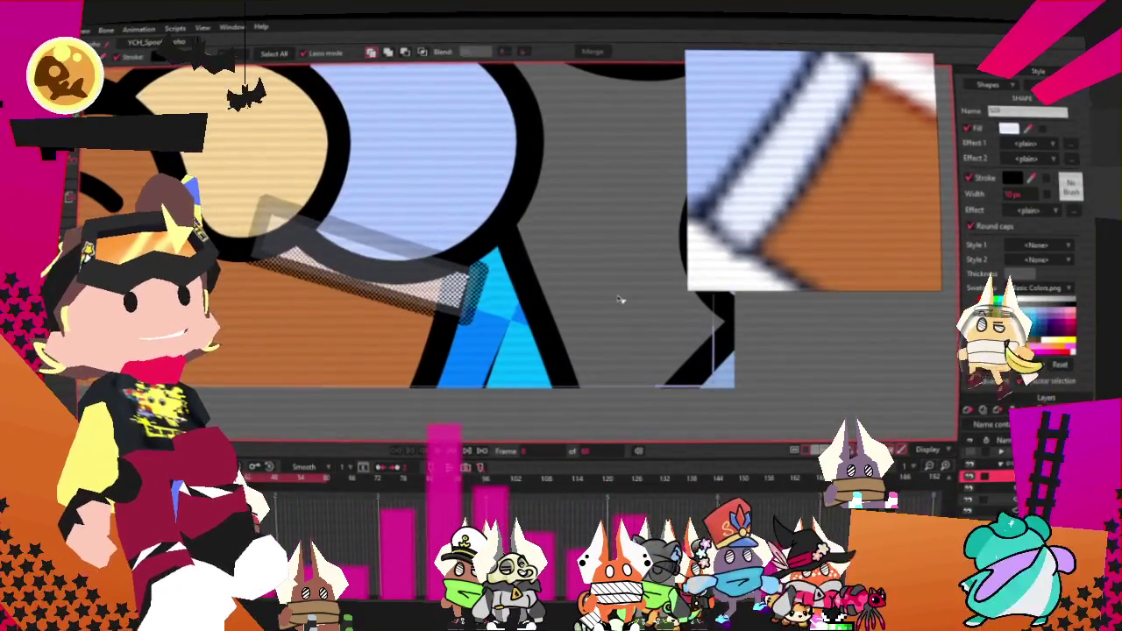
pyautogui.press('t')
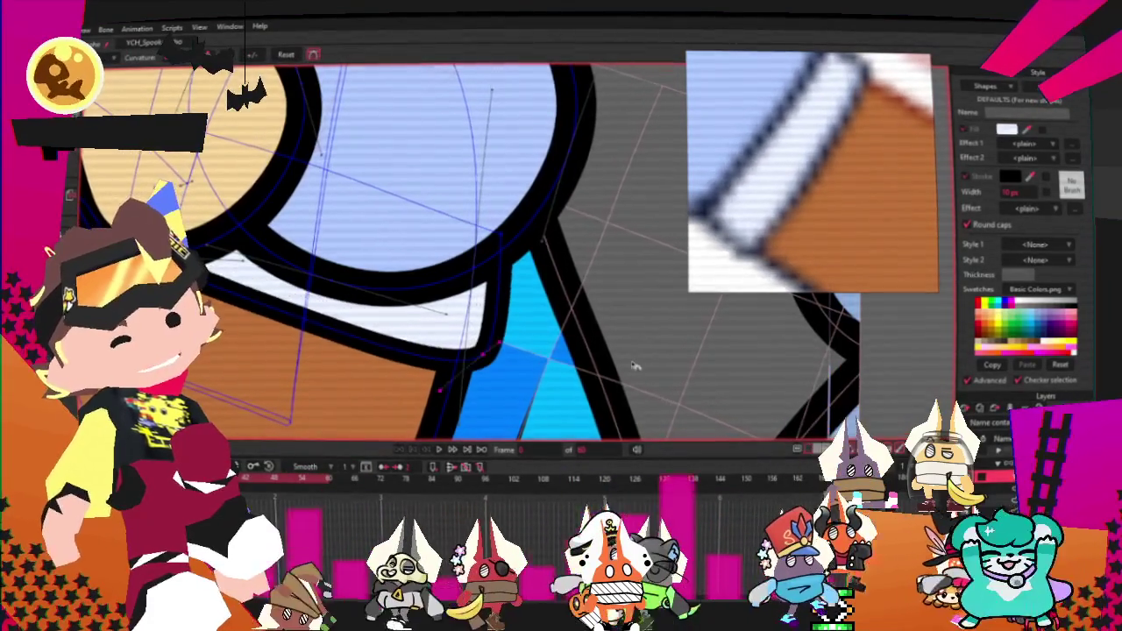
pyautogui.press('t')
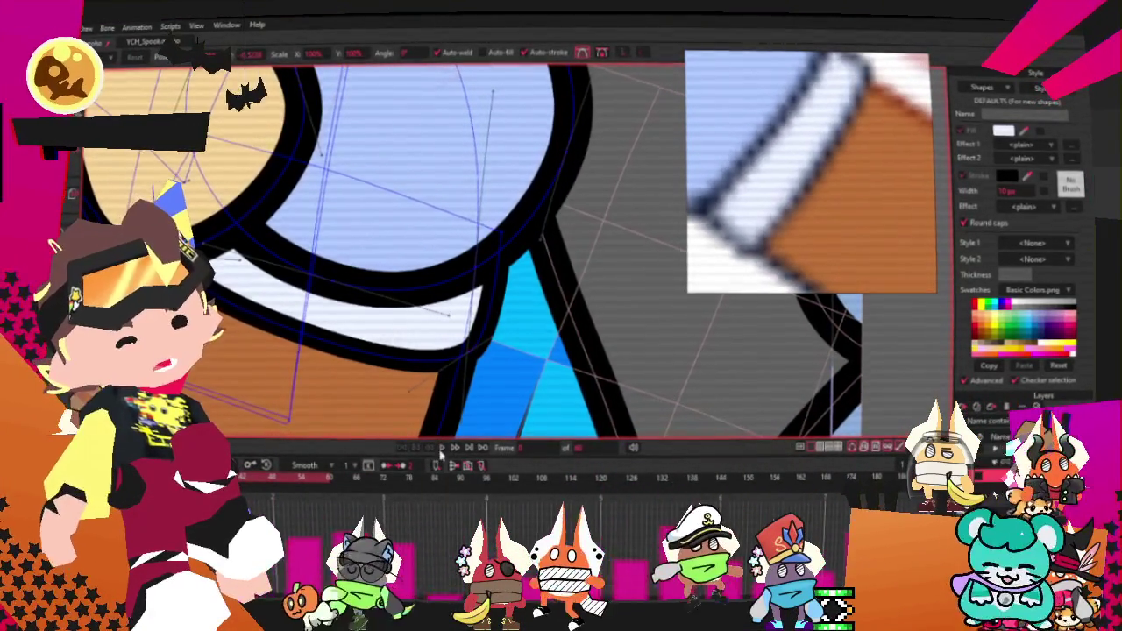
pyautogui.scroll(-3, 456, 263)
pyautogui.scroll(-3, 456, 263)
pyautogui.scroll(-2, 456, 263)
pyautogui.scroll(3, 459, 340)
pyautogui.scroll(3, 457, 340)
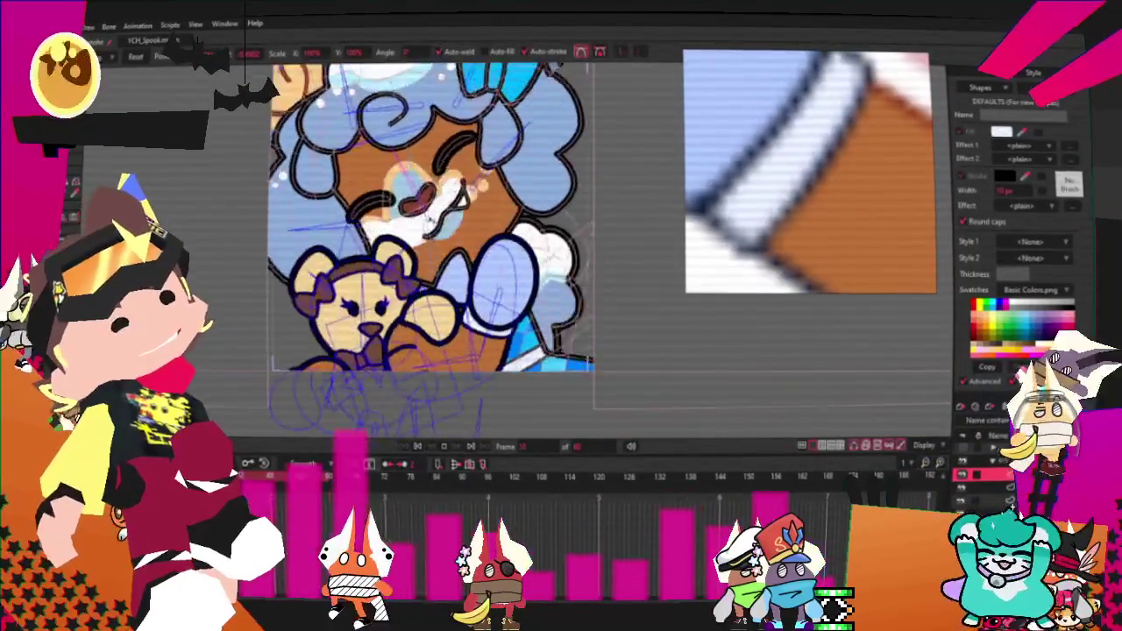
pyautogui.scroll(3, 519, 278)
pyautogui.scroll(3, 519, 277)
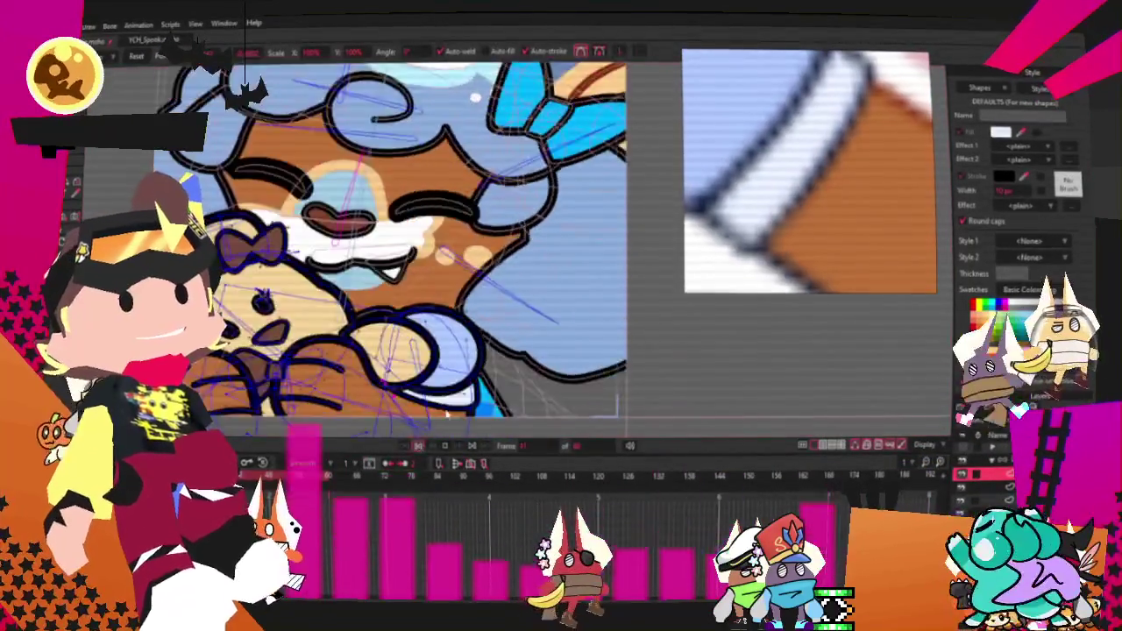
pyautogui.scroll(3, 459, 348)
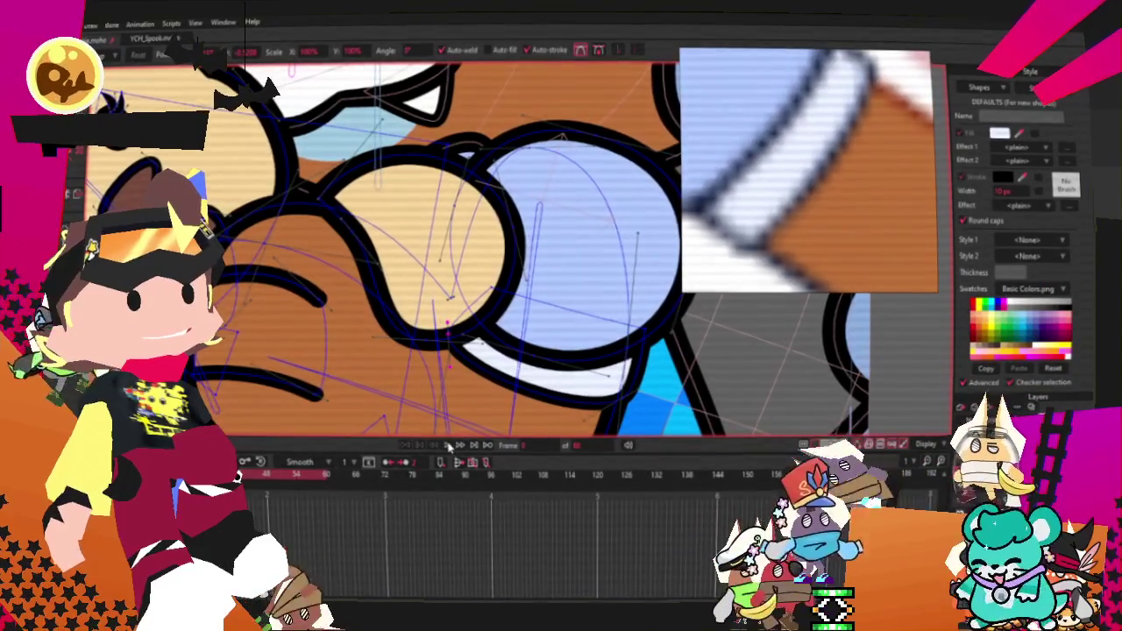
# Step: Zoom out to preview the finished cuff, then open and dismiss the File menu
pyautogui.scroll(-2, 449, 335)
pyautogui.scroll(-2, 456, 288)
pyautogui.scroll(-2, 456, 289)
pyautogui.scroll(2, 478, 331)
pyautogui.scroll(2, 477, 330)
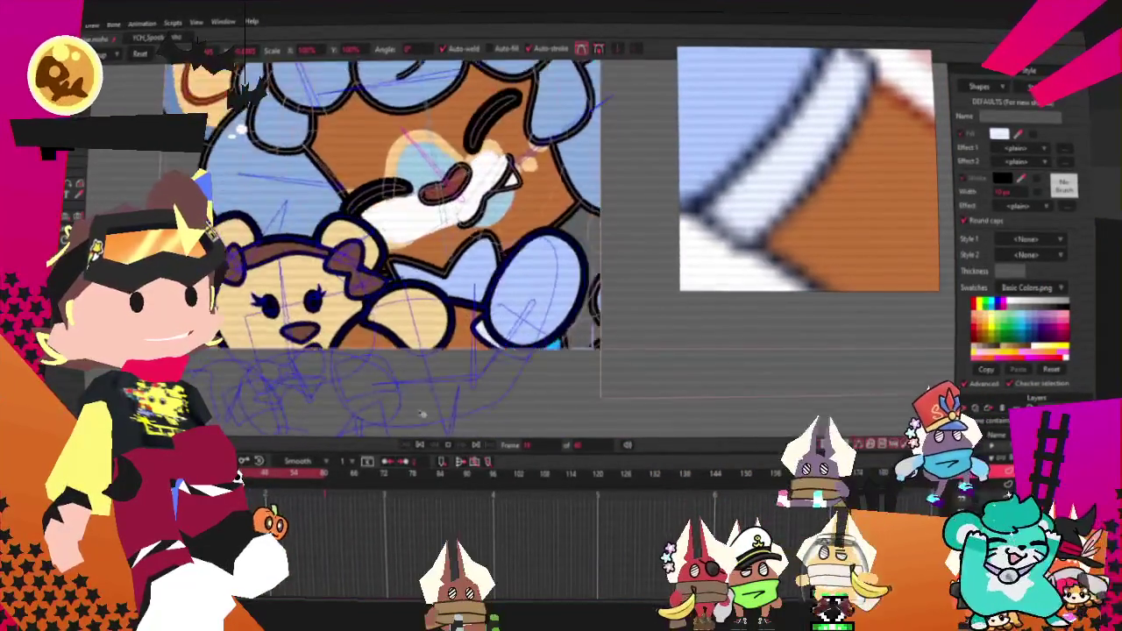
pyautogui.scroll(2, 451, 254)
pyautogui.scroll(1, 456, 251)
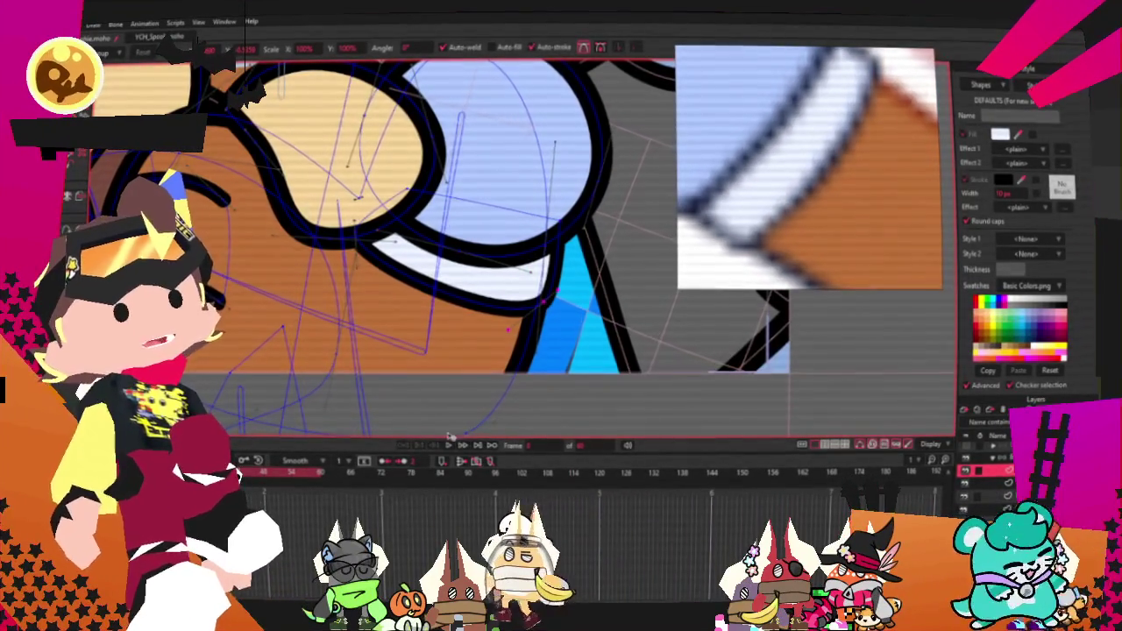
pyautogui.scroll(-1, 584, 277)
pyautogui.scroll(-1, 585, 277)
pyautogui.scroll(-1, 585, 277)
pyautogui.scroll(-1, 584, 277)
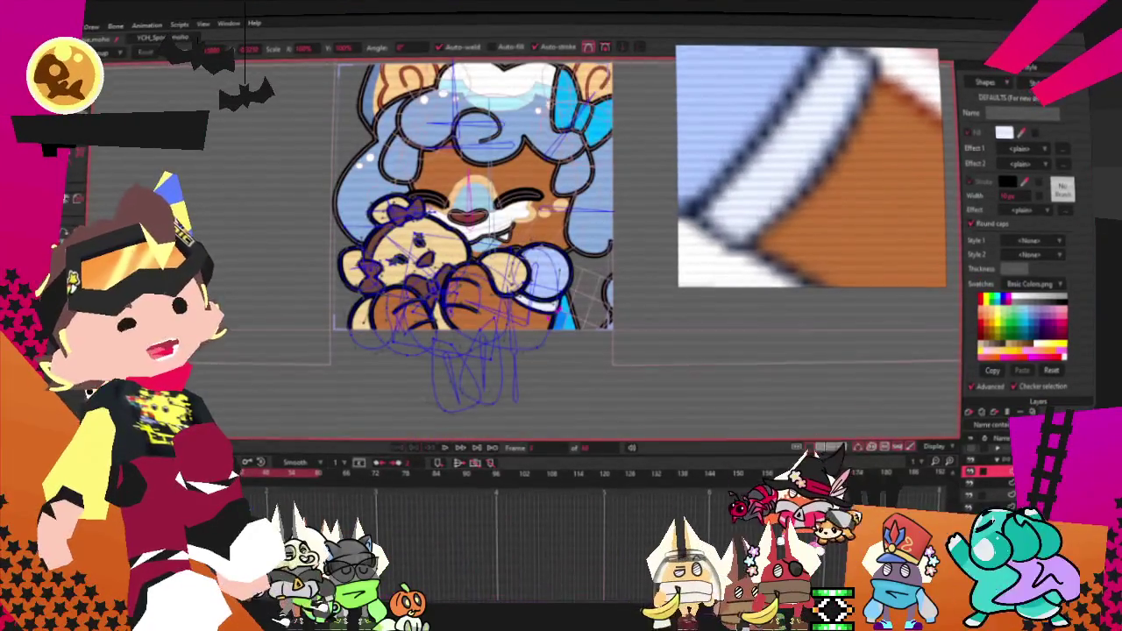
pyautogui.click(92, 27)
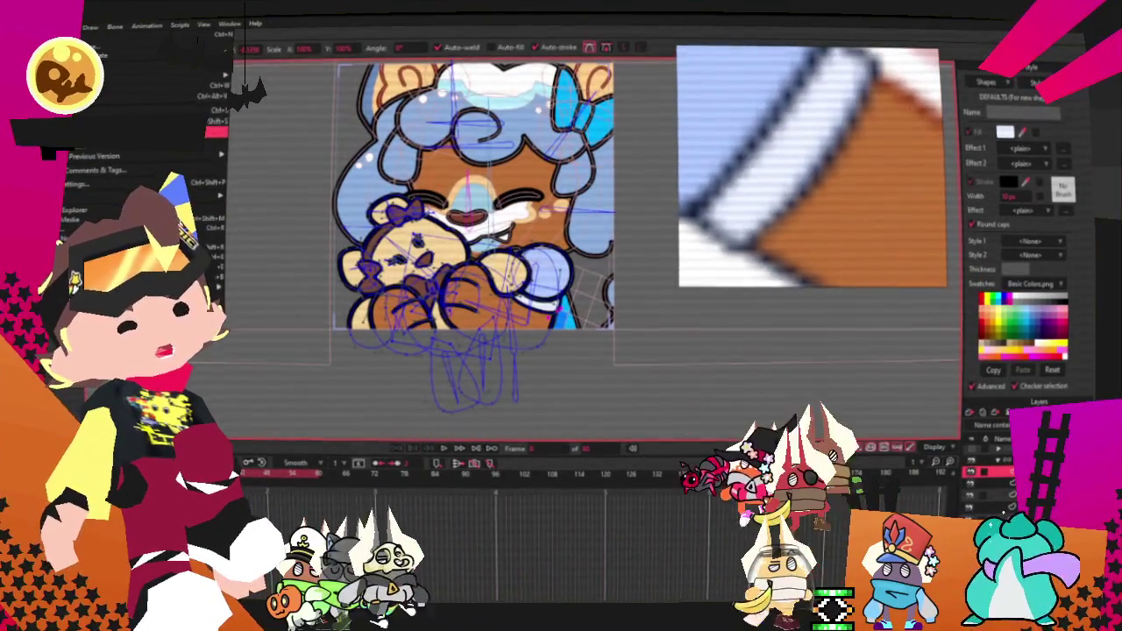
pyautogui.press('Escape')
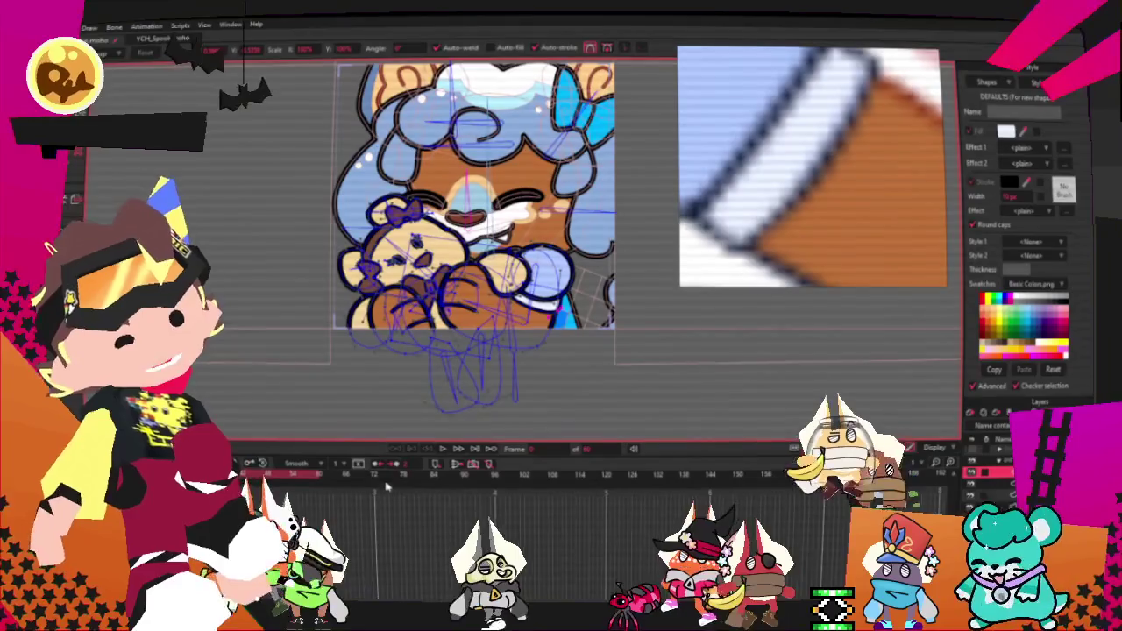
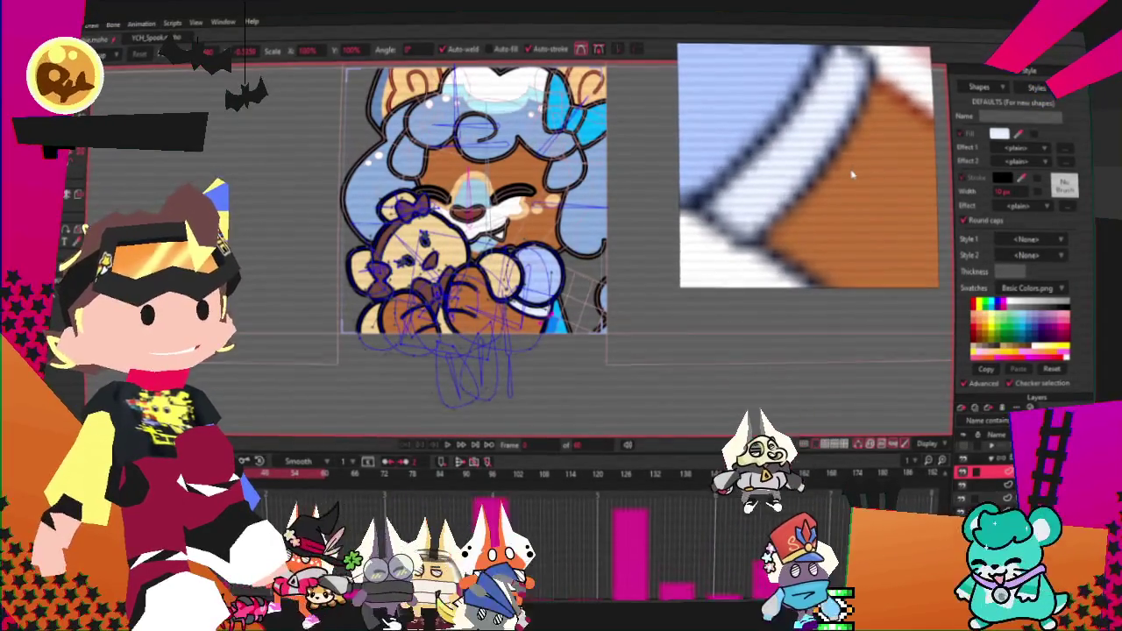
# Step: Import the character reference sheet into PureRef beside the lion portrait
pyautogui.rightClick(853, 174)
pyautogui.click(882, 450)
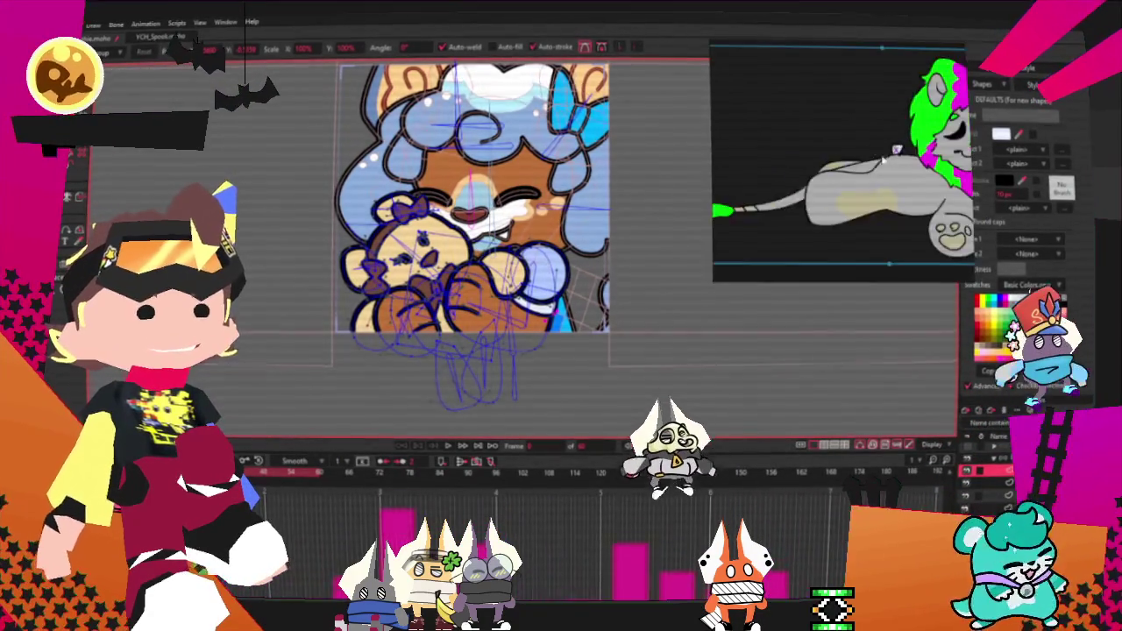
pyautogui.moveTo(867, 160); pyautogui.dragTo(721, 145)
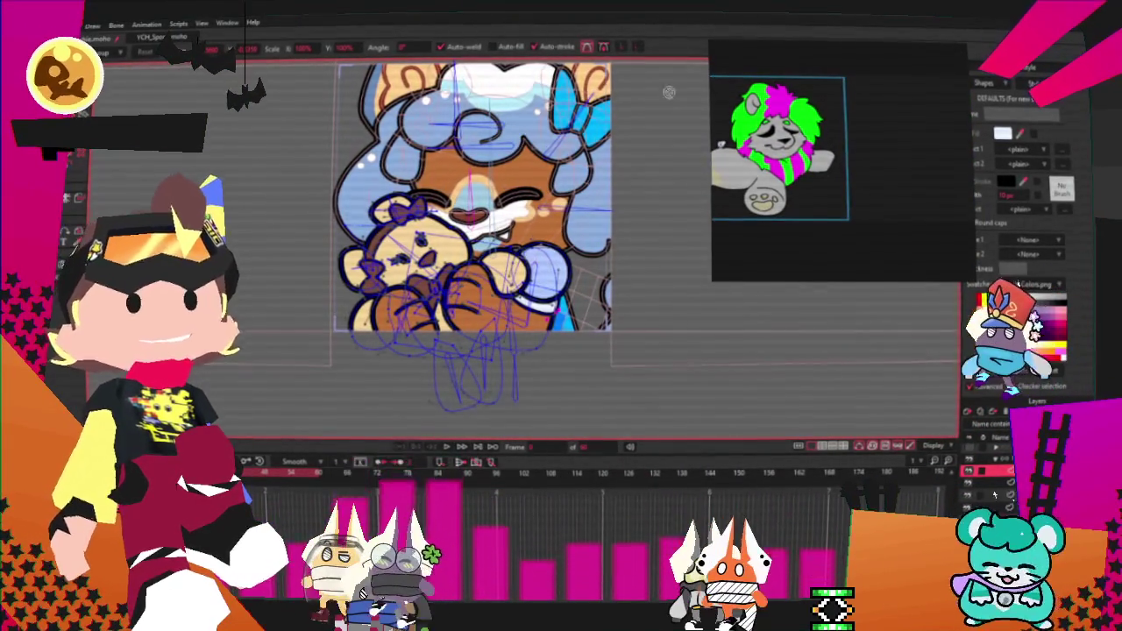
pyautogui.moveTo(926, 213); pyautogui.dragTo(811, 186)
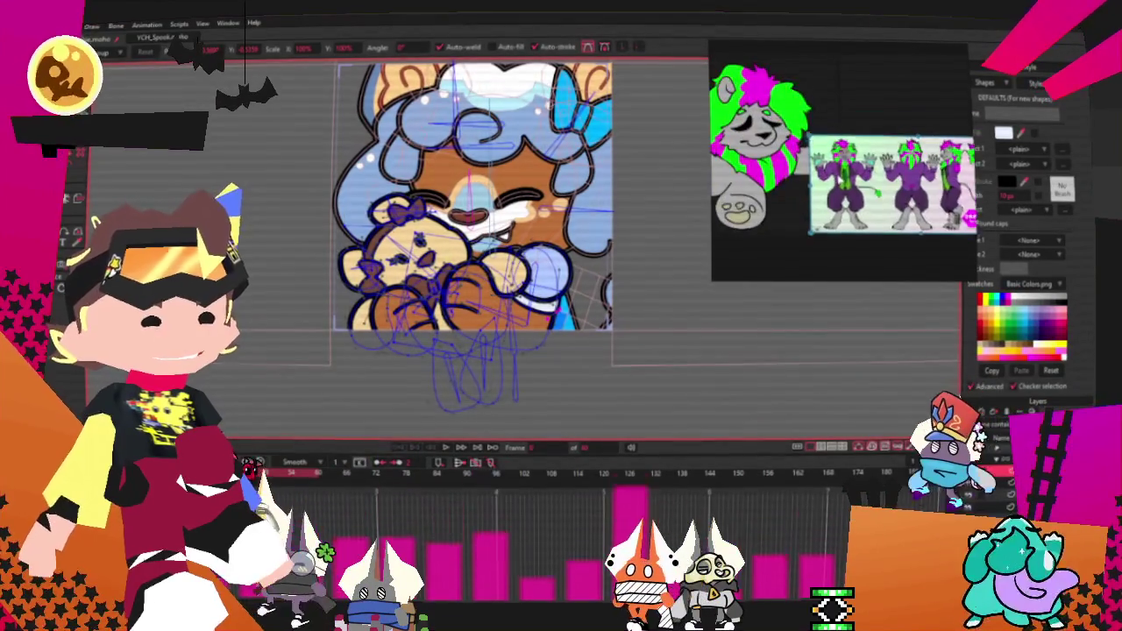
# Step: Zoom into the board so both references fill the window
pyautogui.scroll(2, 799, 85)
pyautogui.scroll(1, 800, 96)
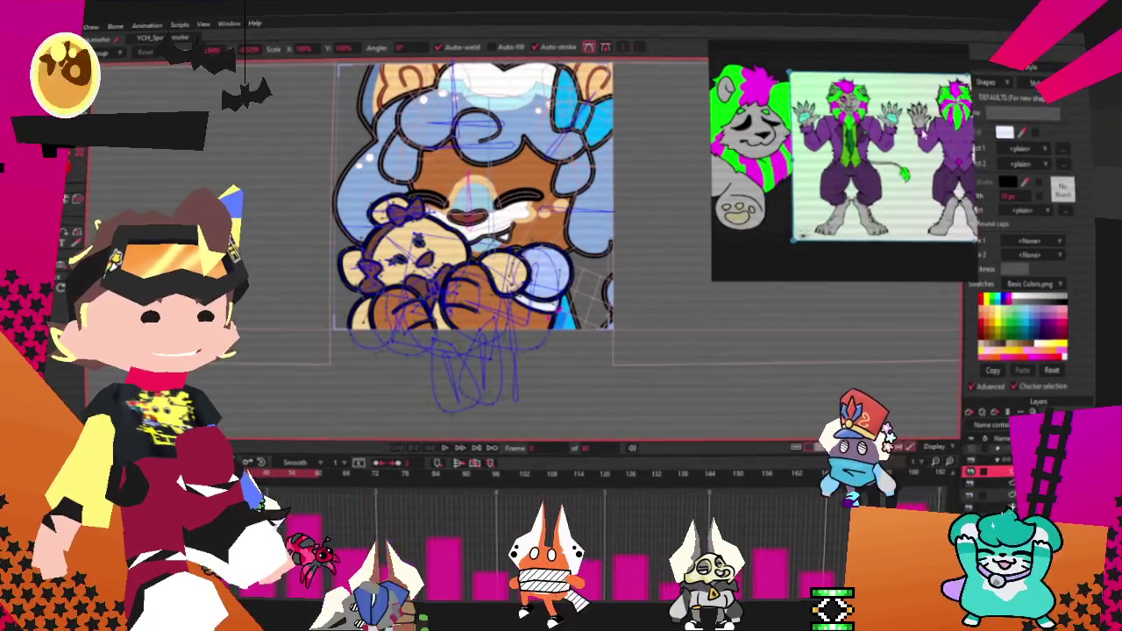
pyautogui.scroll(1, 800, 109)
pyautogui.scroll(1, 801, 126)
pyautogui.moveTo(801, 125); pyautogui.dragTo(775, 103)
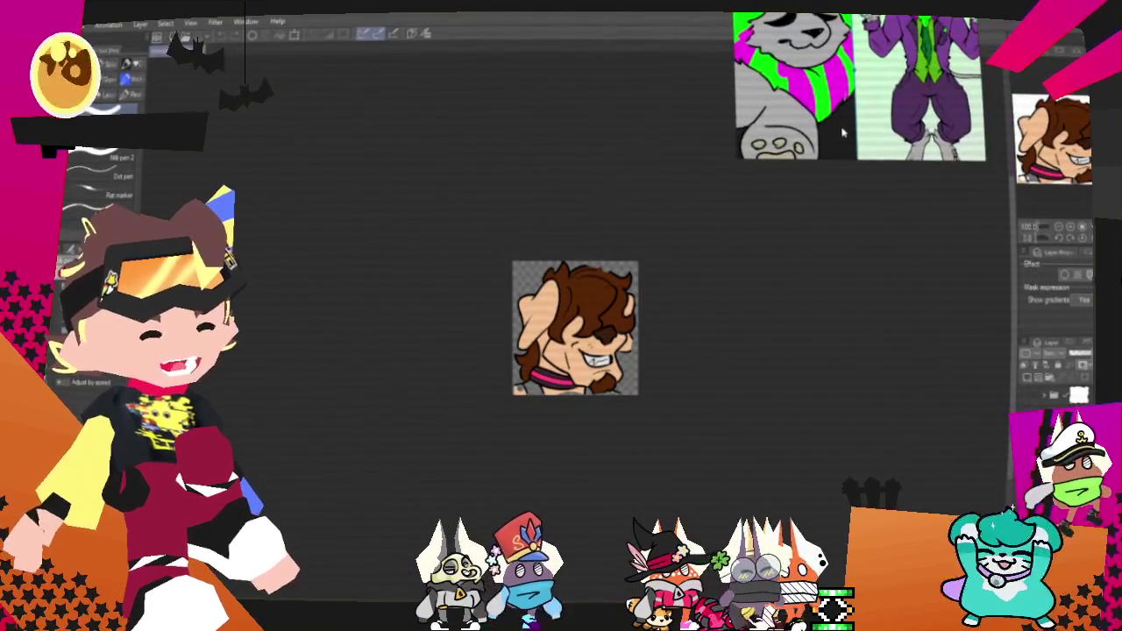
# Step: Zoom in on the new blank transparent canvas
pyautogui.scroll(3, 656, 351)
pyautogui.scroll(2, 554, 351)
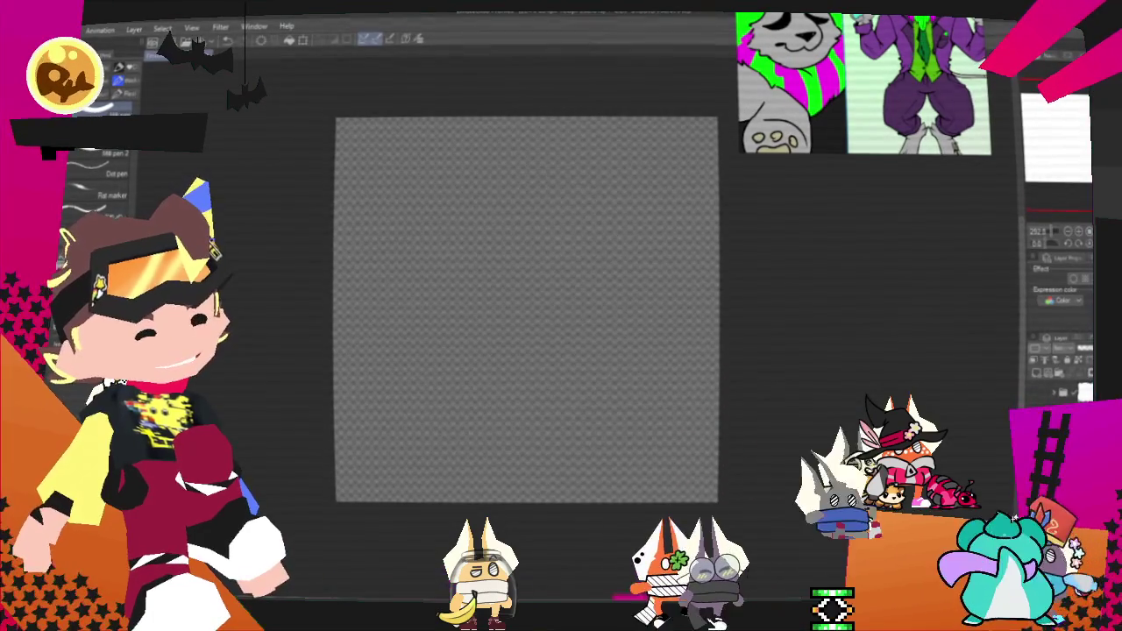
# Step: Fill the canvas with light grey and choose a pencil from the Pencil sub-tools
pyautogui.hotkey('alt', 'BackSpace')
pyautogui.scroll(2, 764, 394)
pyautogui.press('p')
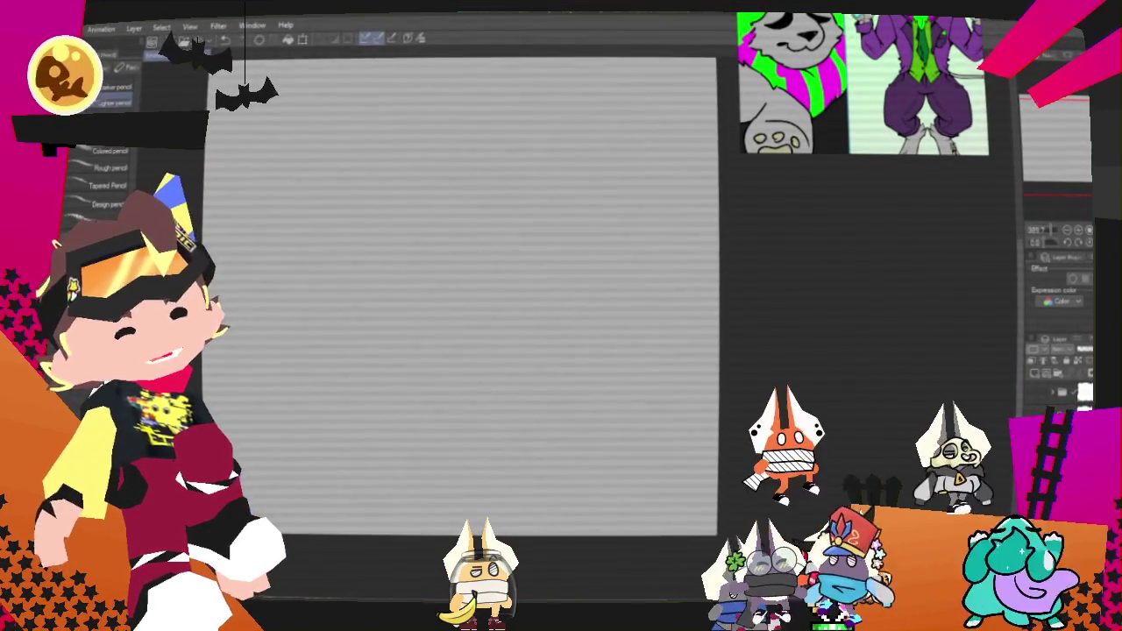
pyautogui.scroll(-2, 586, 325)
pyautogui.scroll(2, 296, 372)
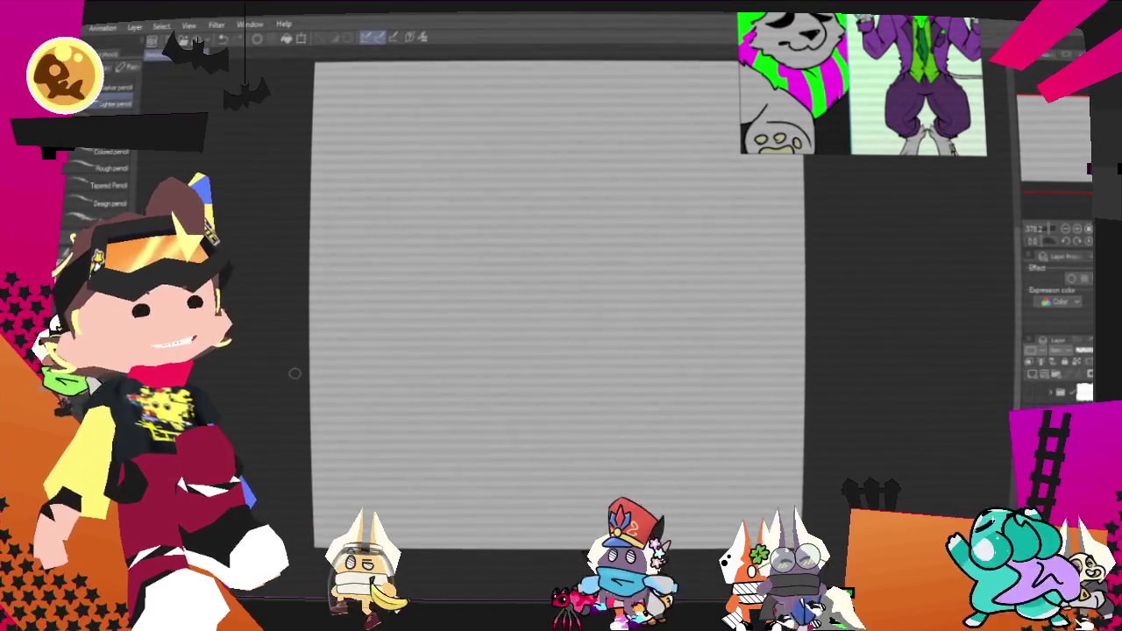
pyautogui.scroll(1, 594, 320)
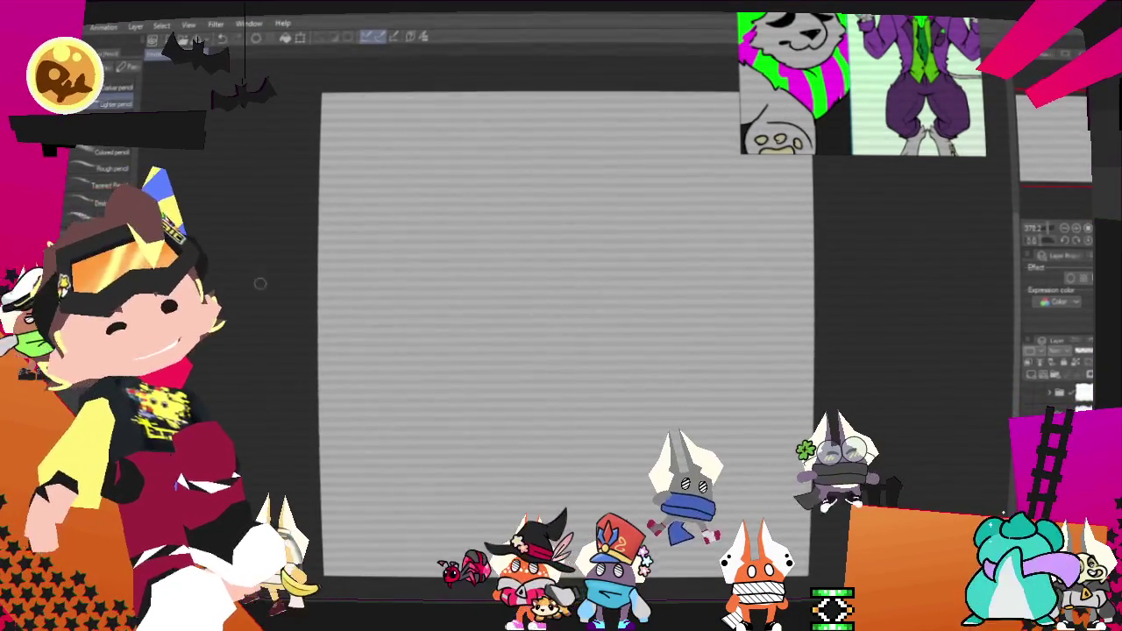
pyautogui.scroll(-1, 560, 320)
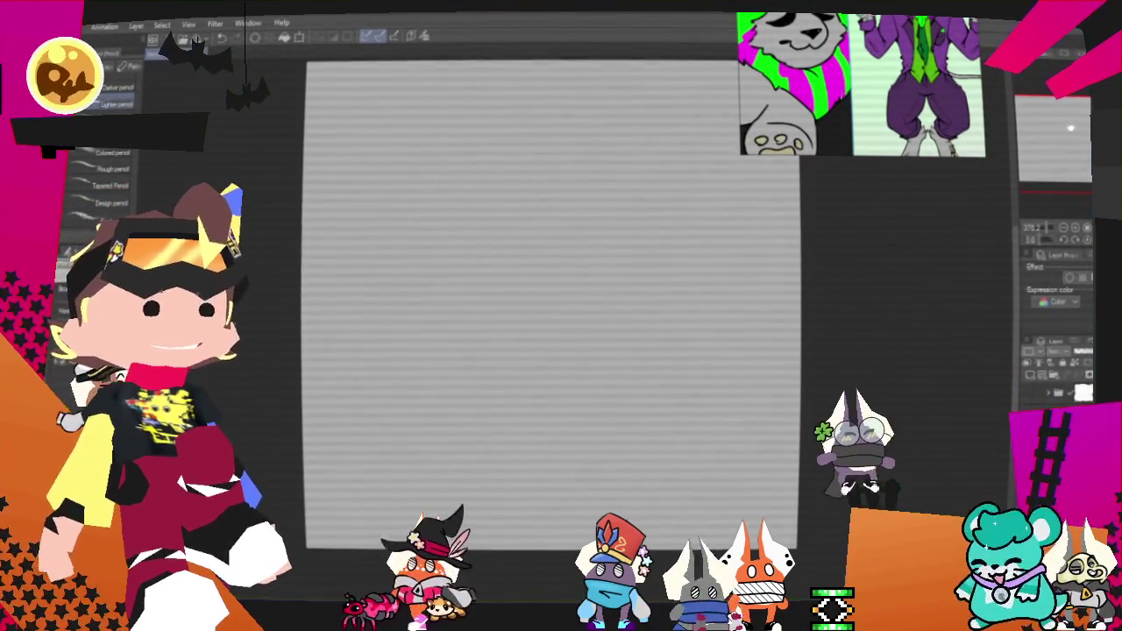
pyautogui.scroll(1, 711, 255)
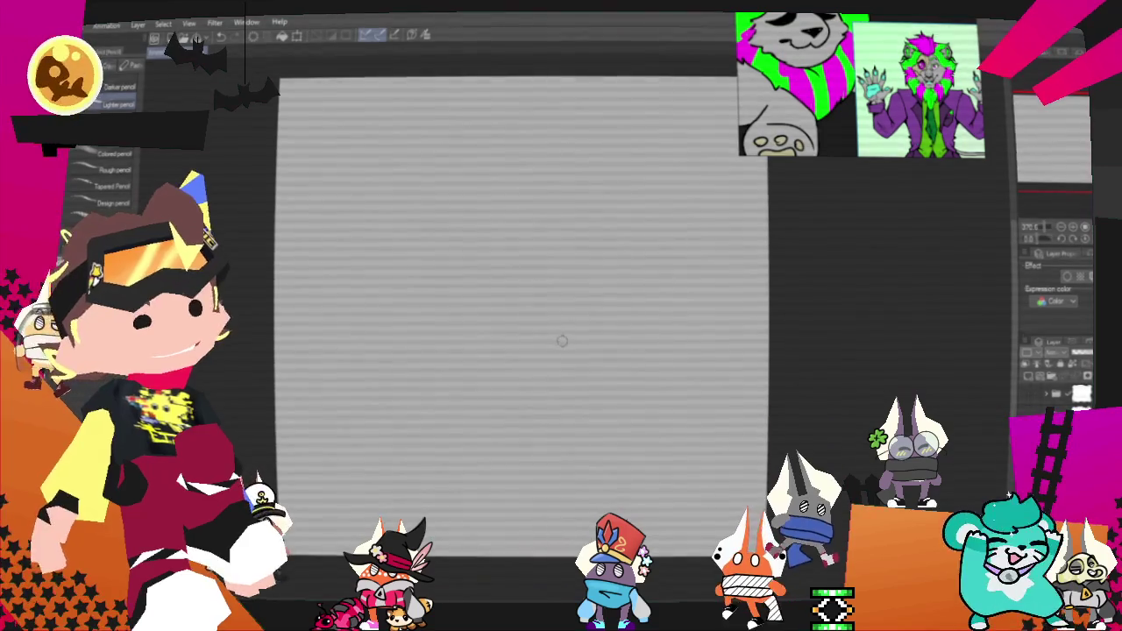
pyautogui.scroll(1, 517, 325)
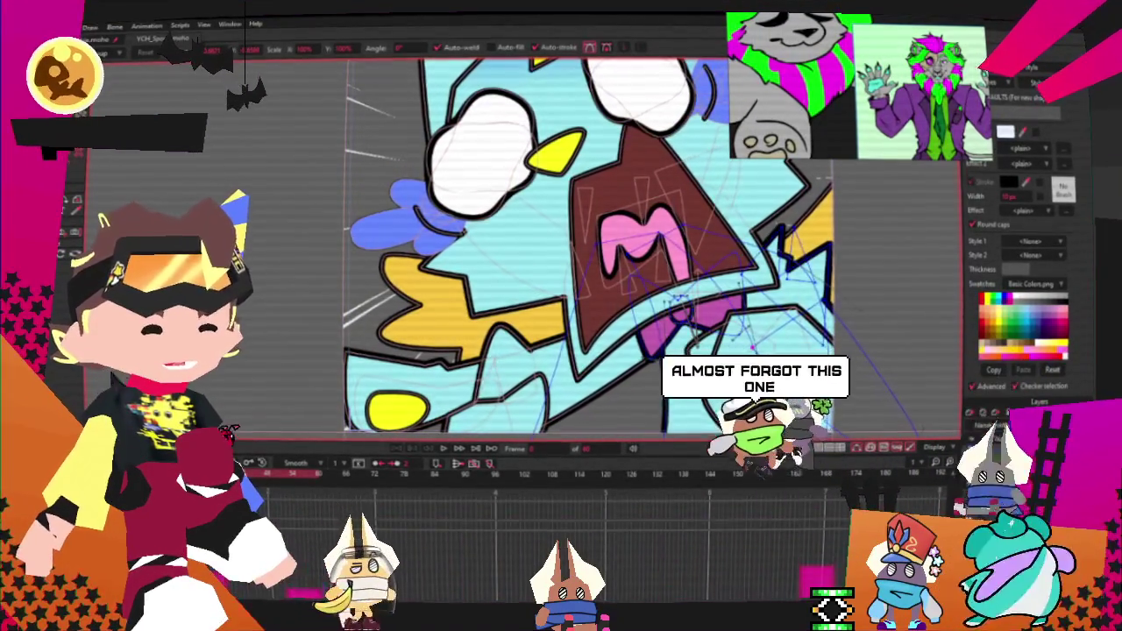
# Step: Recolor the yellow blob pale pink after trying blue 0000ff and teal 00ffcc
pyautogui.press('q')
pyautogui.click(390, 419)
pyautogui.click(1016, 147)
pyautogui.click(1008, 132)
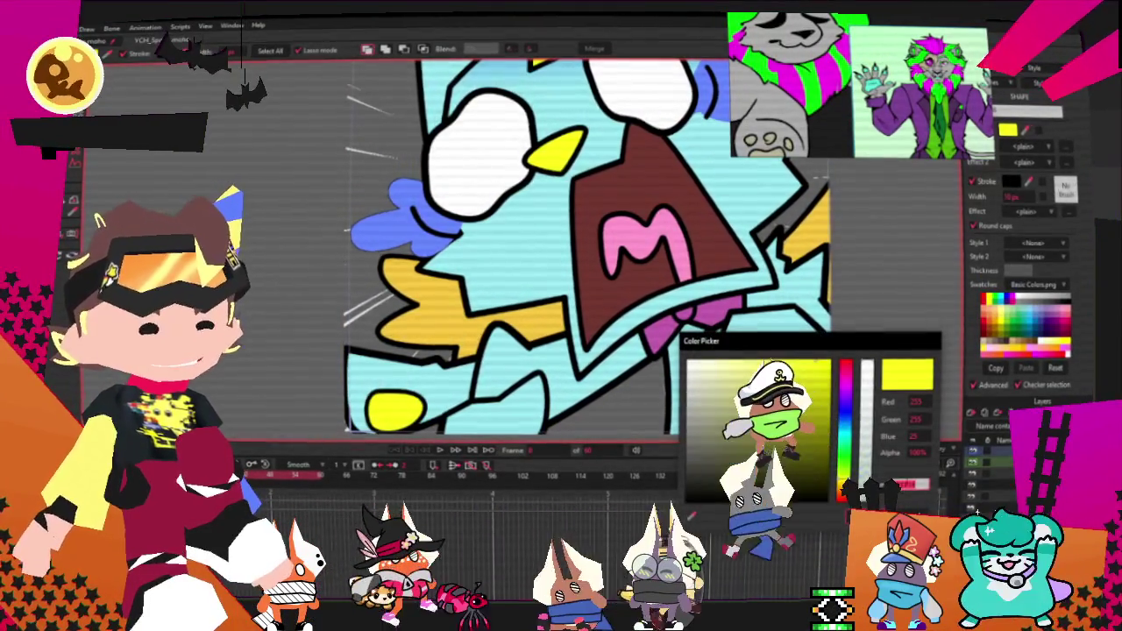
pyautogui.write('0000ff')
pyautogui.press('Return')
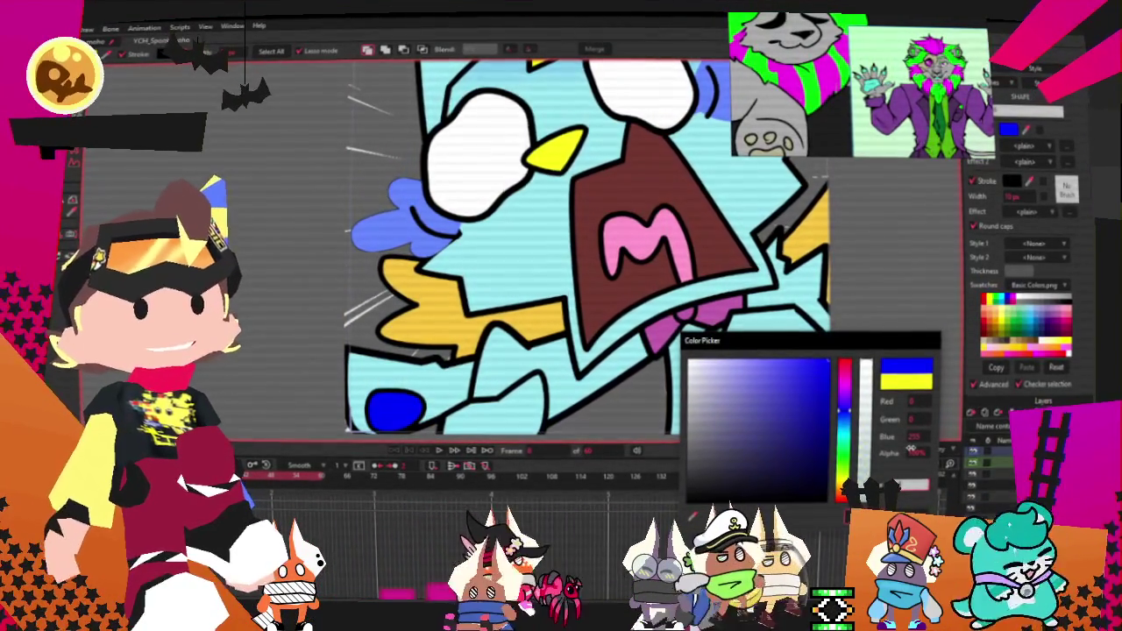
pyautogui.write('00ffcc')
pyautogui.press('Return')
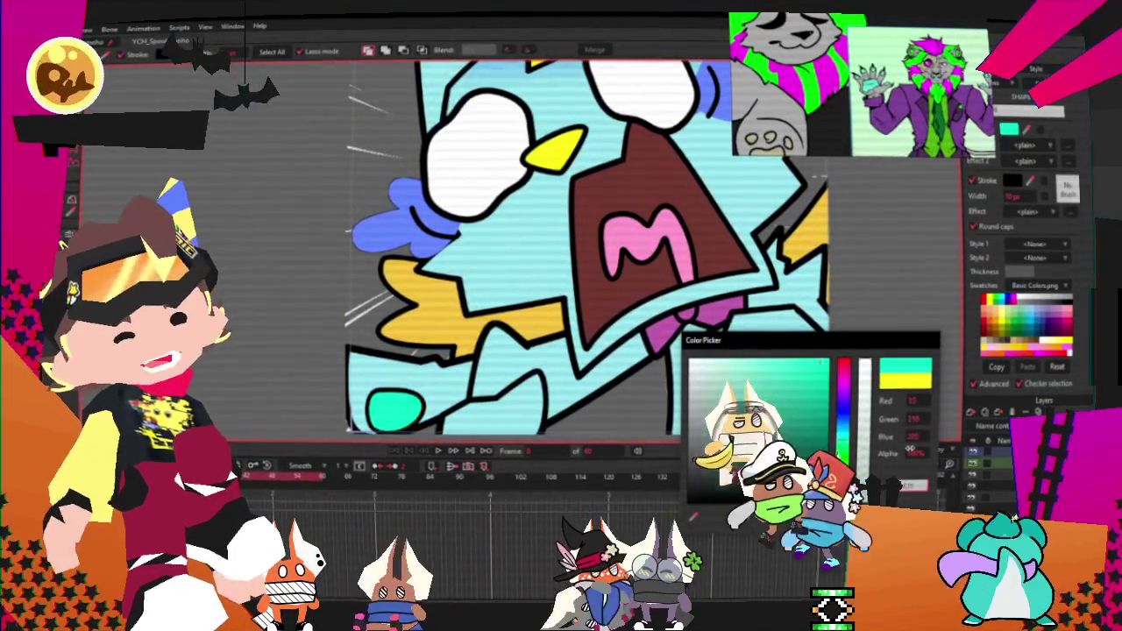
pyautogui.click(911, 485)
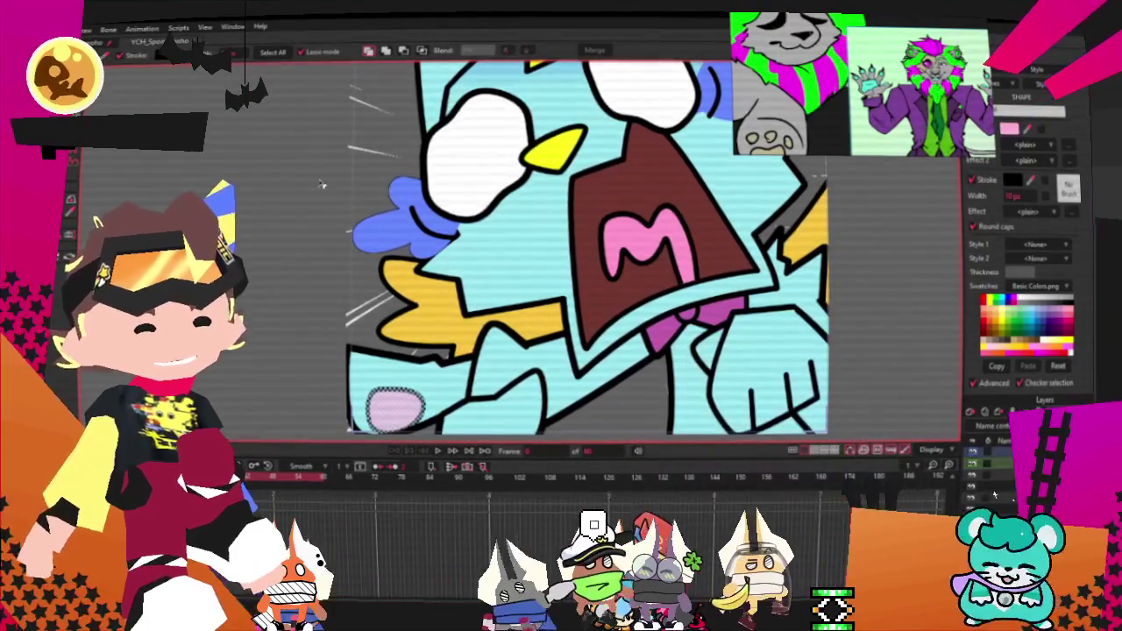
# Step: Use commands from Moho's File menu
pyautogui.click(85, 29)
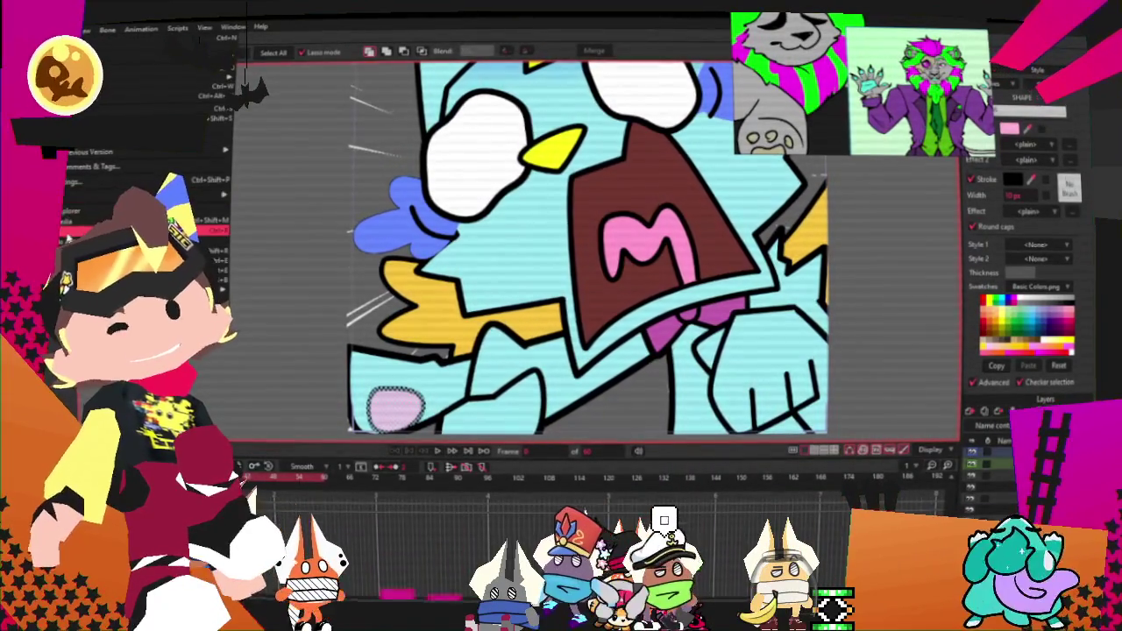
pyautogui.click(67, 232)
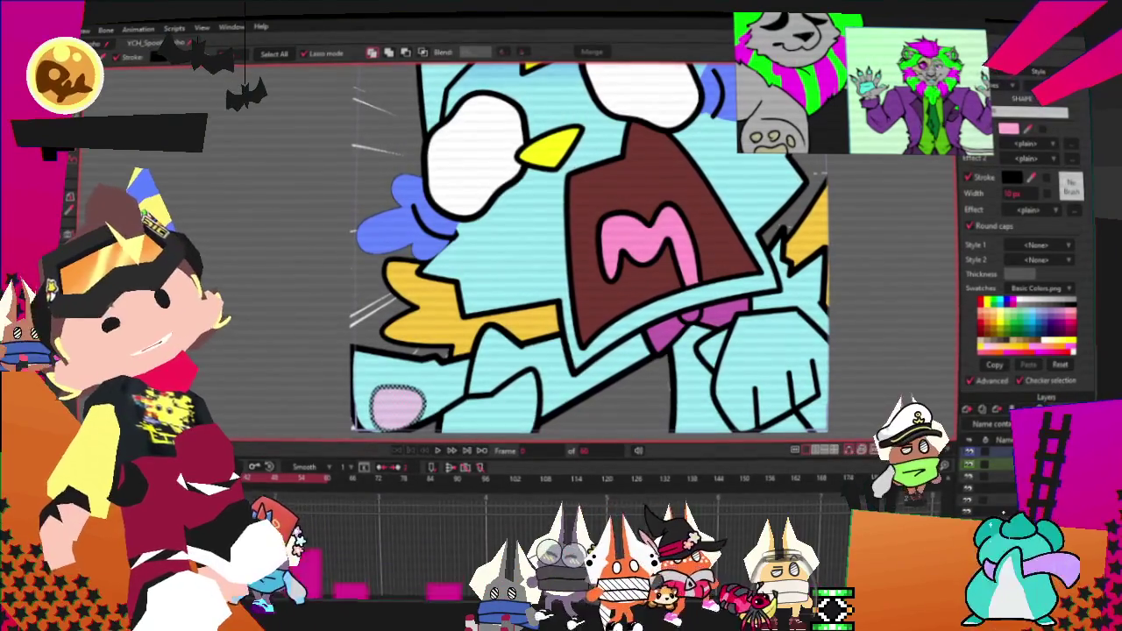
pyautogui.click(85, 29)
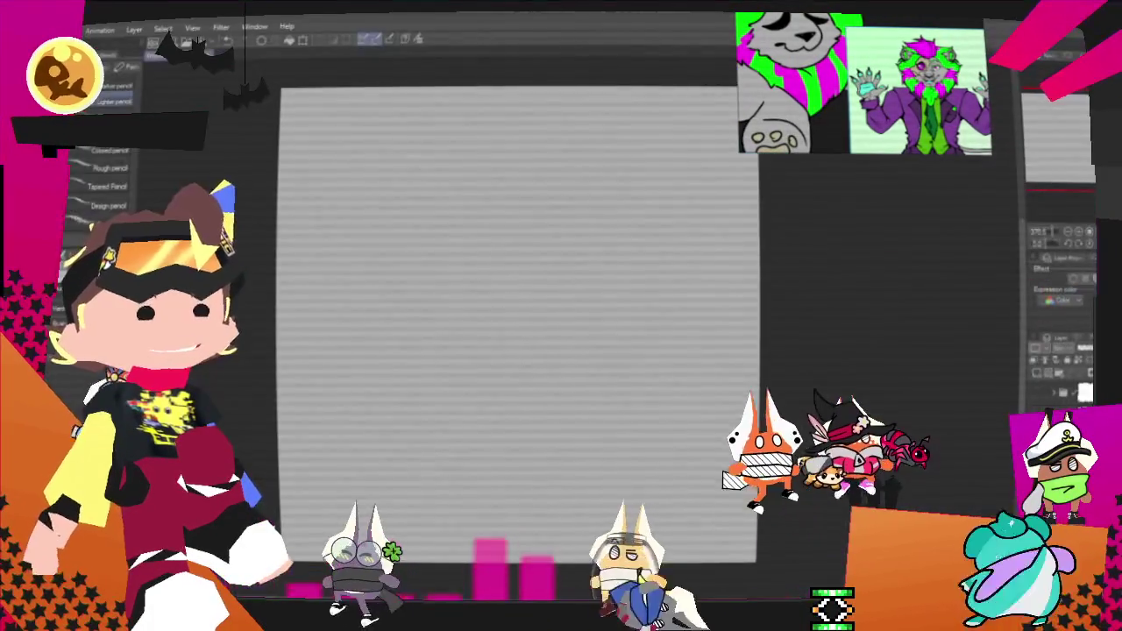
# Step: Sketch the closed head outline in black pencil, undoing the failed arch strokes
pyautogui.scroll(-1, 779, 421)
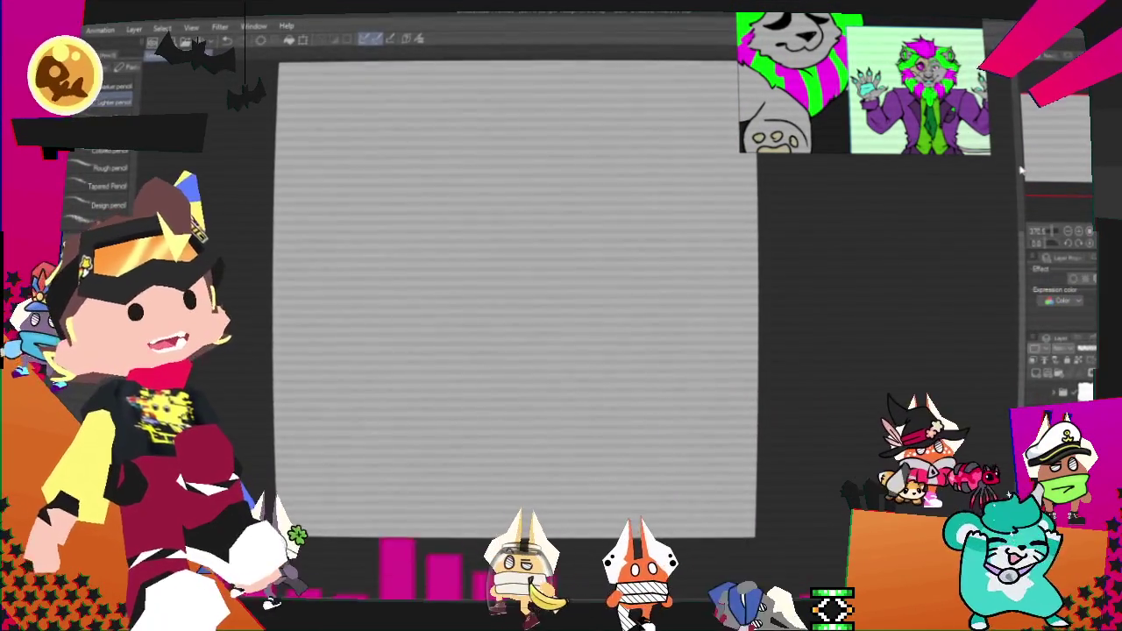
pyautogui.scroll(1, 945, 232)
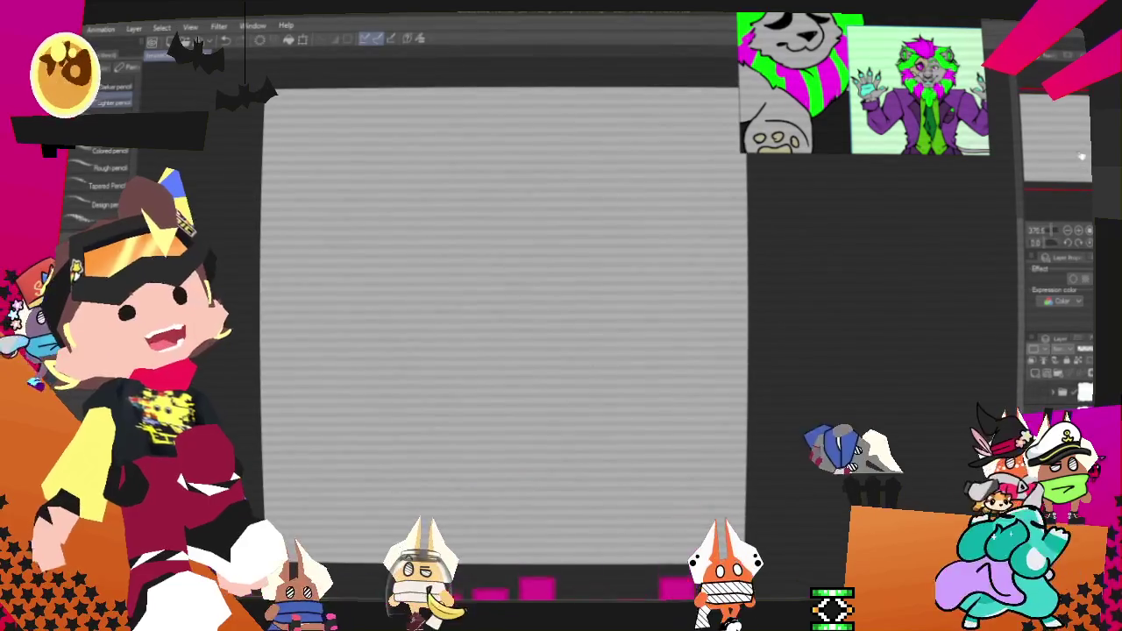
pyautogui.moveTo(375, 254)
pyautogui.mouseDown()
pyautogui.moveTo(514, 169)
pyautogui.moveTo(616, 282)
pyautogui.mouseUp()
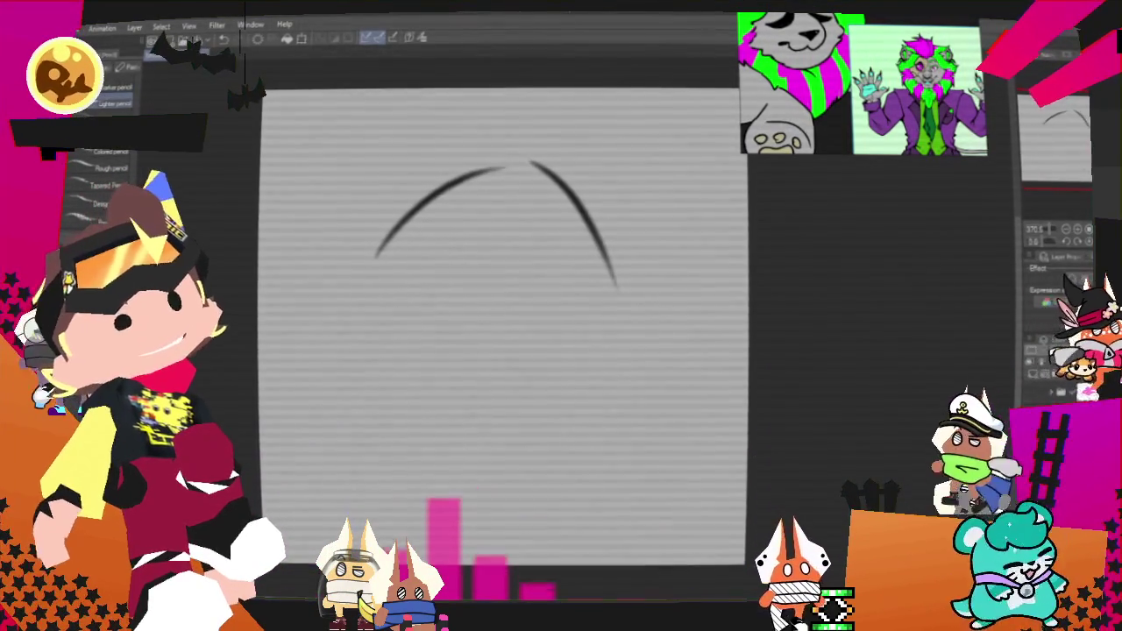
pyautogui.hotkey('ctrl', 'z')
pyautogui.hotkey('ctrl', 'z')
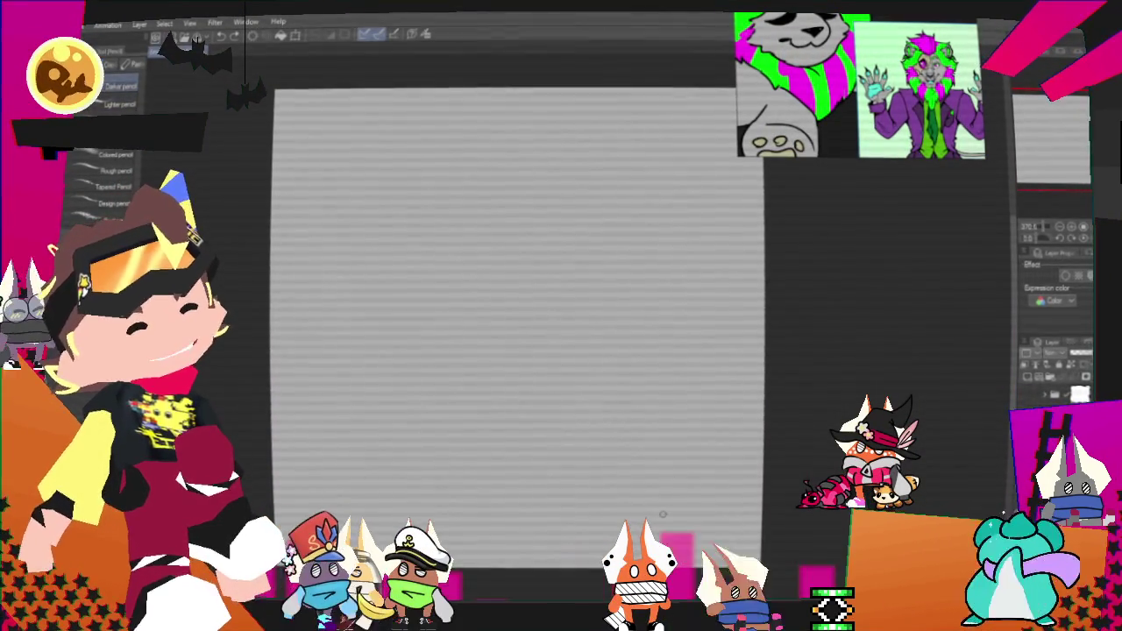
pyautogui.hotkey('ctrl', 'z')
pyautogui.moveTo(418, 259); pyautogui.dragTo(443, 234)
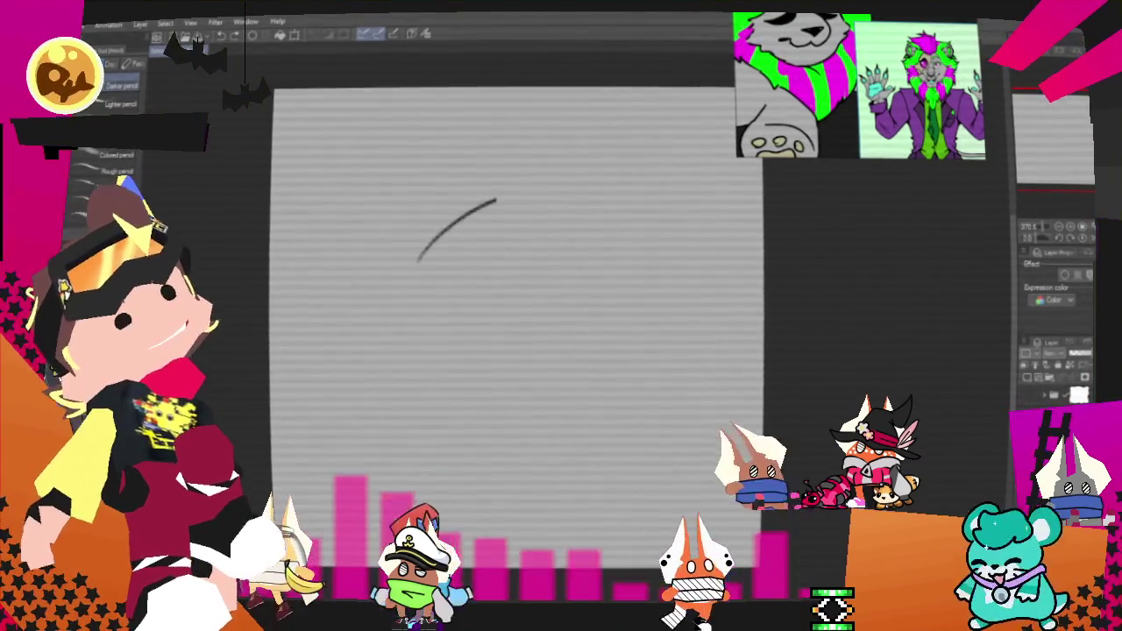
pyautogui.moveTo(596, 194); pyautogui.dragTo(635, 359)
pyautogui.moveTo(405, 250)
pyautogui.mouseDown()
pyautogui.moveTo(400, 350)
pyautogui.moveTo(425, 438)
pyautogui.moveTo(623, 402)
pyautogui.mouseUp()
pyautogui.hotkey('ctrl', 'z')
pyautogui.moveTo(427, 446); pyautogui.dragTo(622, 401)
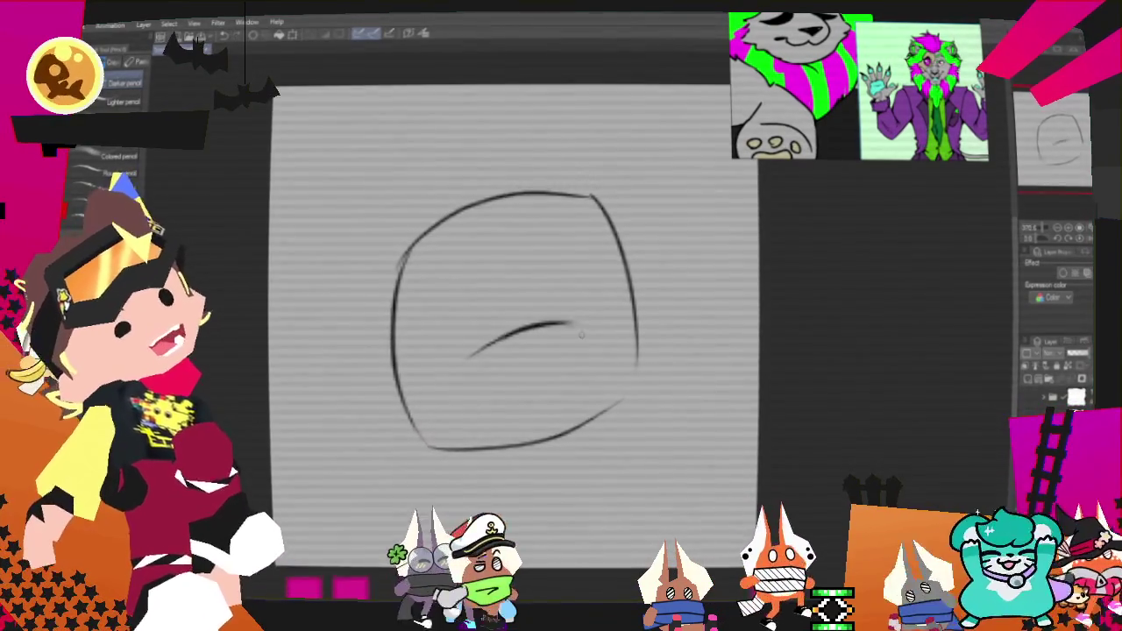
# Step: Add the eye line, blocky jaw, teeth and a reinforced left head edge
pyautogui.moveTo(491, 354); pyautogui.dragTo(547, 367)
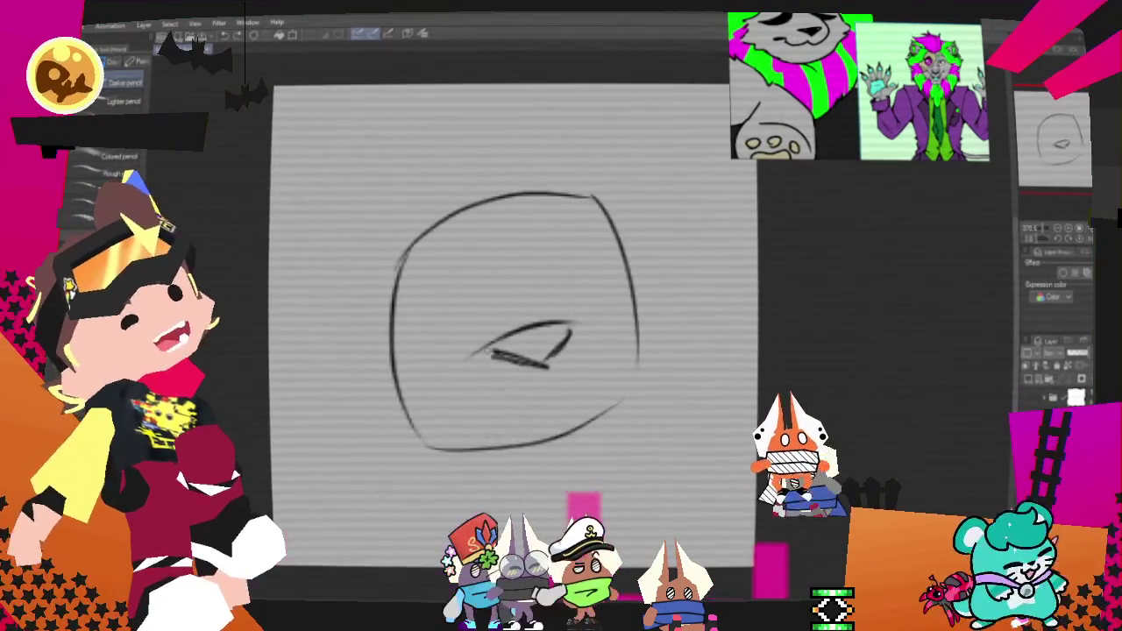
pyautogui.moveTo(580, 317)
pyautogui.mouseDown()
pyautogui.moveTo(613, 313)
pyautogui.moveTo(544, 385)
pyautogui.mouseUp()
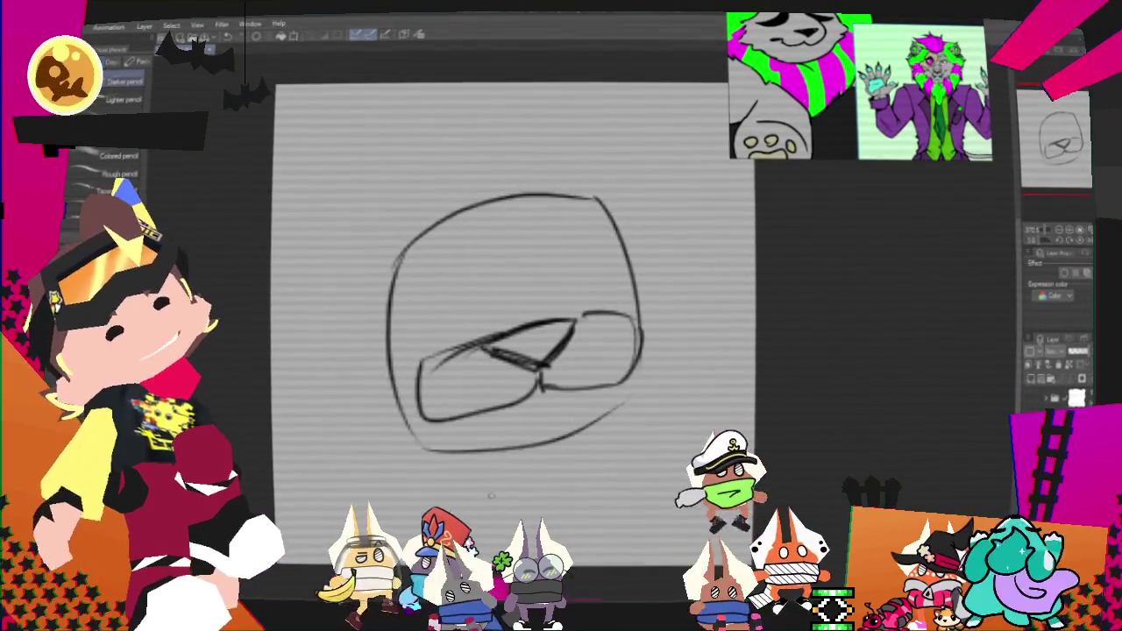
pyautogui.moveTo(434, 449)
pyautogui.mouseDown()
pyautogui.moveTo(548, 445)
pyautogui.moveTo(547, 478)
pyautogui.mouseUp()
pyautogui.moveTo(632, 418); pyautogui.dragTo(631, 465)
pyautogui.moveTo(460, 447); pyautogui.dragTo(637, 418)
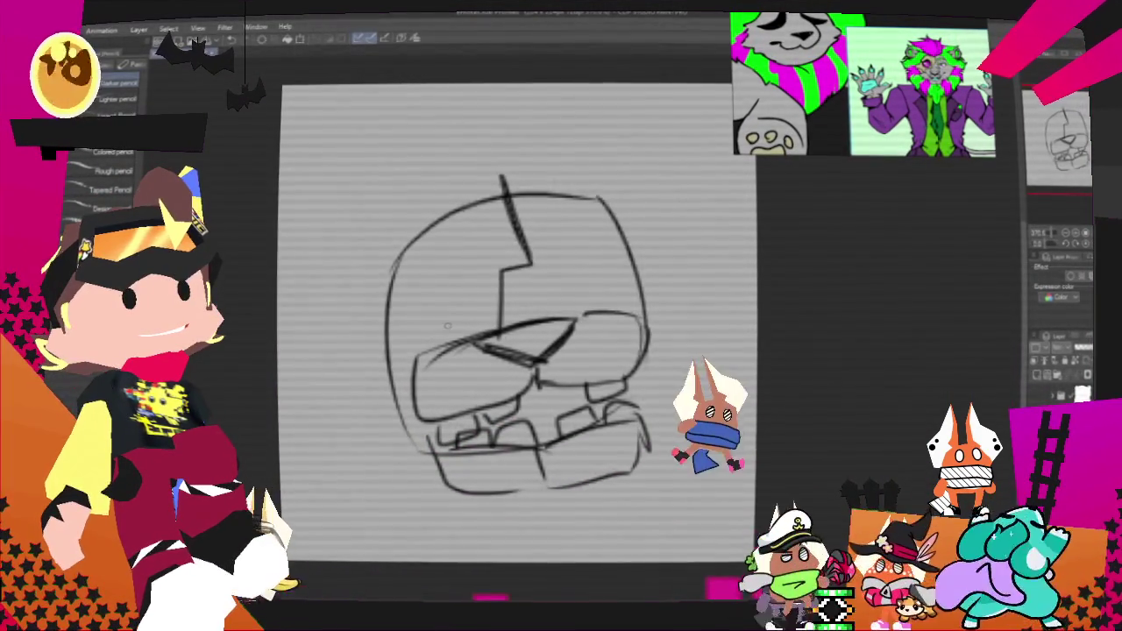
pyautogui.moveTo(427, 276); pyautogui.dragTo(478, 262)
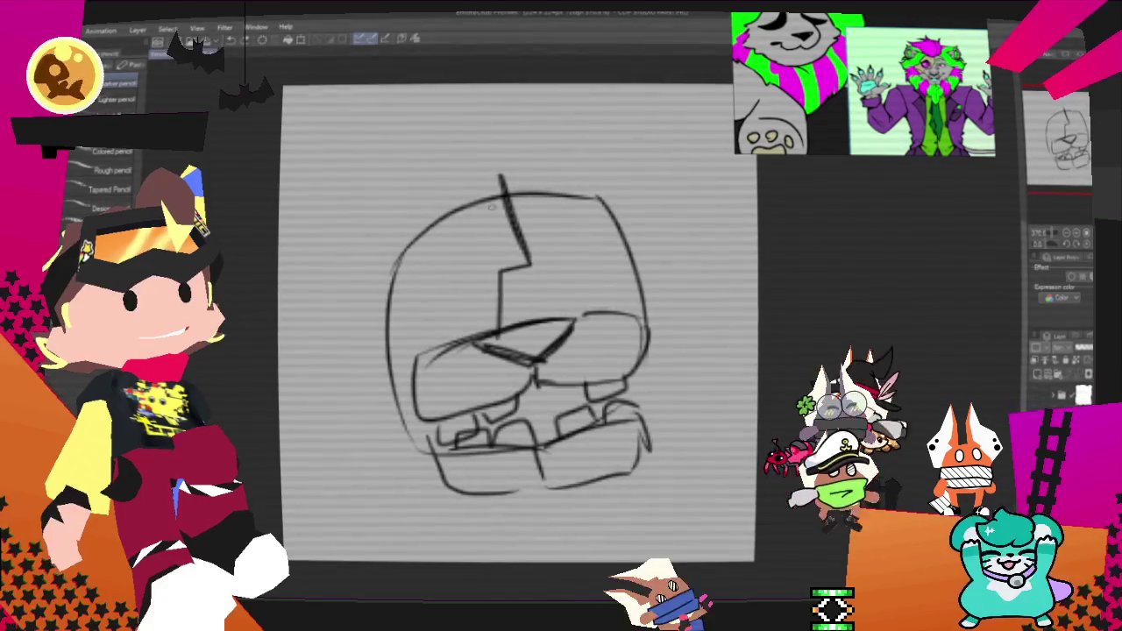
pyautogui.moveTo(395, 242)
pyautogui.mouseDown()
pyautogui.moveTo(398, 346)
pyautogui.moveTo(372, 373)
pyautogui.mouseUp()
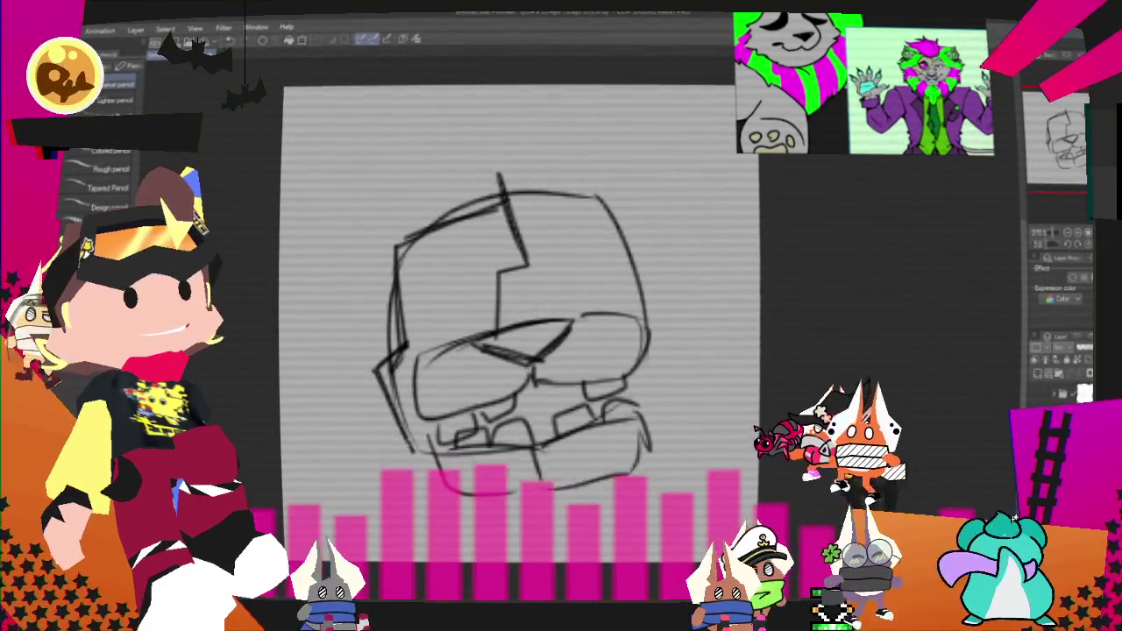
# Step: Draw two heavy-lidded eyes and a curl atop the head, undoing stray strokes
pyautogui.moveTo(431, 317); pyautogui.dragTo(489, 293)
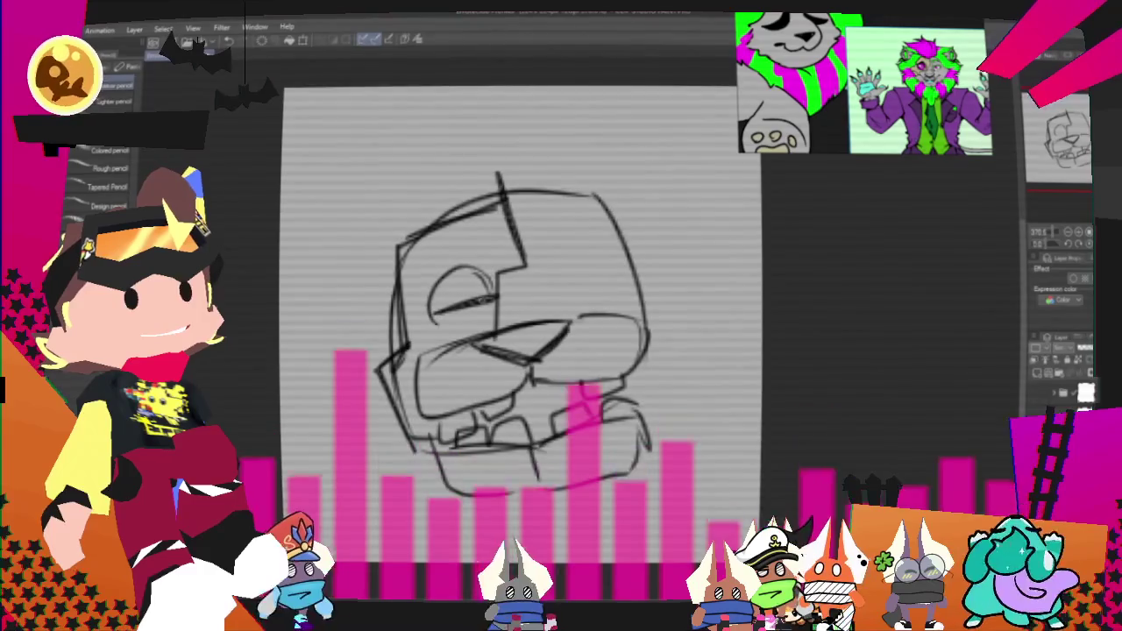
pyautogui.moveTo(451, 313); pyautogui.dragTo(480, 307)
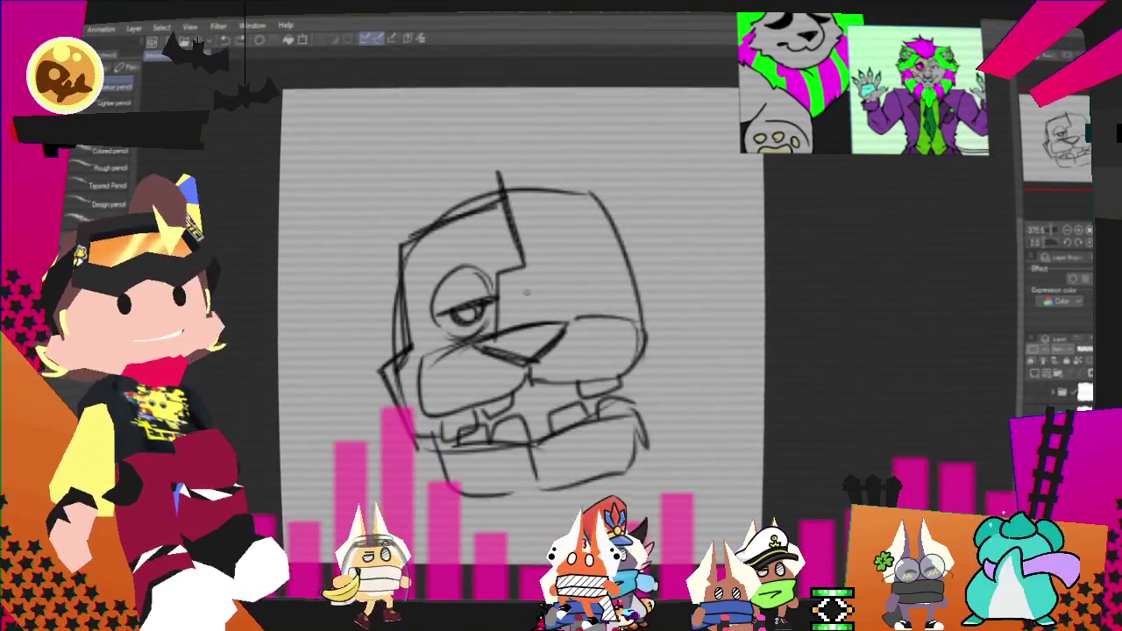
pyautogui.moveTo(528, 291); pyautogui.dragTo(571, 252)
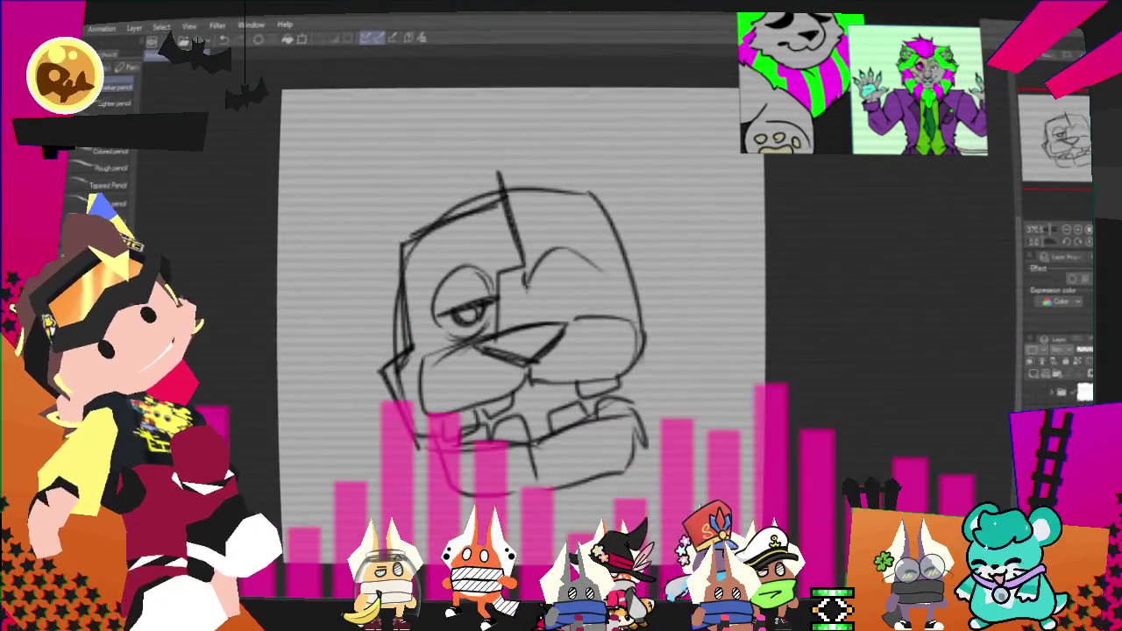
pyautogui.hotkey('ctrl', 'z')
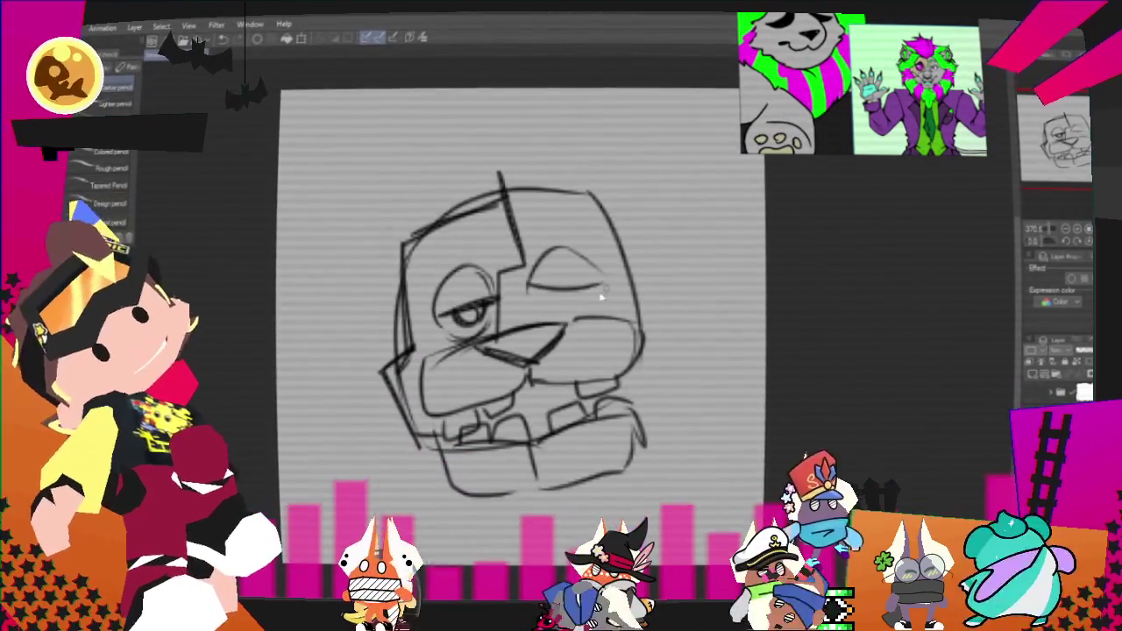
pyautogui.moveTo(526, 285)
pyautogui.mouseDown()
pyautogui.moveTo(606, 281)
pyautogui.moveTo(574, 284)
pyautogui.mouseUp()
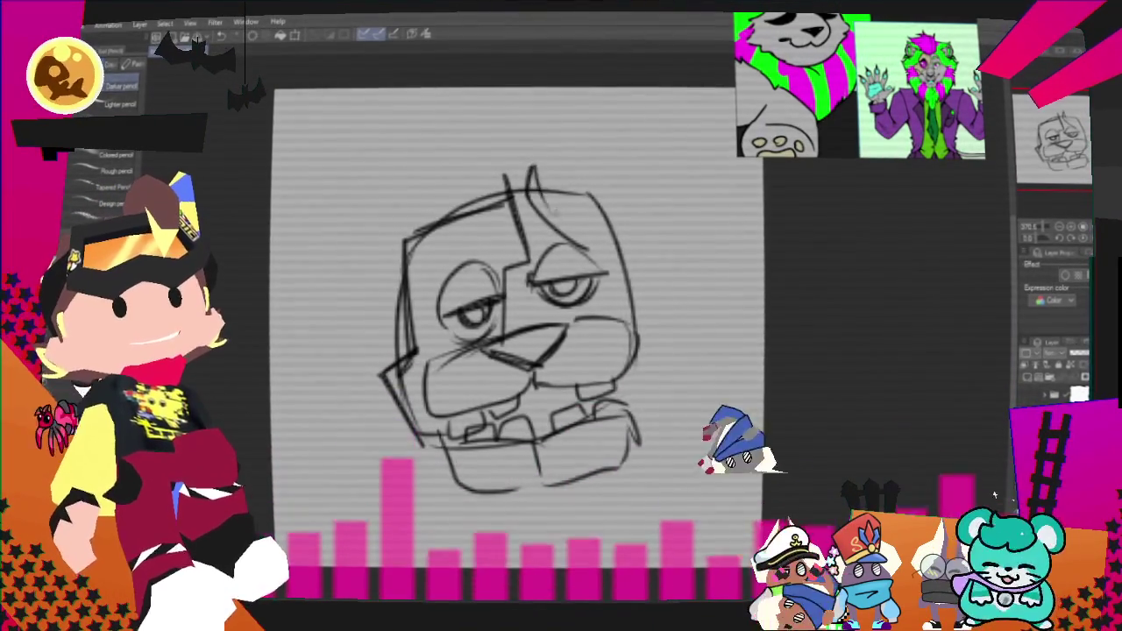
pyautogui.moveTo(537, 193); pyautogui.dragTo(598, 252)
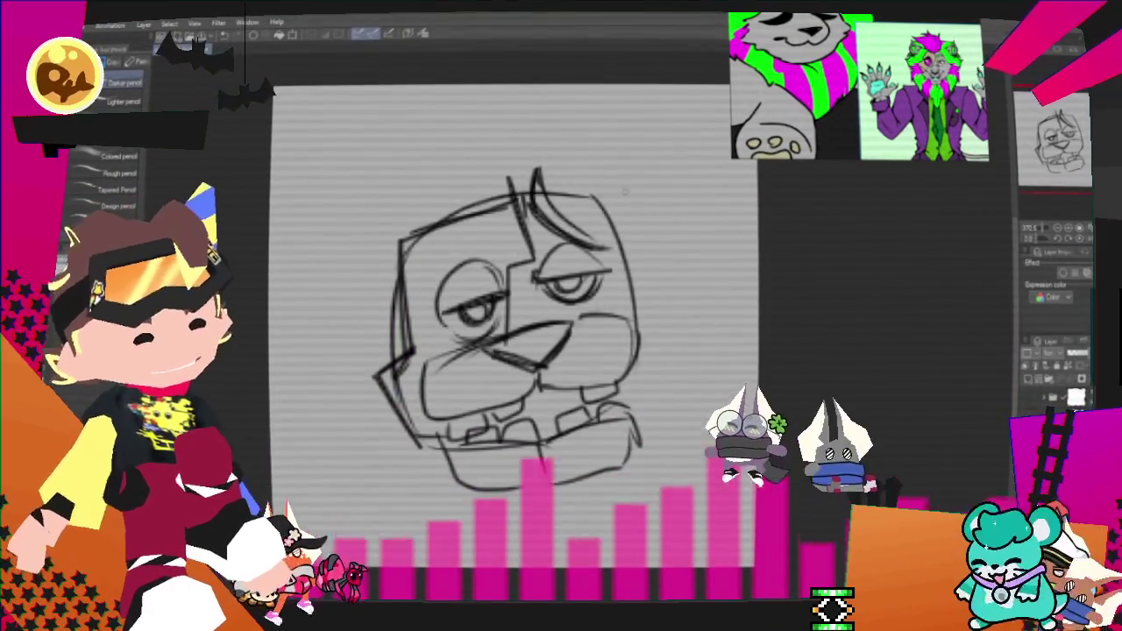
pyautogui.hotkey('ctrl', 'z')
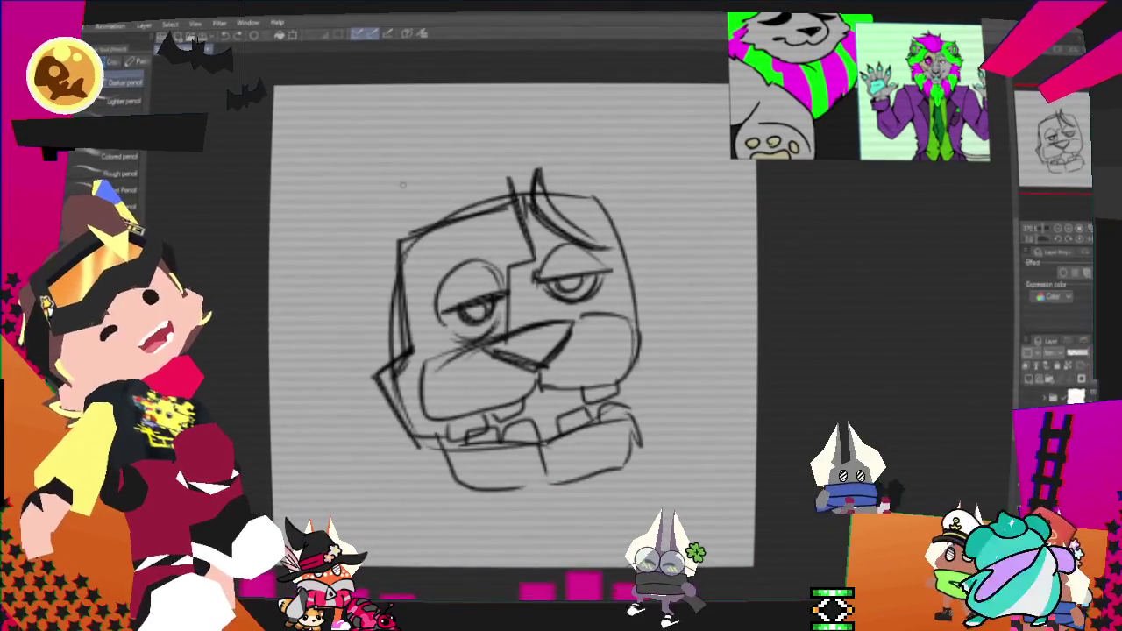
# Step: Draw the left ear with inner-ear lines and the right ear outline
pyautogui.moveTo(327, 161)
pyautogui.mouseDown()
pyautogui.moveTo(404, 200)
pyautogui.moveTo(338, 265)
pyautogui.mouseUp()
pyautogui.moveTo(320, 166); pyautogui.dragTo(378, 256)
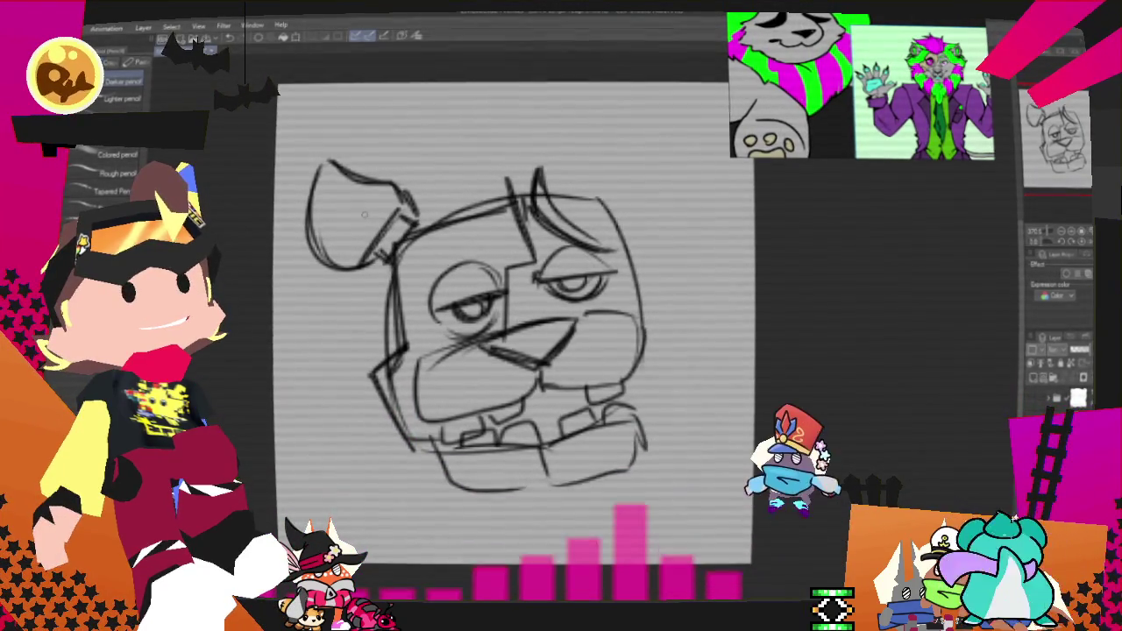
pyautogui.moveTo(325, 224); pyautogui.dragTo(386, 203)
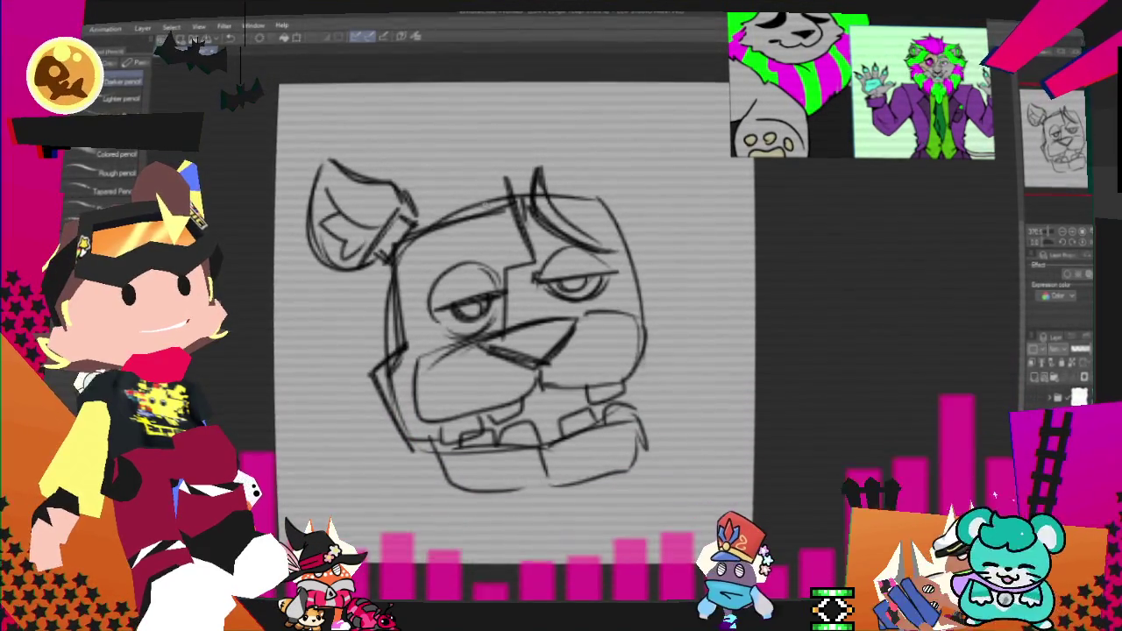
pyautogui.moveTo(586, 186)
pyautogui.mouseDown()
pyautogui.moveTo(659, 114)
pyautogui.moveTo(650, 212)
pyautogui.mouseUp()
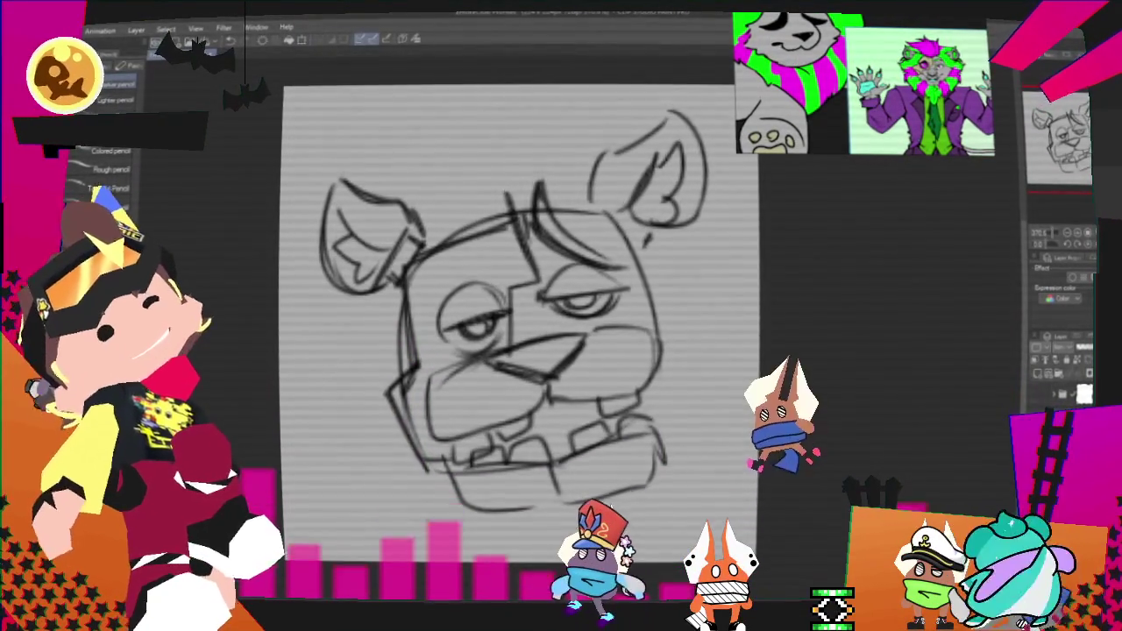
# Step: Return to the pencil and draw a round pupil in the left eye
pyautogui.press('p')
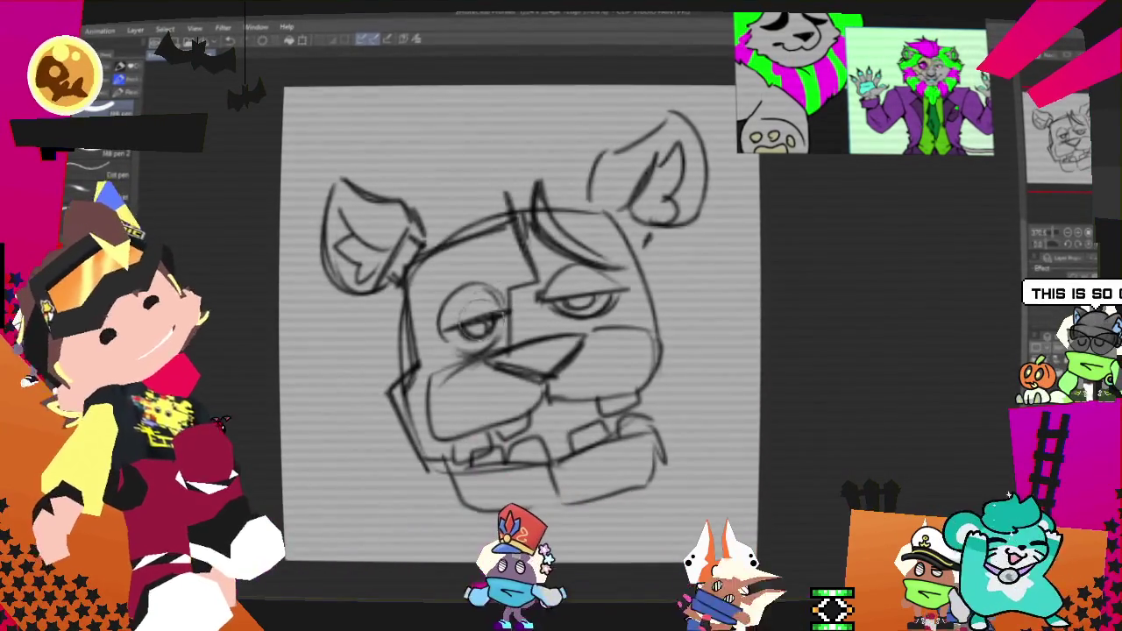
pyautogui.press('p')
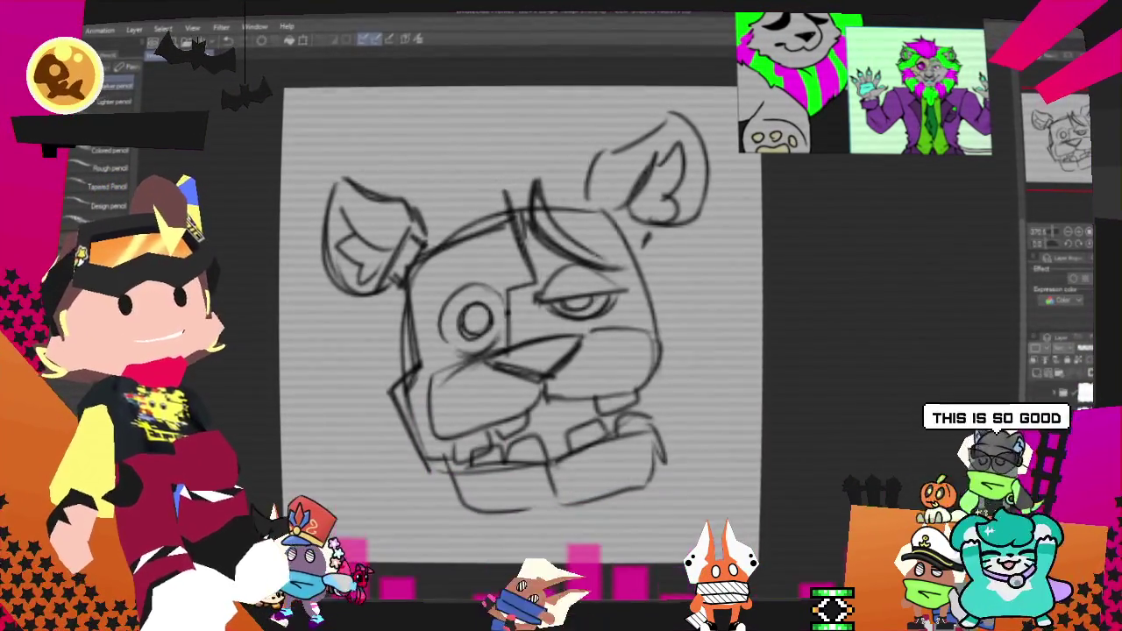
pyautogui.moveTo(473, 308); pyautogui.dragTo(471, 309)
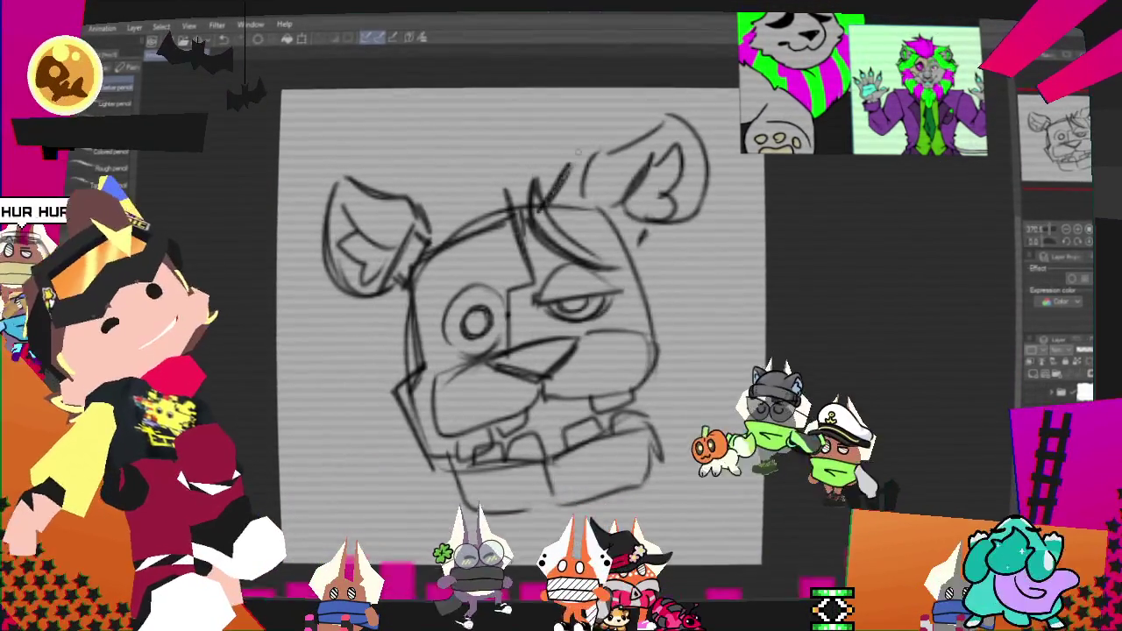
# Step: Sketch the large hair tuft above the head and darken the brow line
pyautogui.moveTo(521, 89); pyautogui.dragTo(578, 151)
pyautogui.moveTo(385, 94); pyautogui.dragTo(412, 189)
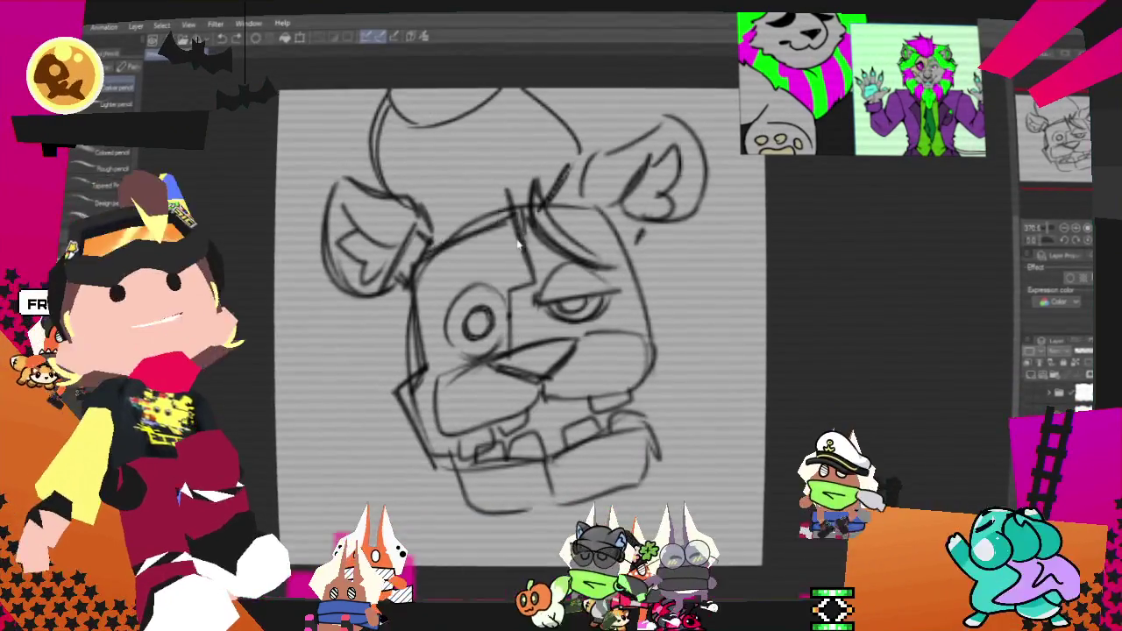
pyautogui.moveTo(455, 226); pyautogui.dragTo(569, 189)
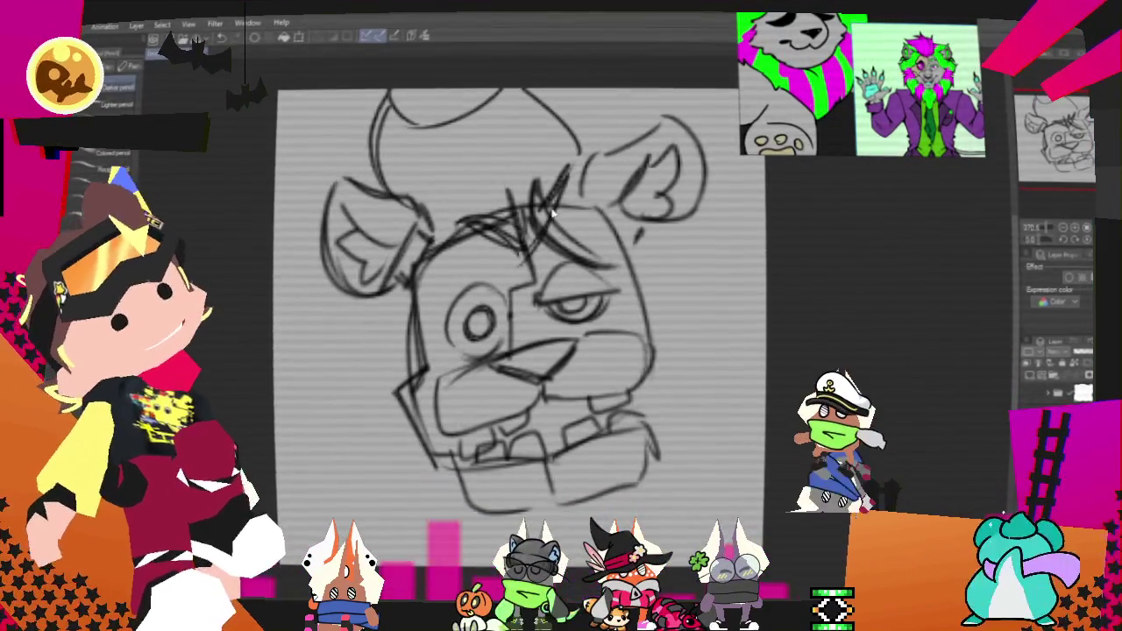
pyautogui.press('p')
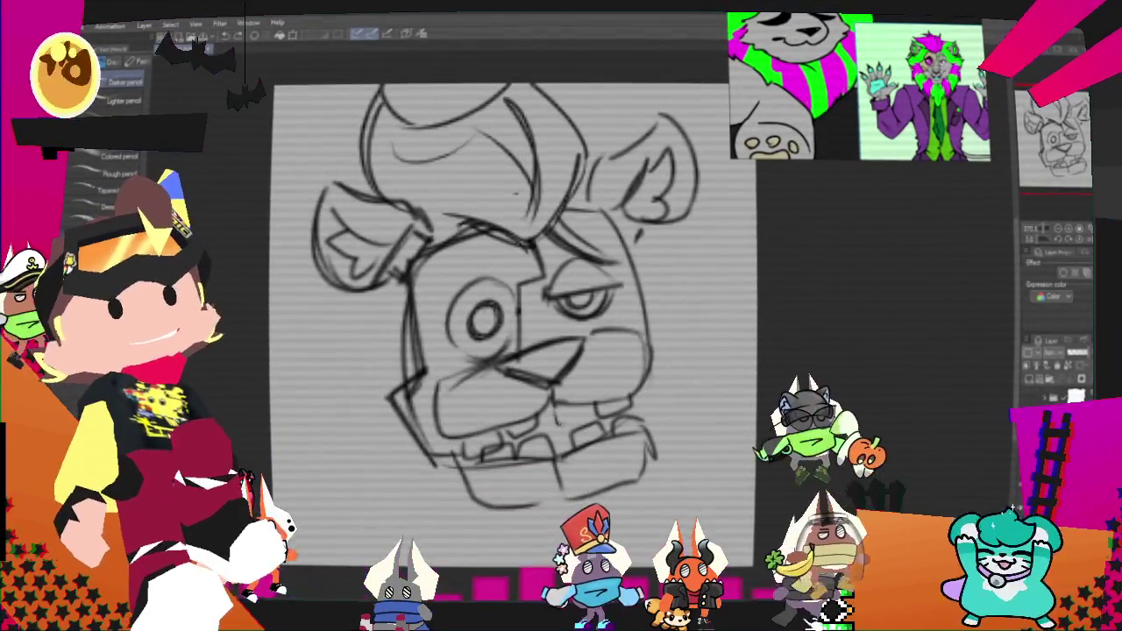
# Step: Add right cheek lines and a shaggy mane along the face's left, bottom and right
pyautogui.moveTo(642, 307); pyautogui.dragTo(663, 402)
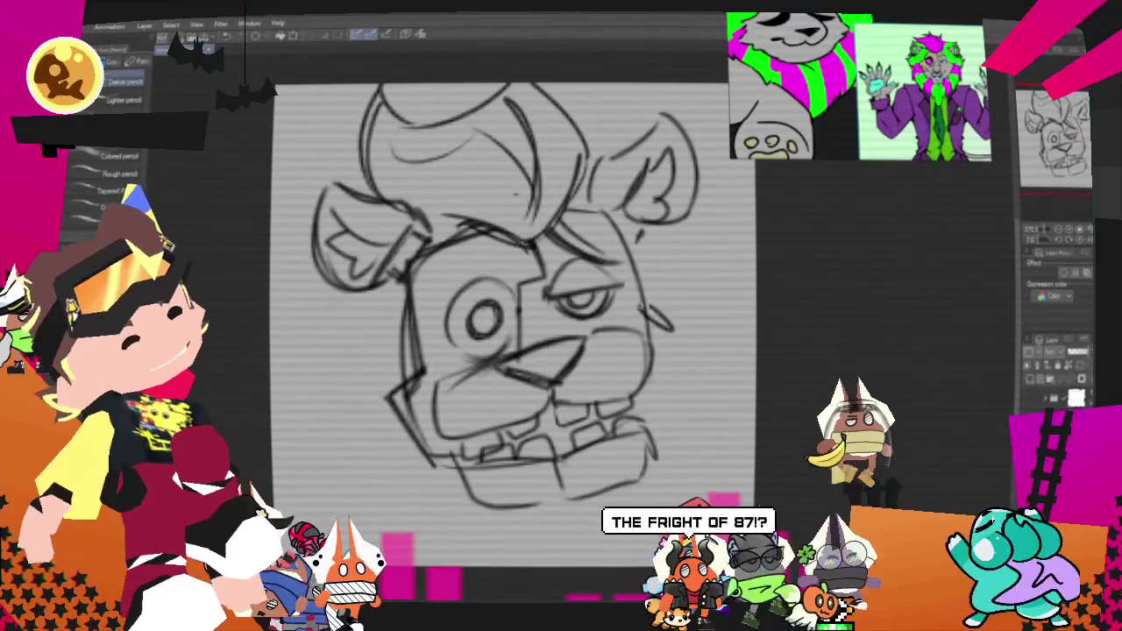
pyautogui.moveTo(651, 305); pyautogui.dragTo(675, 381)
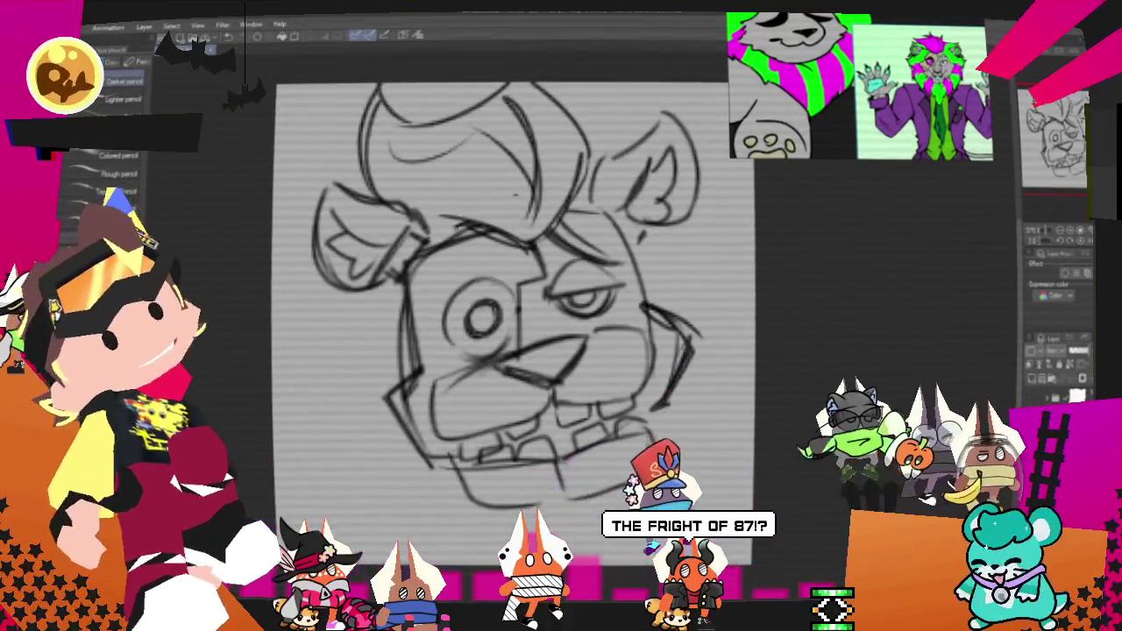
pyautogui.moveTo(313, 257); pyautogui.dragTo(275, 280)
pyautogui.moveTo(274, 330); pyautogui.dragTo(304, 347)
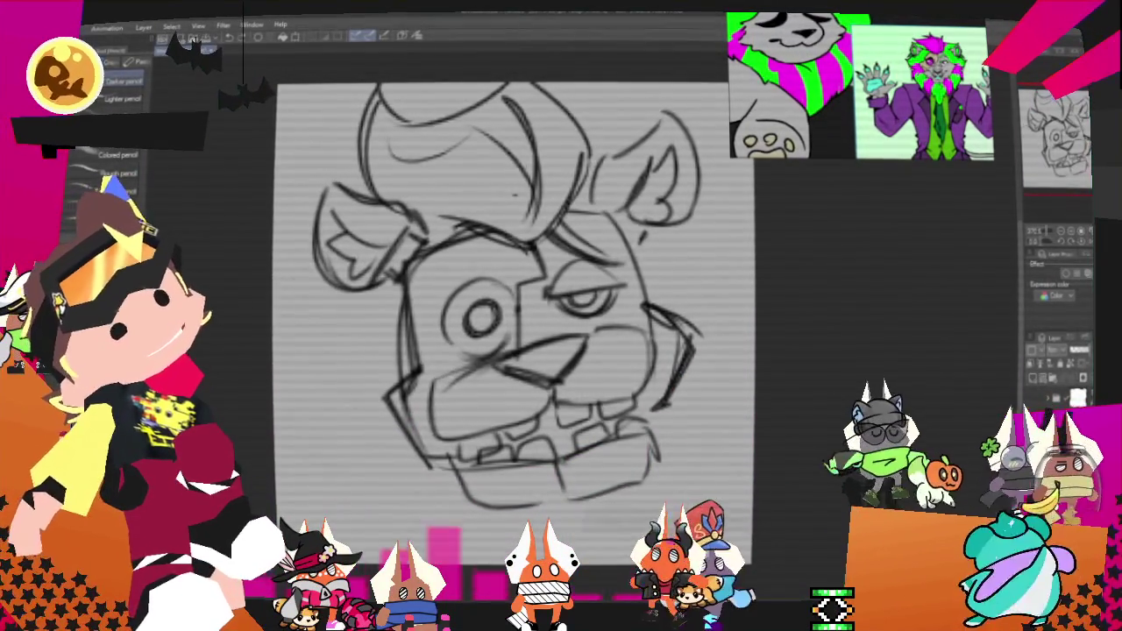
pyautogui.moveTo(314, 242); pyautogui.dragTo(275, 263)
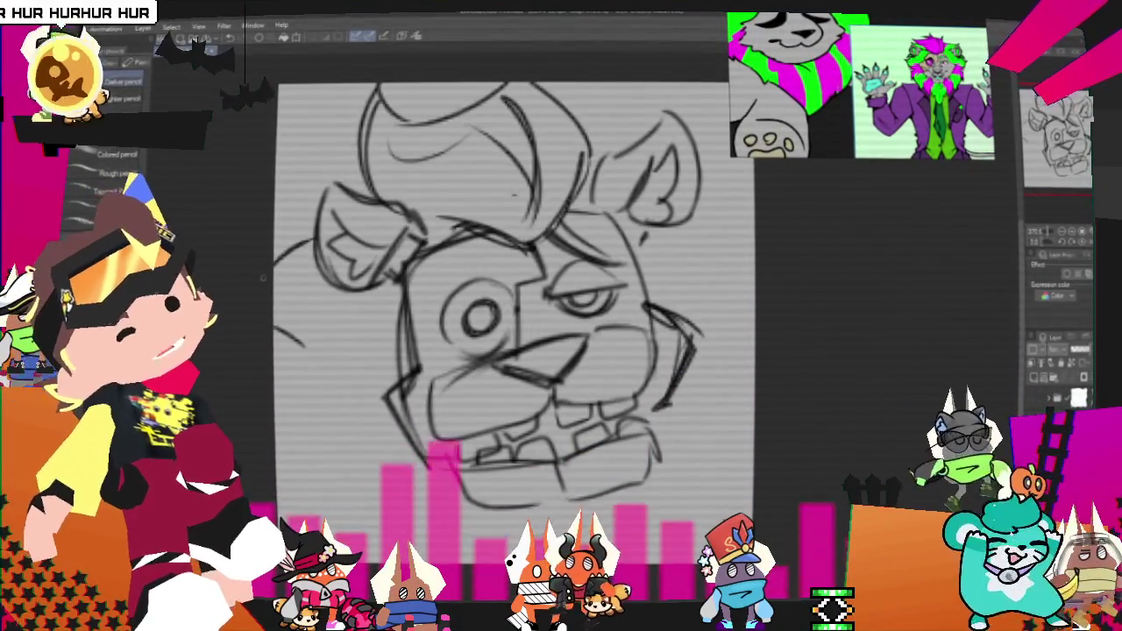
pyautogui.moveTo(293, 438); pyautogui.dragTo(346, 477)
pyautogui.moveTo(596, 521); pyautogui.dragTo(701, 536)
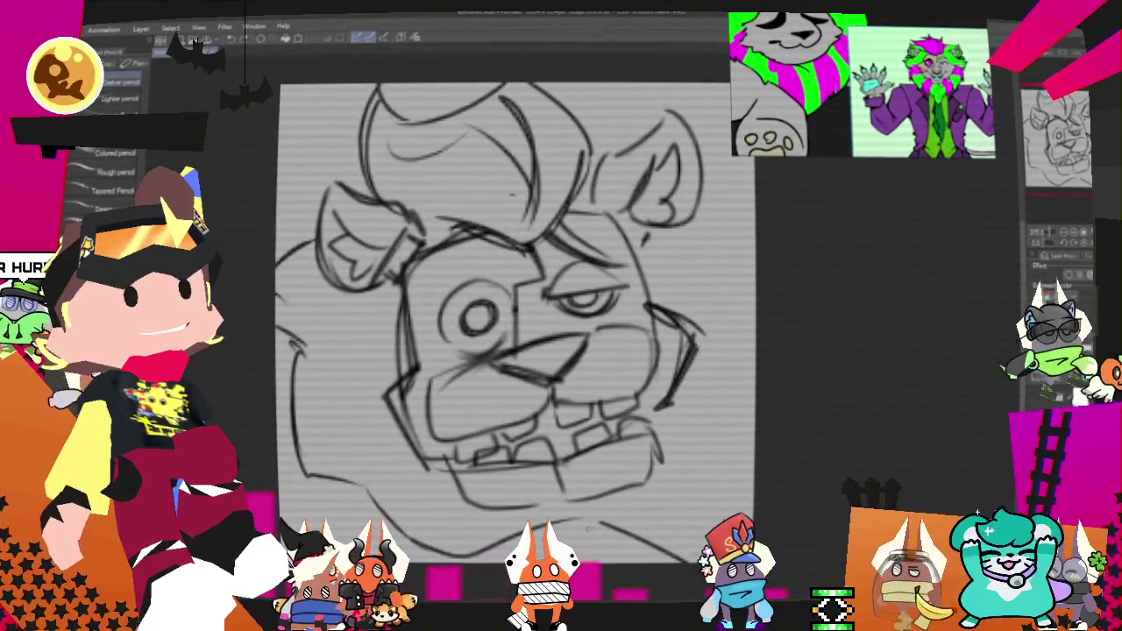
pyautogui.moveTo(739, 441); pyautogui.dragTo(747, 480)
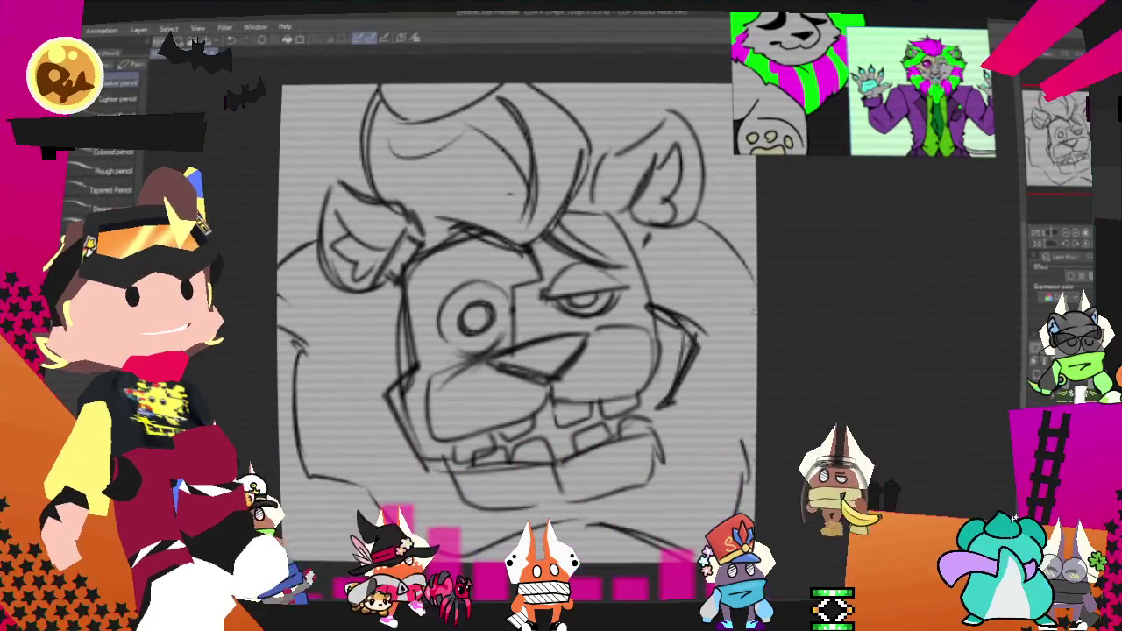
pyautogui.moveTo(576, 123); pyautogui.dragTo(621, 114)
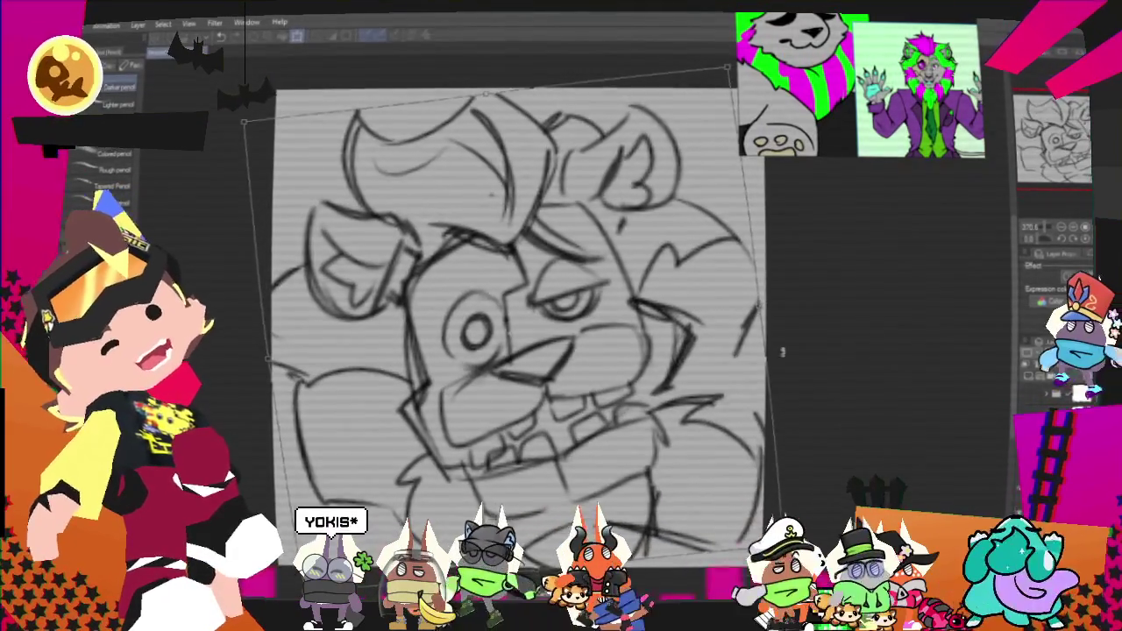
# Step: Confirm the transform that tilts and reshapes the sketch
pyautogui.press('Return')
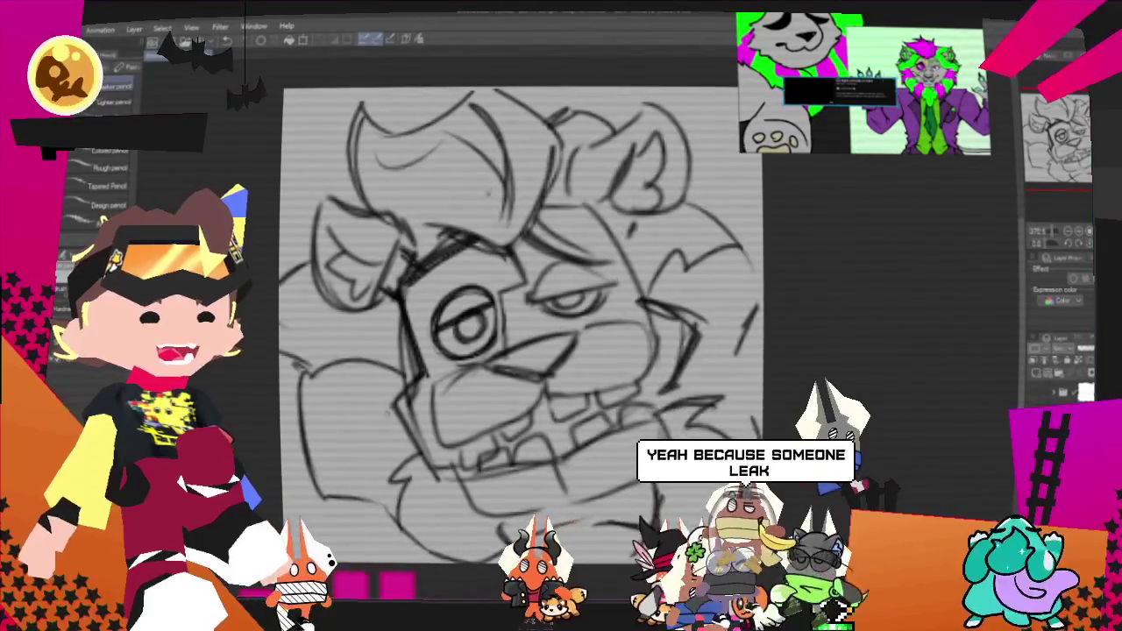
# Step: Bring the trailer video forward, zoom out the canvas, and reselect the pencil brush
pyautogui.click(837, 88)
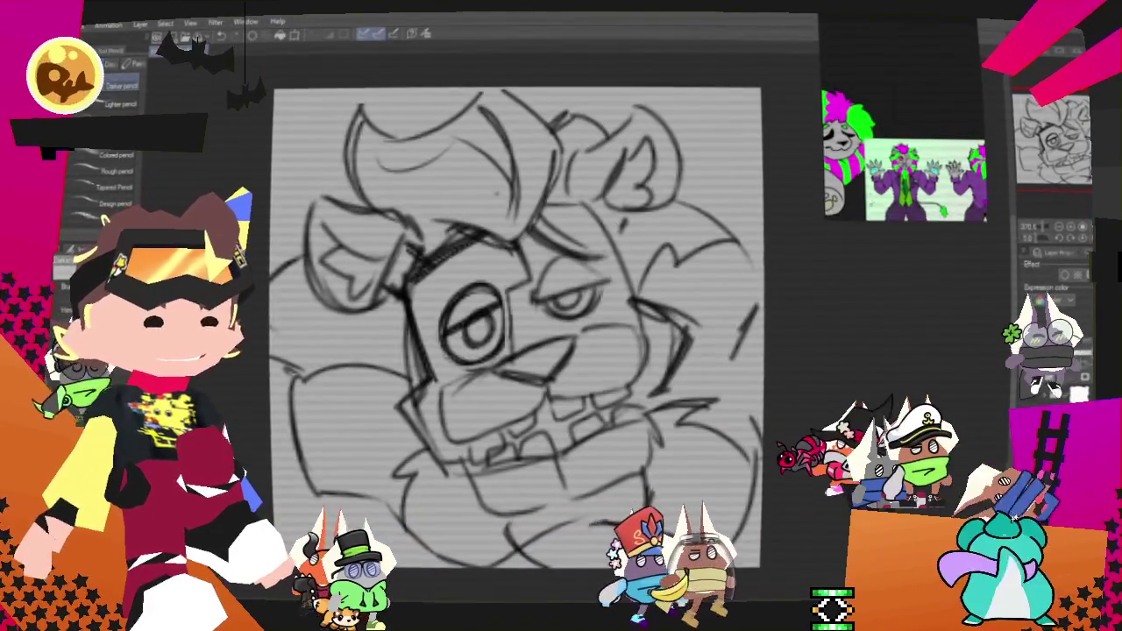
pyautogui.scroll(-1, 430, 327)
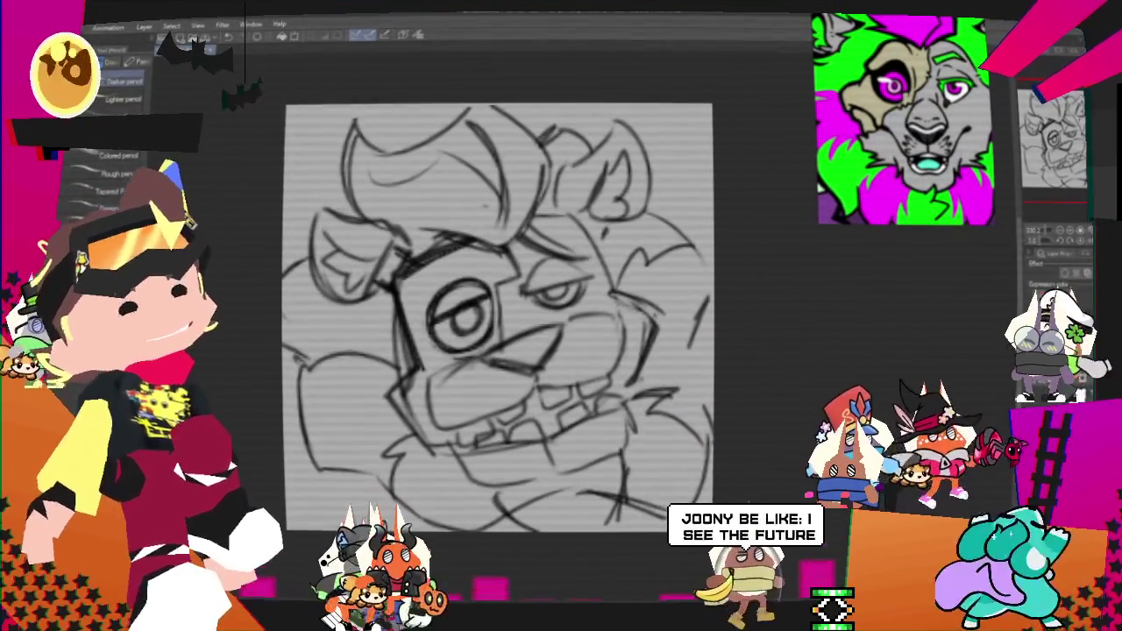
pyautogui.press('m')
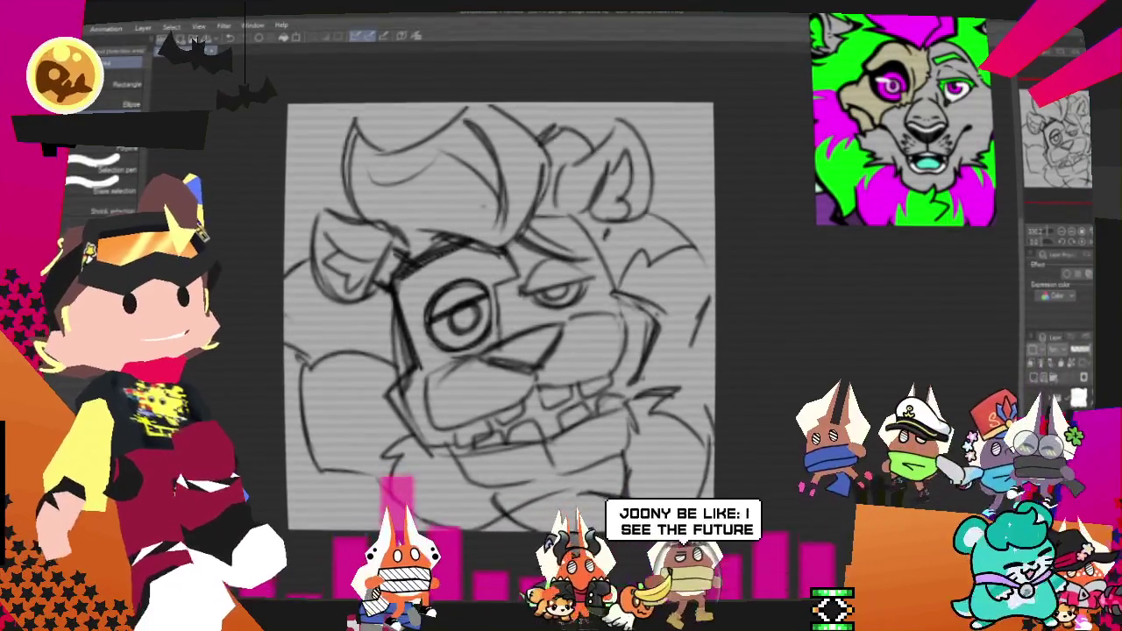
pyautogui.press('p')
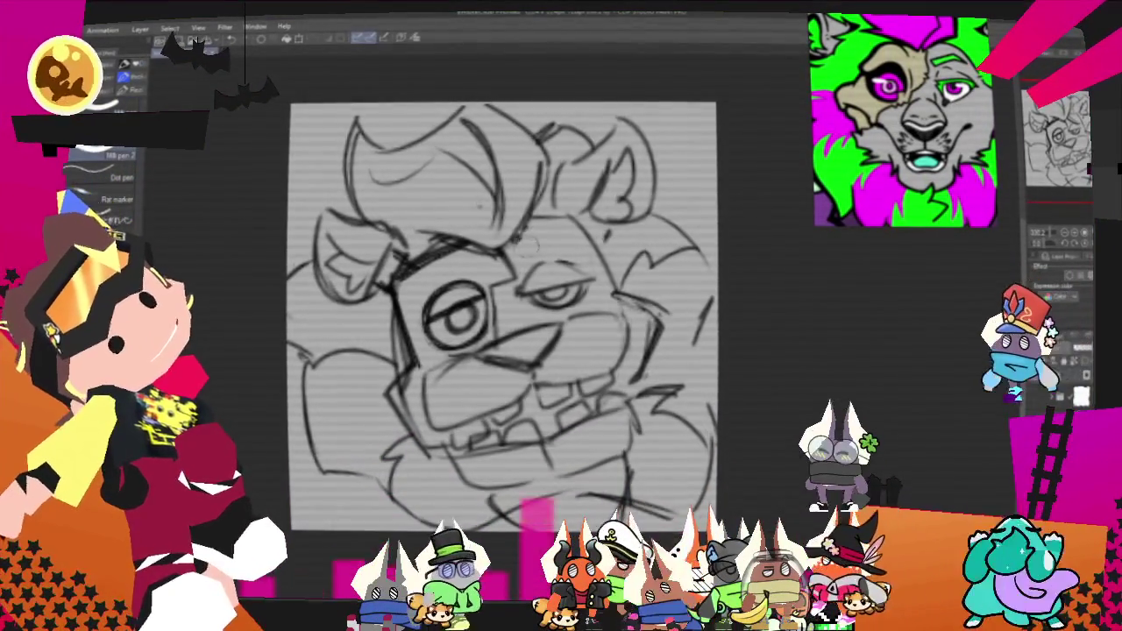
pyautogui.press('p')
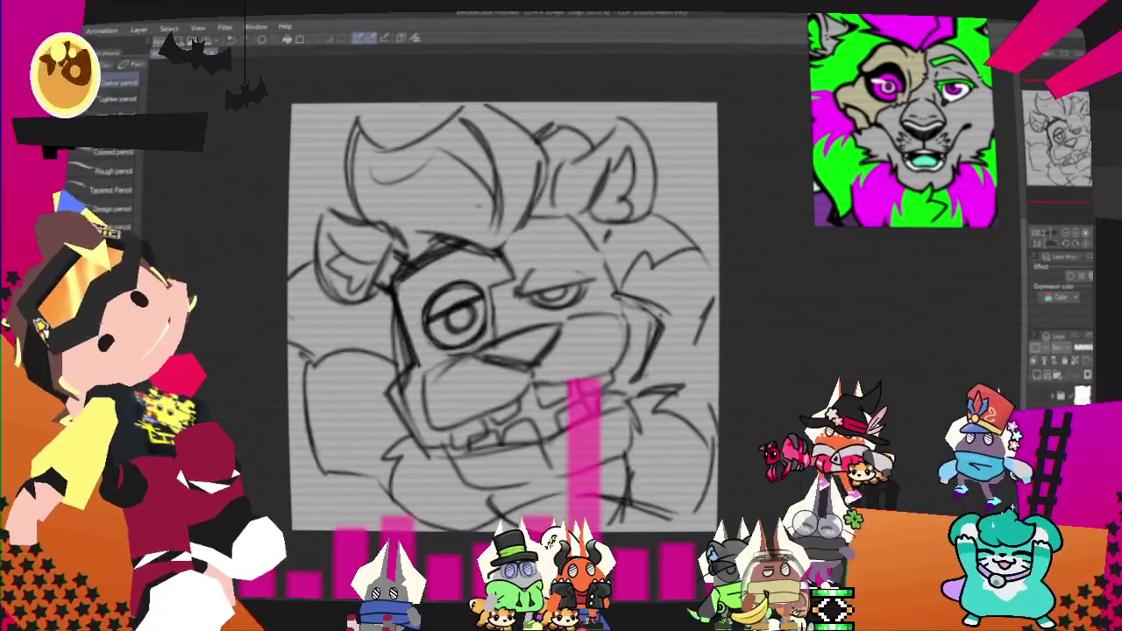